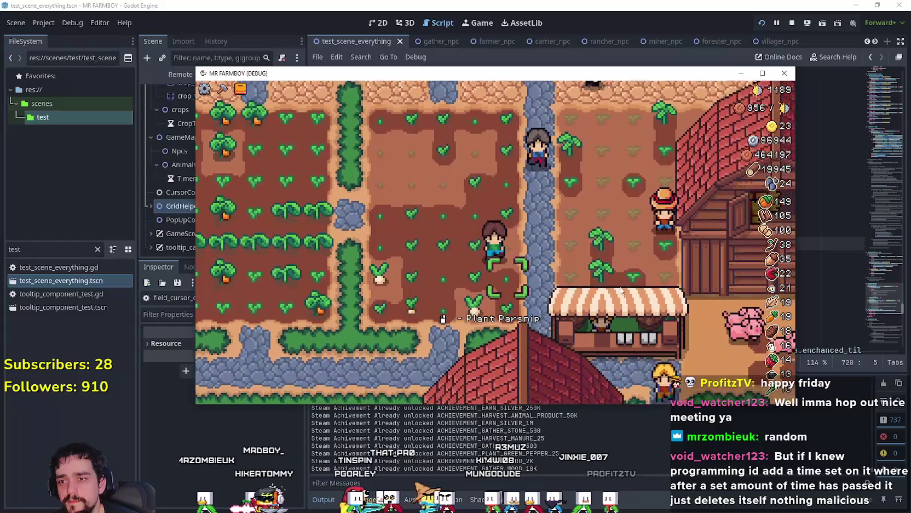
key(s)
key(a)
Step: Harvest a parsnip, replant the empty plot and water the nearby crops
key(w)
key(d)
key(w)
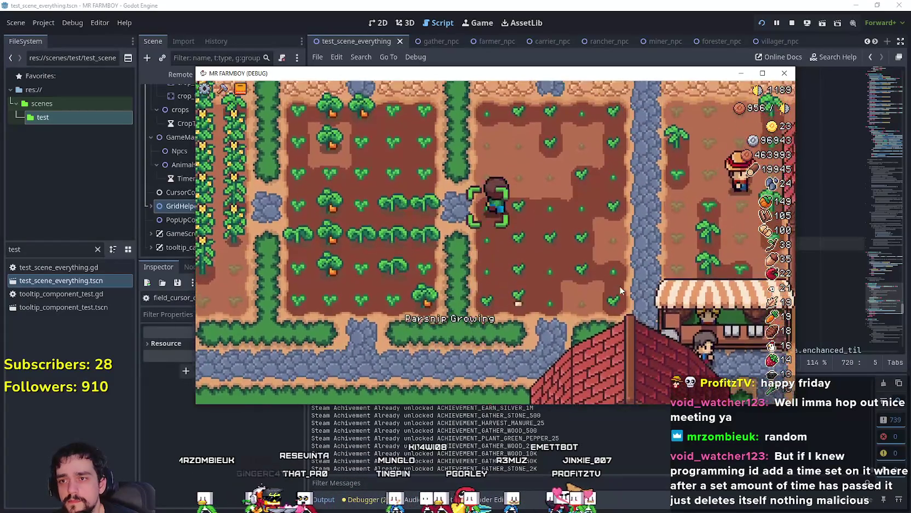
key(d)
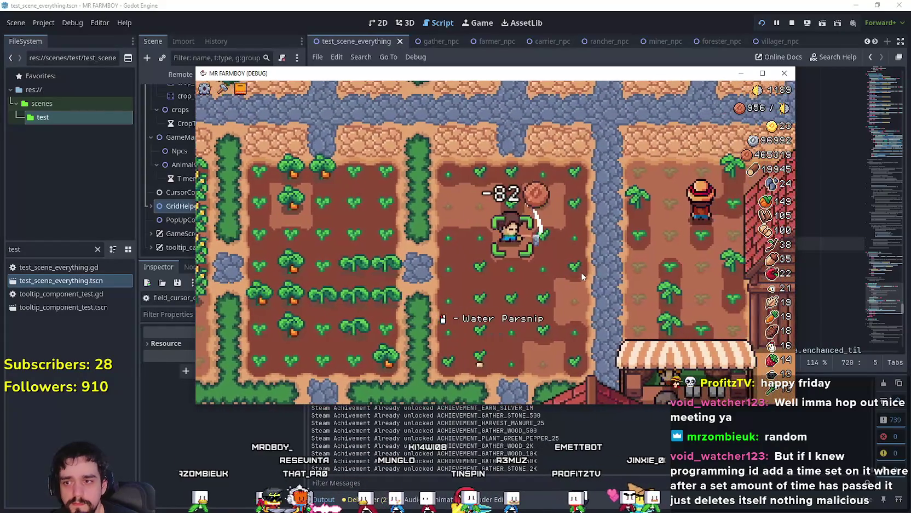
key(w)
Step: Walk through the corn field toward the fenced field, then maximize the game window
key(a)
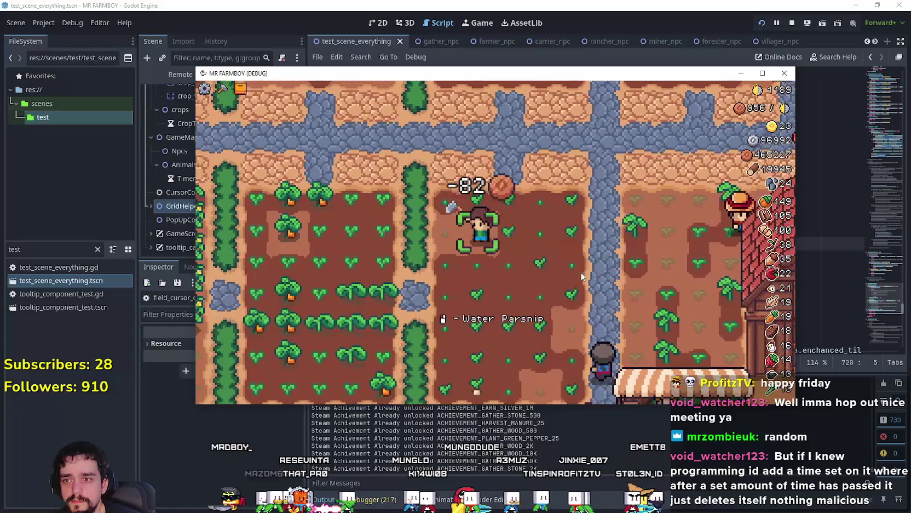
key(a)
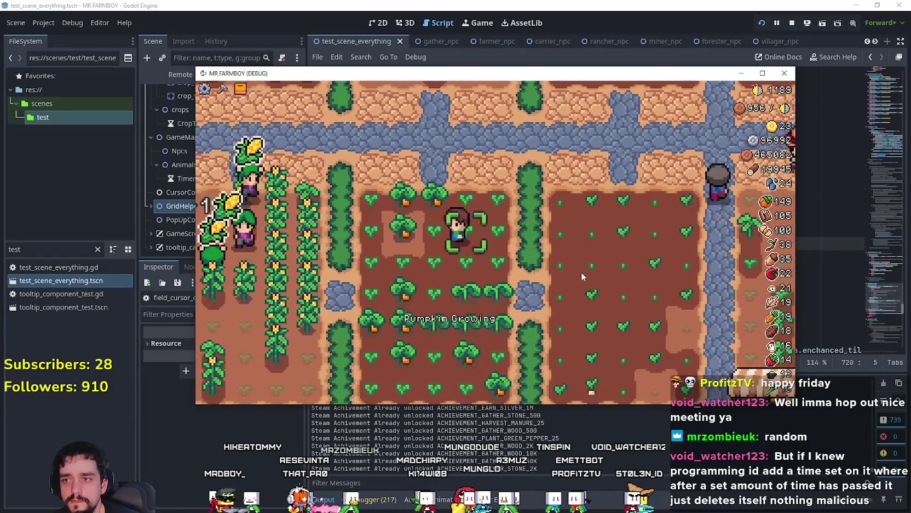
key(d)
key(s)
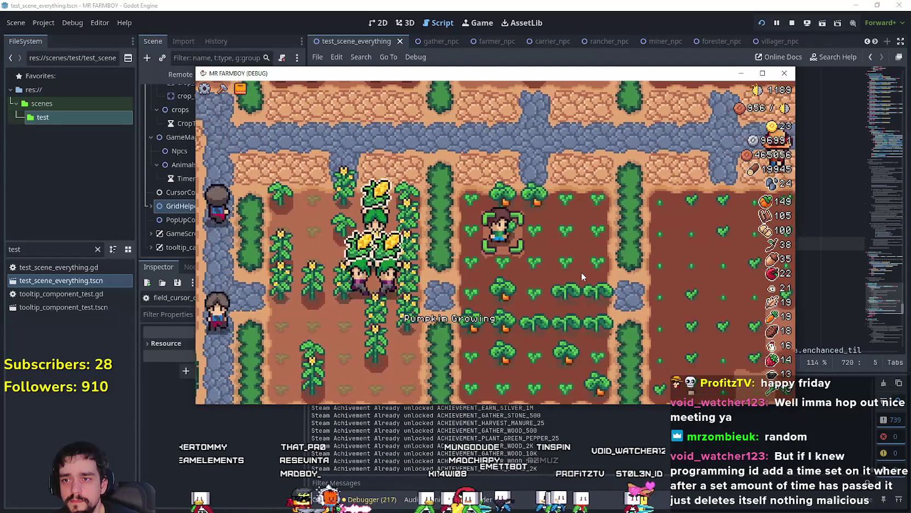
key(s)
key(a)
key(w)
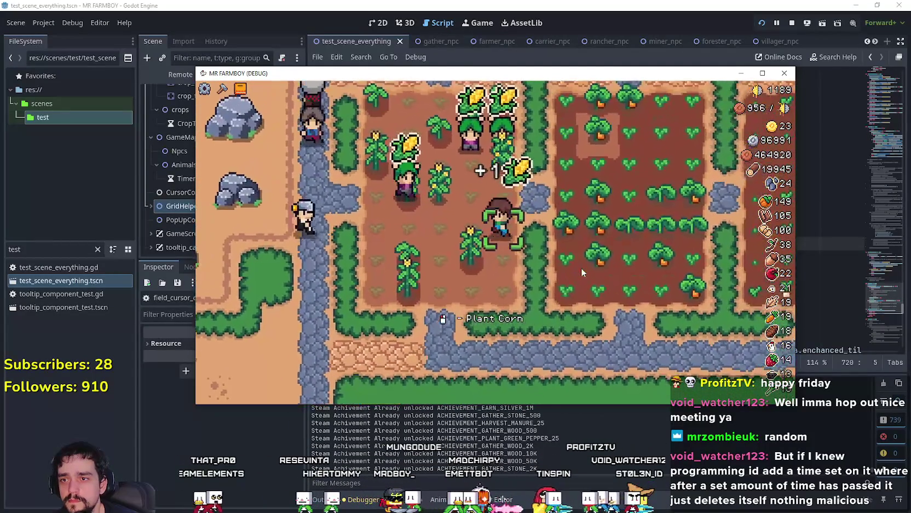
key(a)
key(w)
key(d)
click(761, 73)
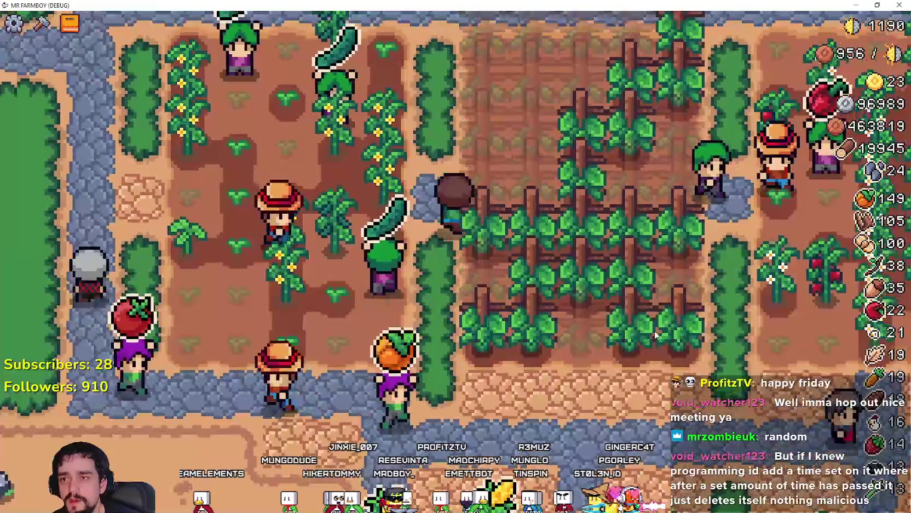
Step: Harvest the carrots while walking back and forth through the carrot field
key(w)
key(d)
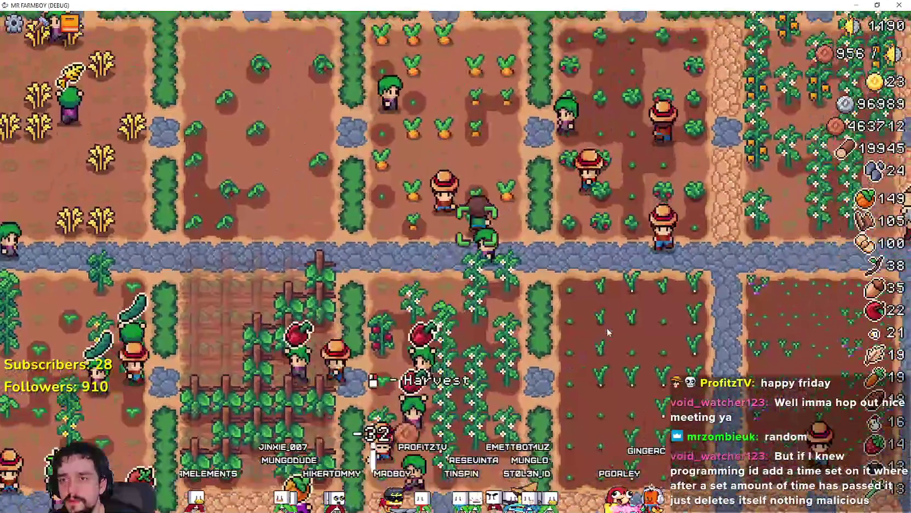
key(a)
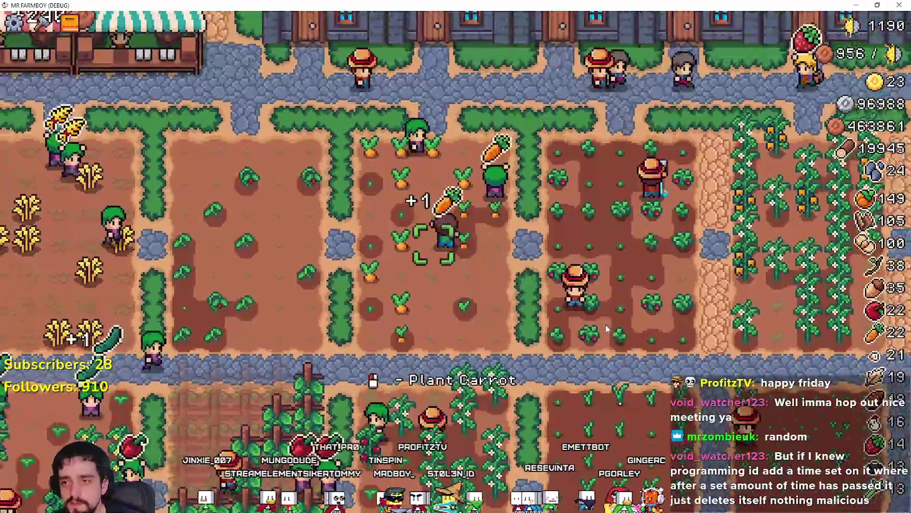
key(w)
key(d)
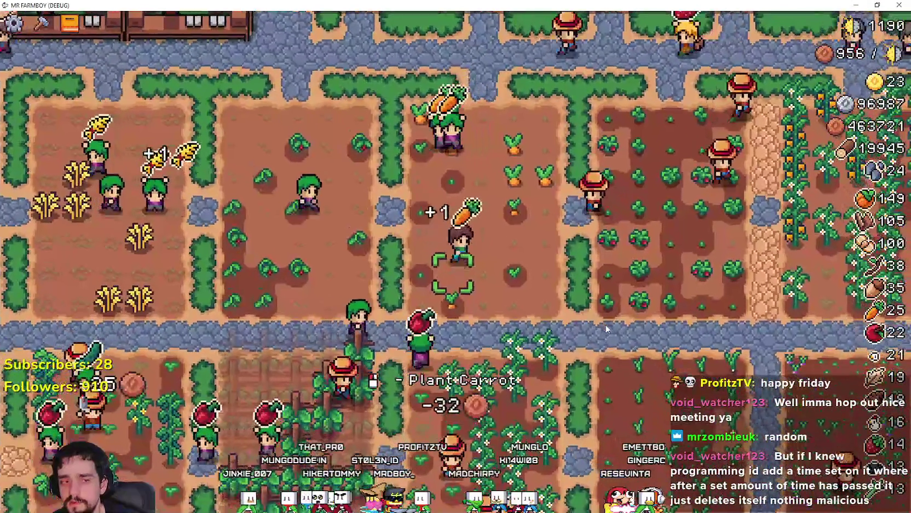
key(w)
key(a)
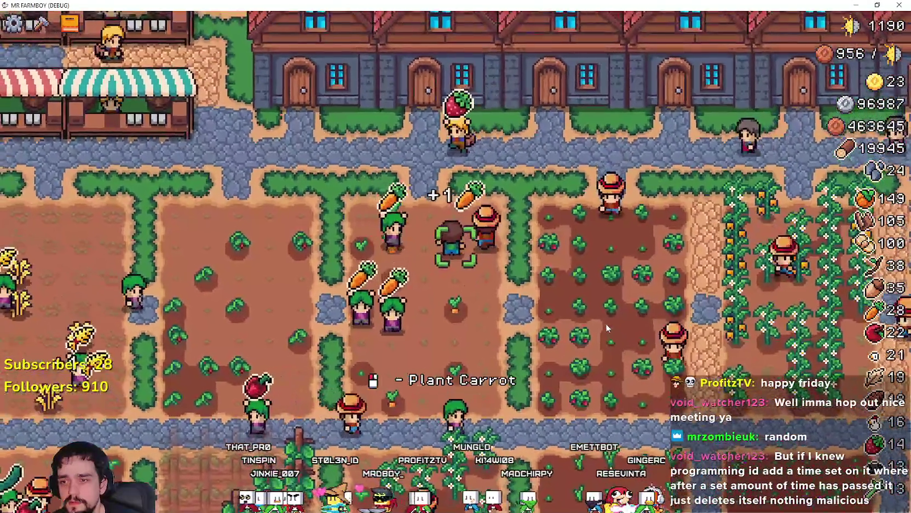
key(d)
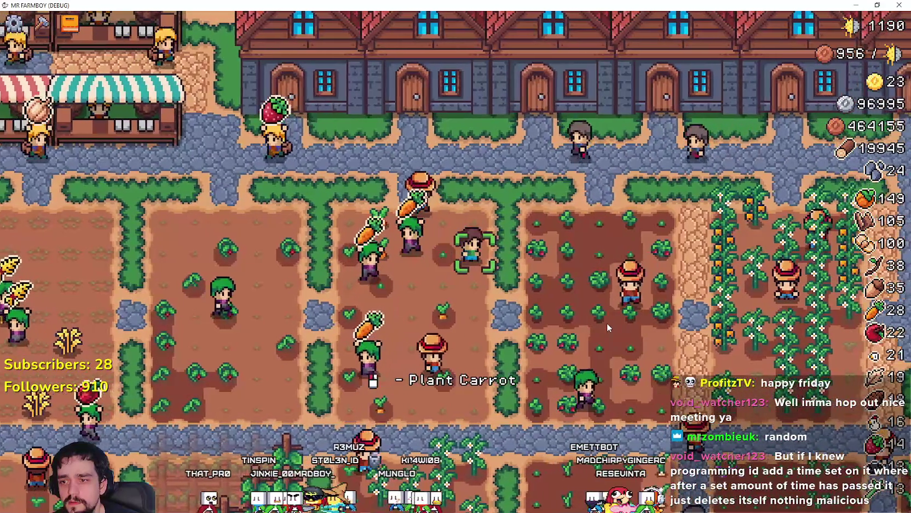
key(a)
key(w)
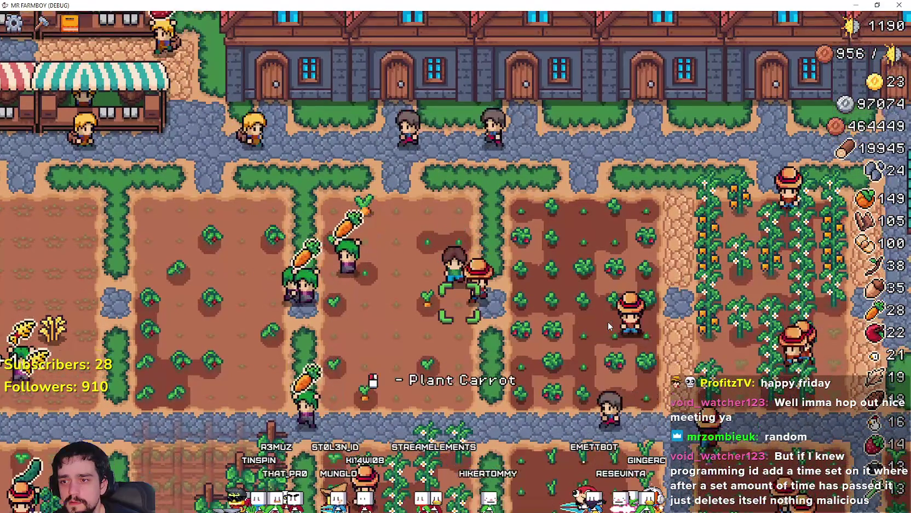
Step: Cross the tomato field, harvesting a tomato on the way to the strawberries
key(a)
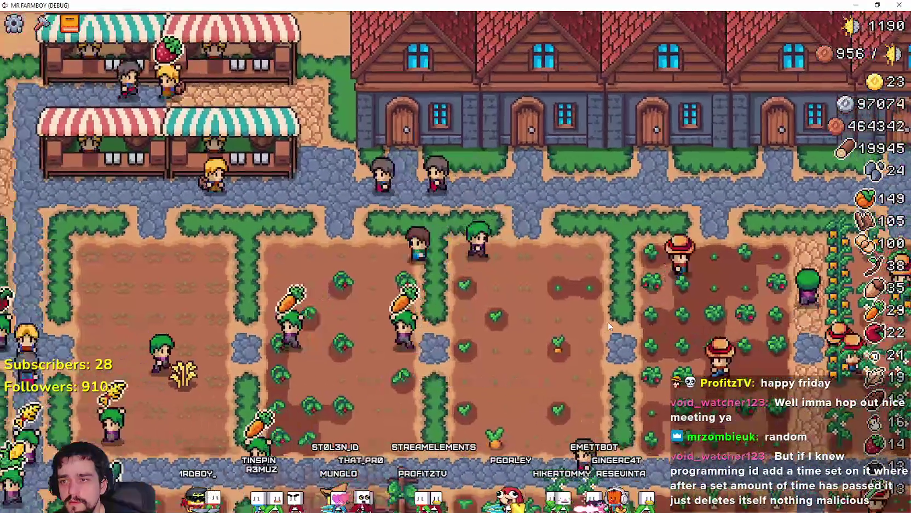
key(a)
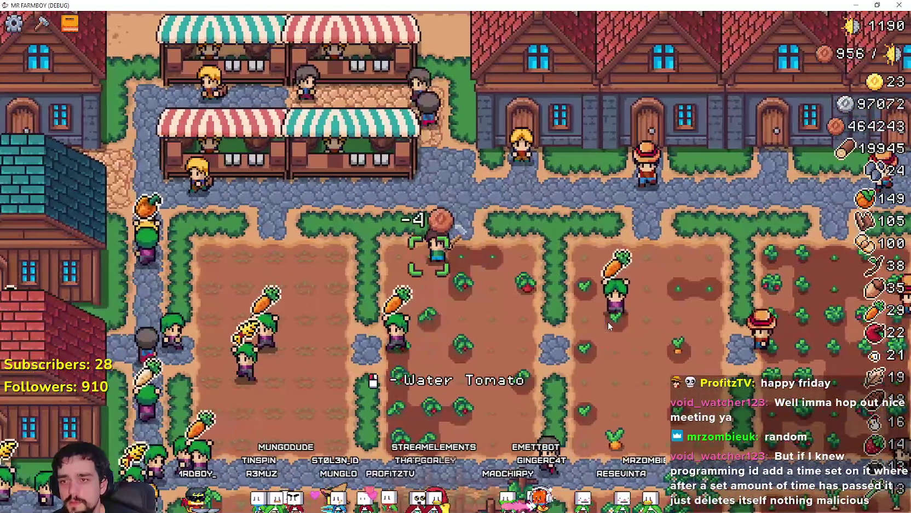
key(d)
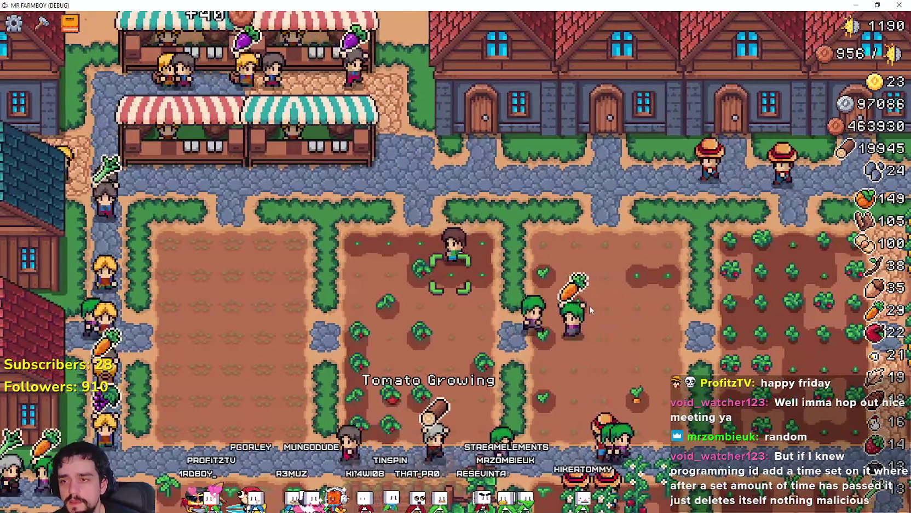
key(s)
key(a)
key(d)
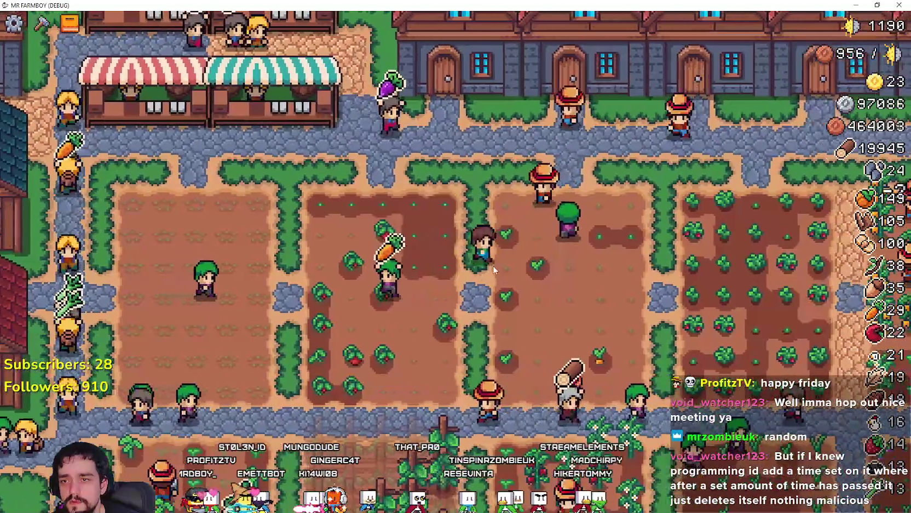
Step: Harvest strawberries and replant the harvested strawberry tiles
key(d)
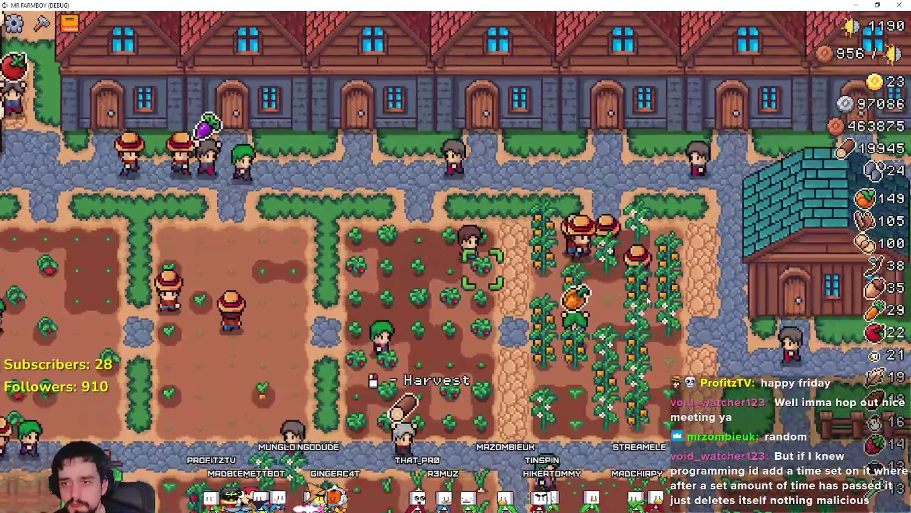
key(e)
key(e)
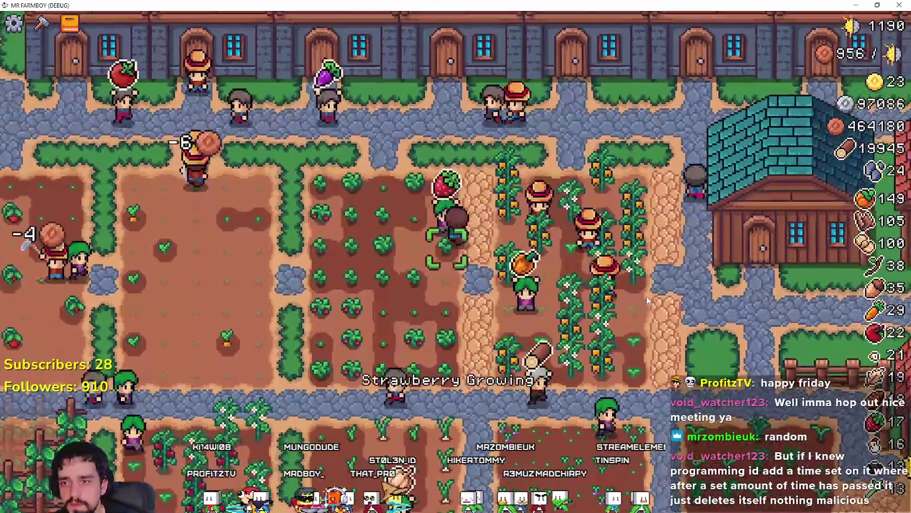
key(d)
key(s)
key(a)
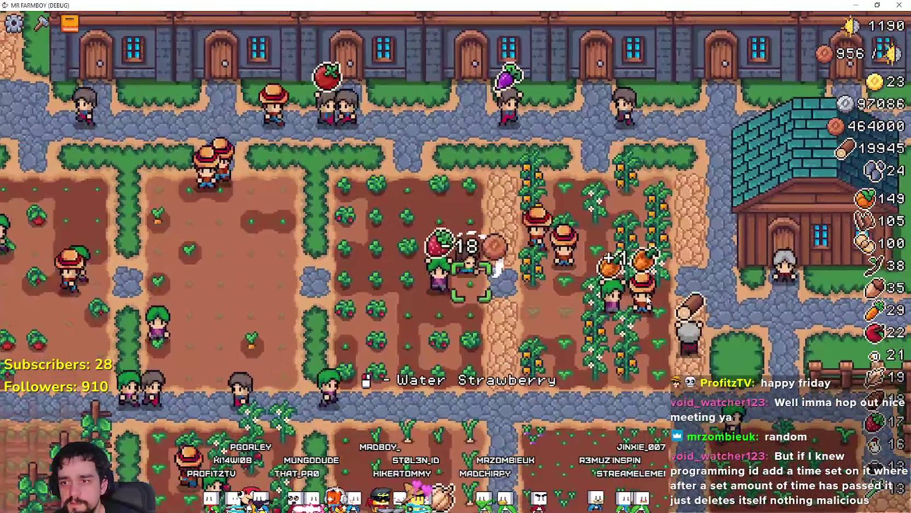
key(s)
key(e)
Step: Harvest, replant and water the garlic, then head down the path toward the barn
key(e)
key(e)
key(s)
key(e)
key(s)
key(e)
key(e)
key(s)
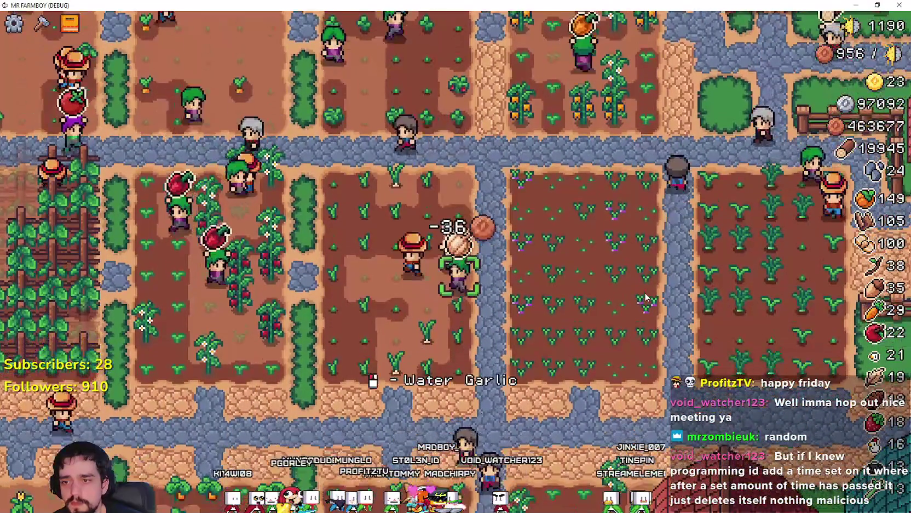
key(e)
key(d)
key(s)
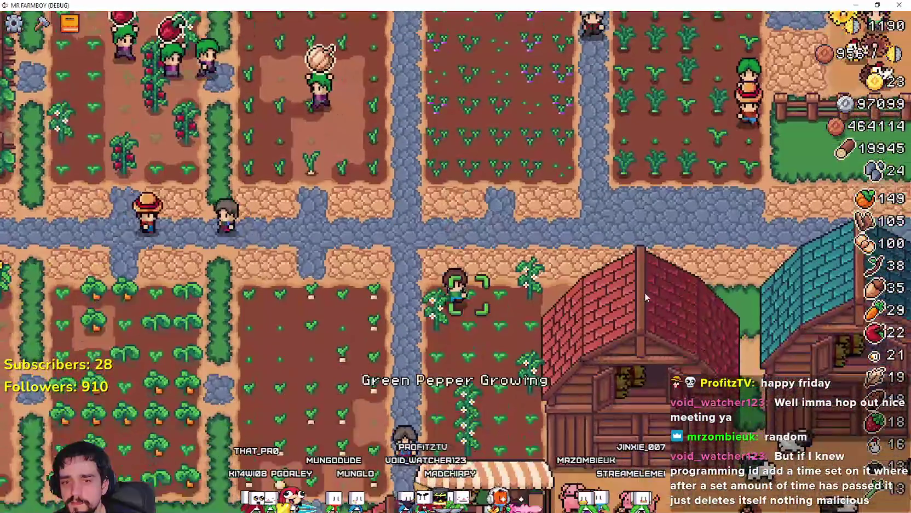
Step: Water and plant parsnips in the parsnip field
key(a)
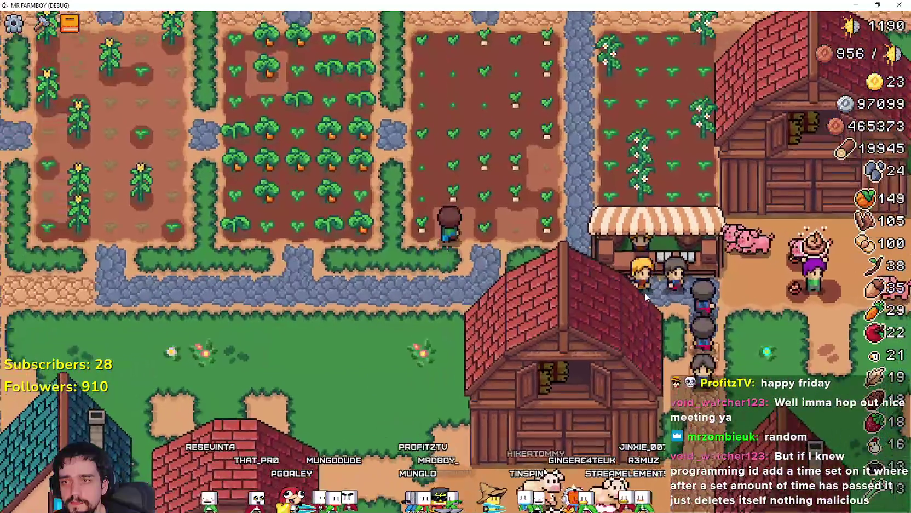
key(e)
key(a)
key(e)
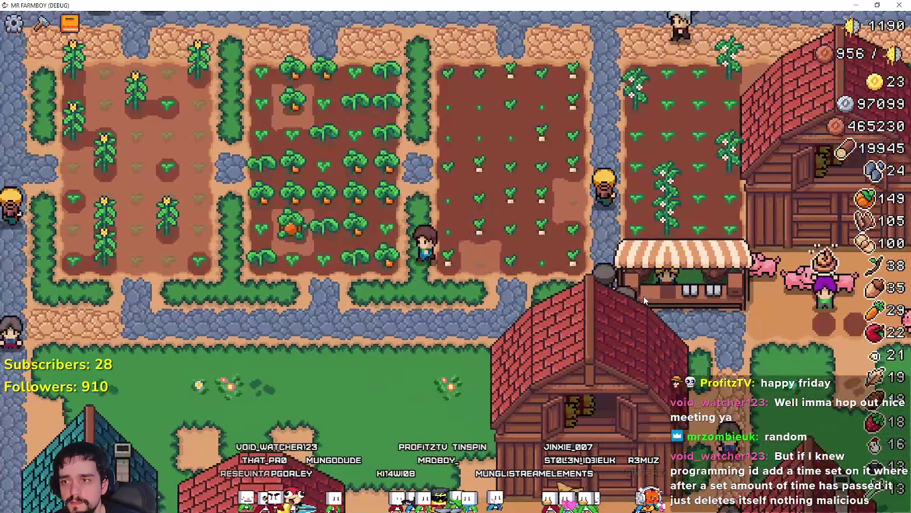
Step: Water the first corn plants in the corn field
key(a)
key(e)
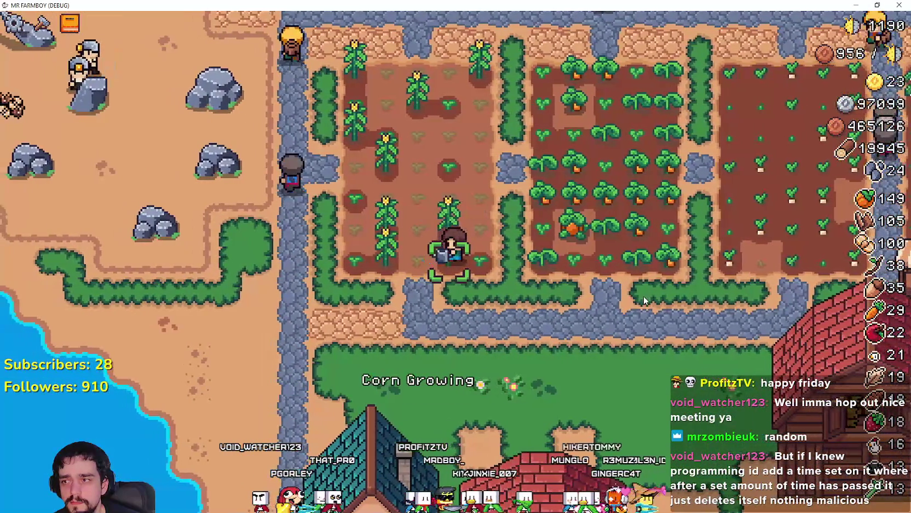
key(e)
key(w)
key(e)
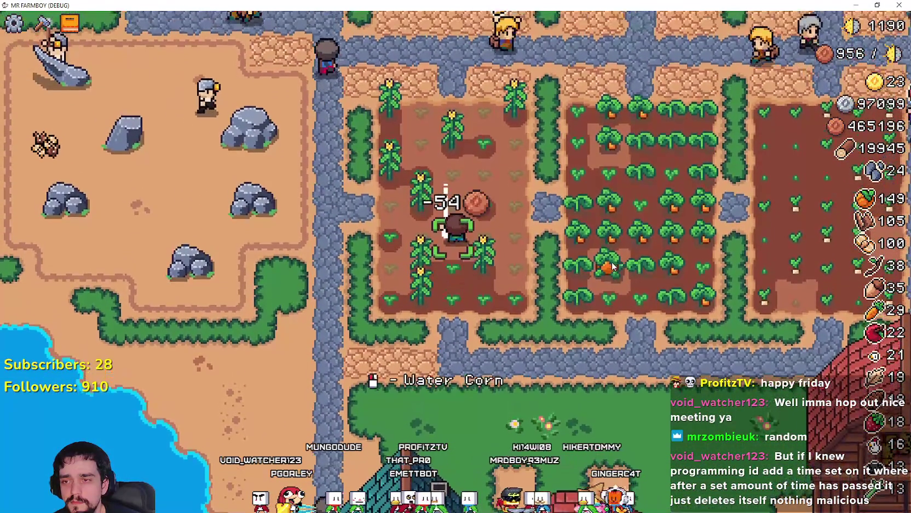
key(d)
key(e)
Step: Water the remaining unwatered corn on the neighbouring tiles
key(w)
key(e)
key(e)
key(a)
key(e)
key(d)
key(w)
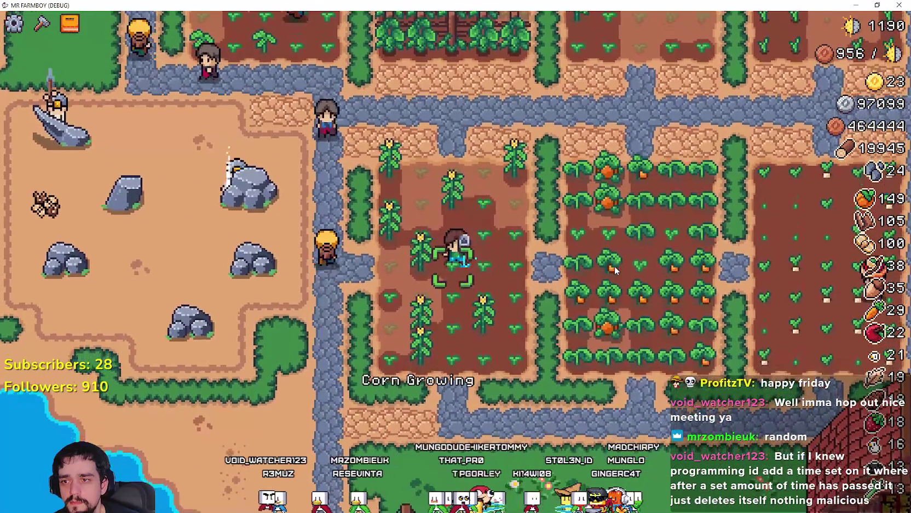
key(e)
Step: Walk around the hedge onto a ripe pumpkin in the pumpkin field
key(w)
key(d)
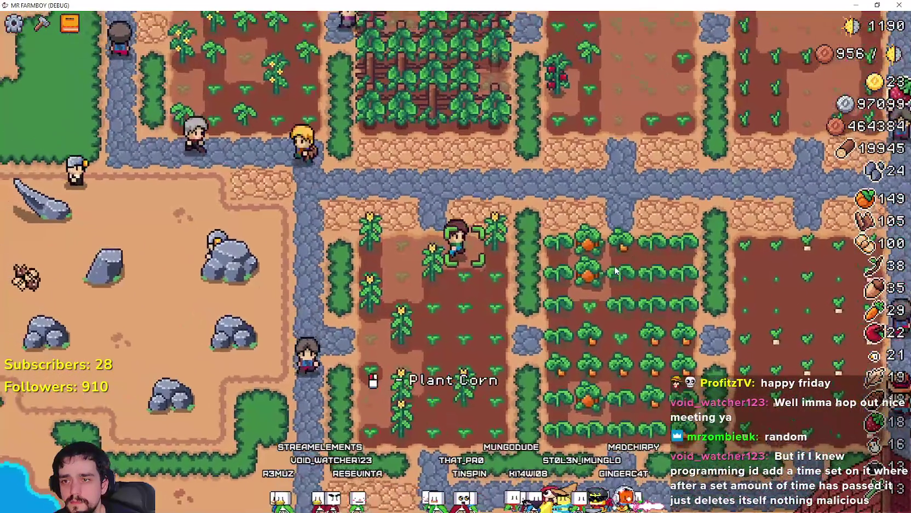
key(s)
key(d)
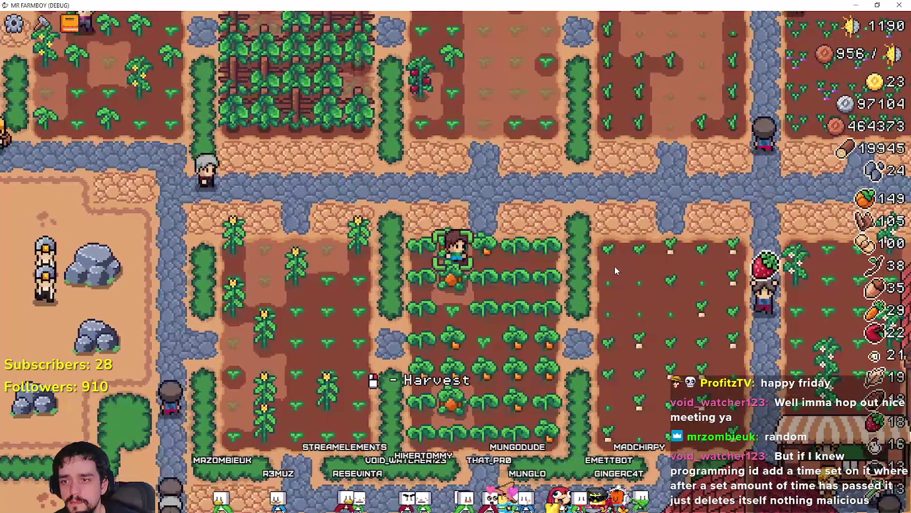
Step: Harvest two pumpkins down the rows, then head south past the barn
key(s)
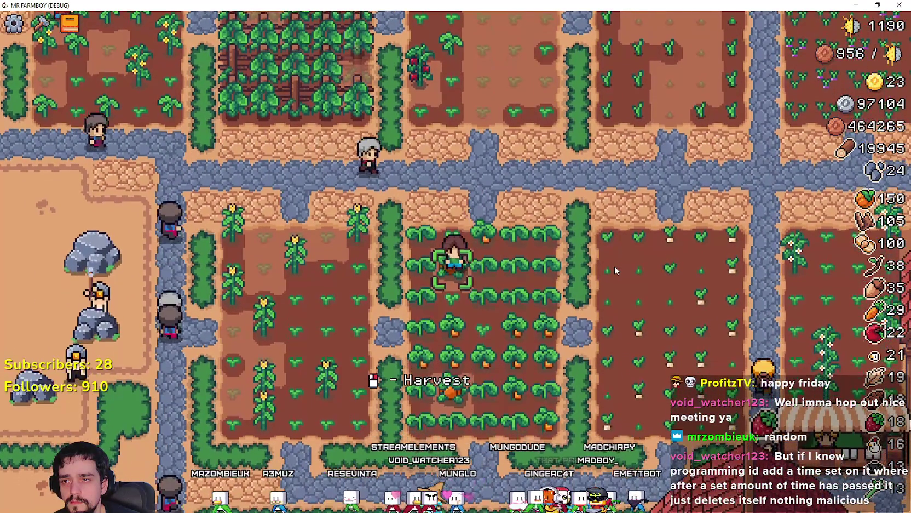
key(e)
key(s)
key(e)
key(s)
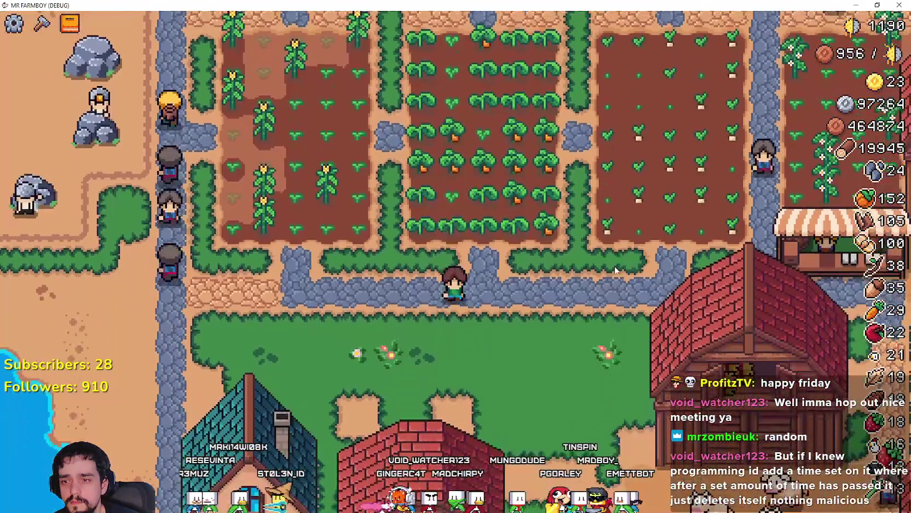
key(s)
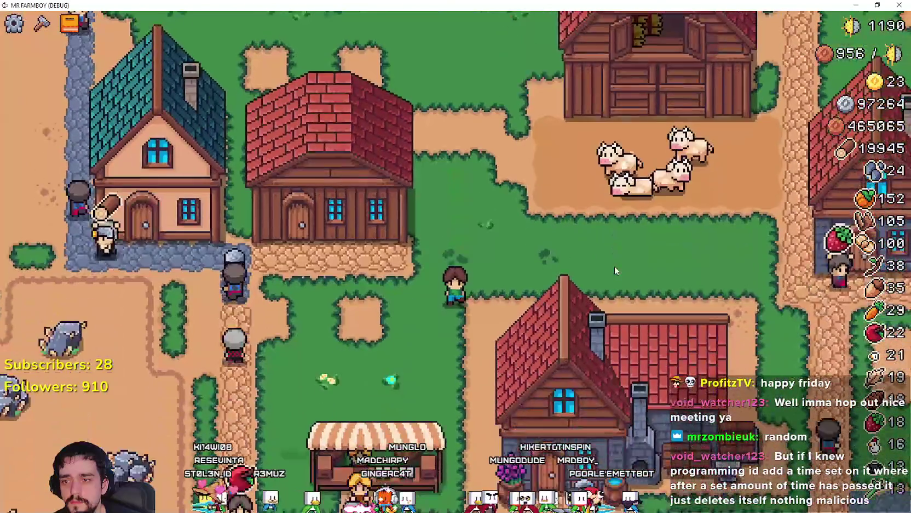
Step: Walk into the apple orchard and harvest apples from the first tree
key(s)
key(d)
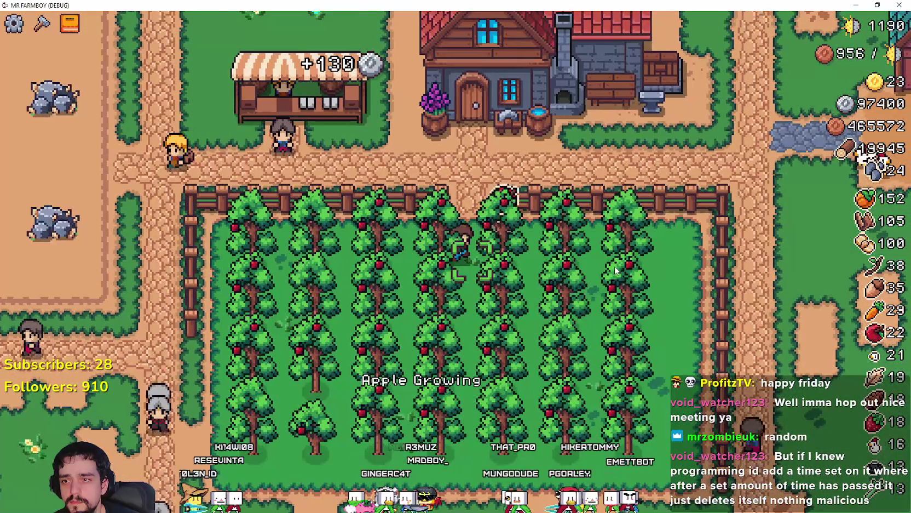
key(s)
key(d)
key(s)
key(a)
key(e)
Step: Harvest apples from the remaining orchard trees and walk up to the top fence
key(d)
key(d)
key(e)
key(w)
key(e)
key(a)
key(w)
key(e)
key(a)
key(e)
key(w)
key(w)
key(d)
key(w)
Step: Leave the orchard and walk past the houses to a pine tree on the lower path
key(a)
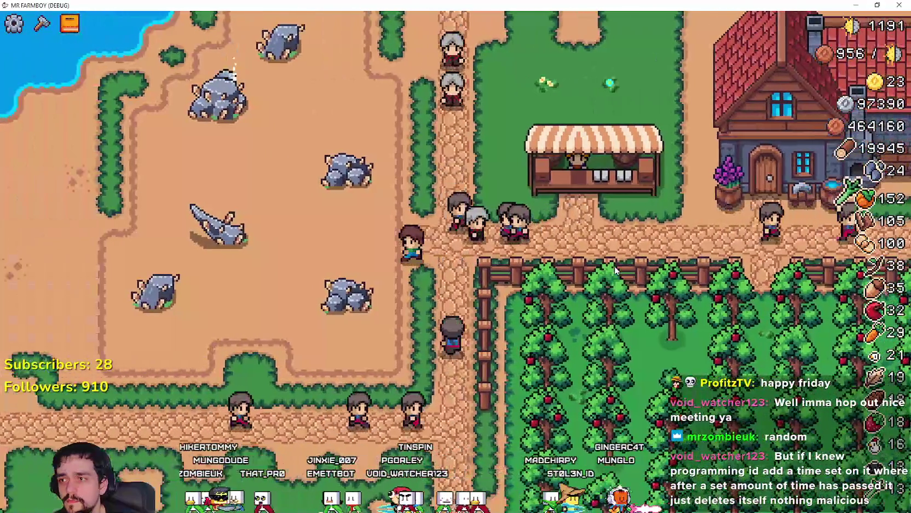
key(w)
key(d)
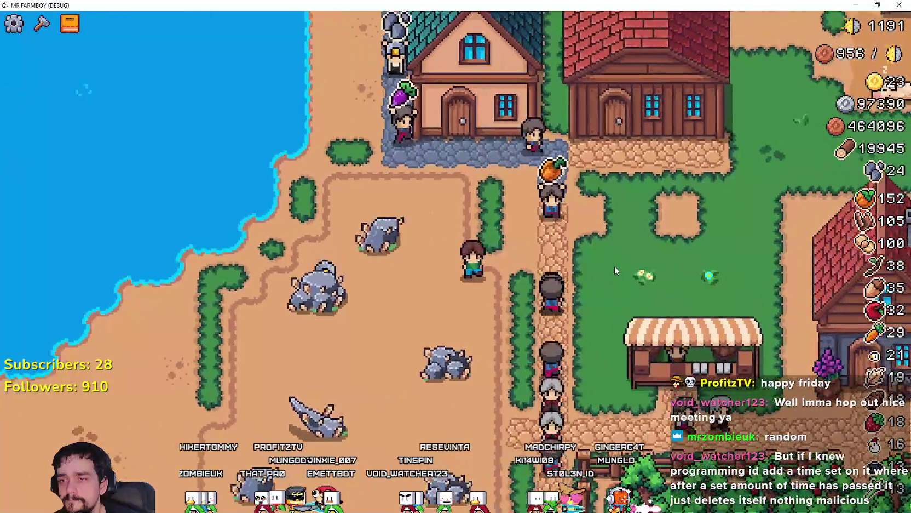
key(s)
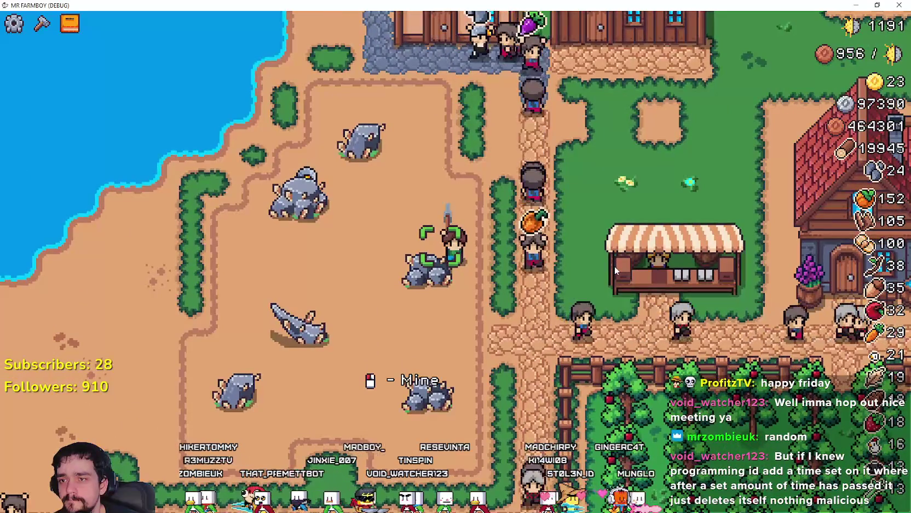
key(s)
key(s)
key(a)
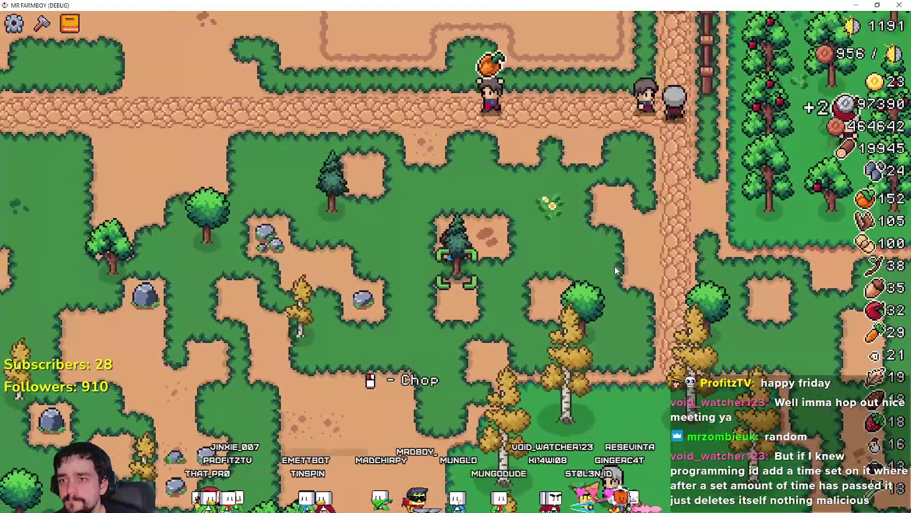
Step: Chop pine trees and mine rocks for wood and stone, then open the Crafting panel
click(614, 266)
key(a)
click(615, 265)
key(a)
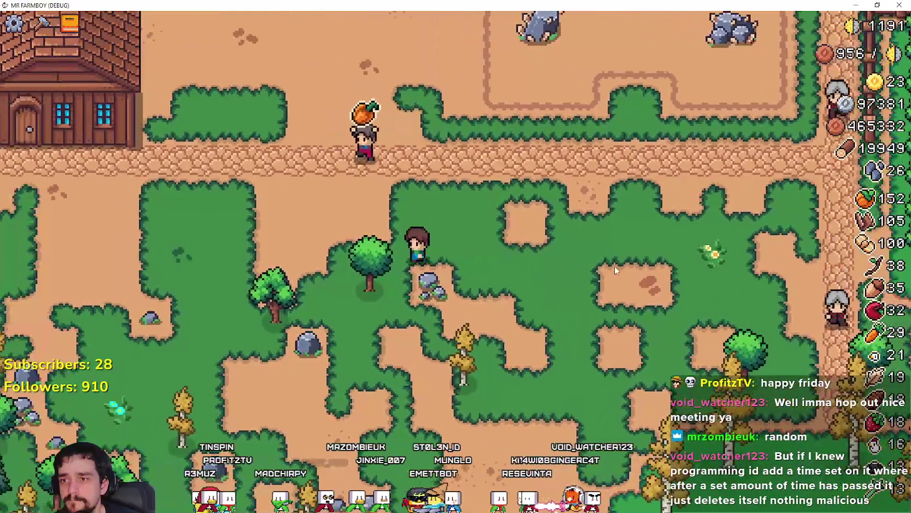
click(614, 269)
key(a)
click(615, 269)
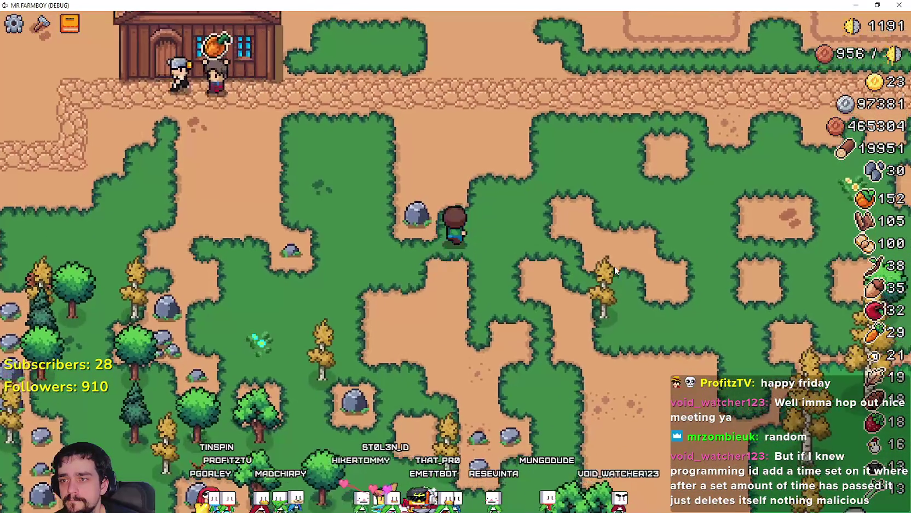
key(w)
click(41, 24)
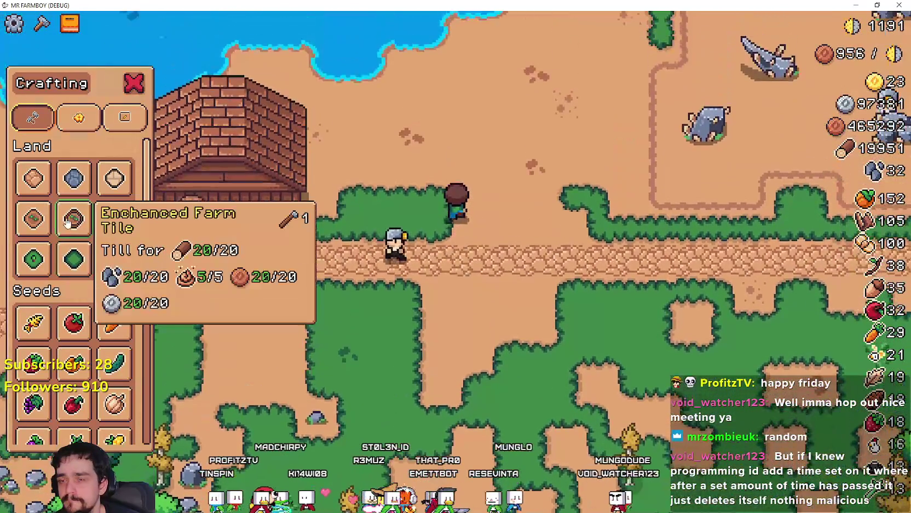
Step: Place a tilled farm tile beside the path, then cancel further tile placement
key(d)
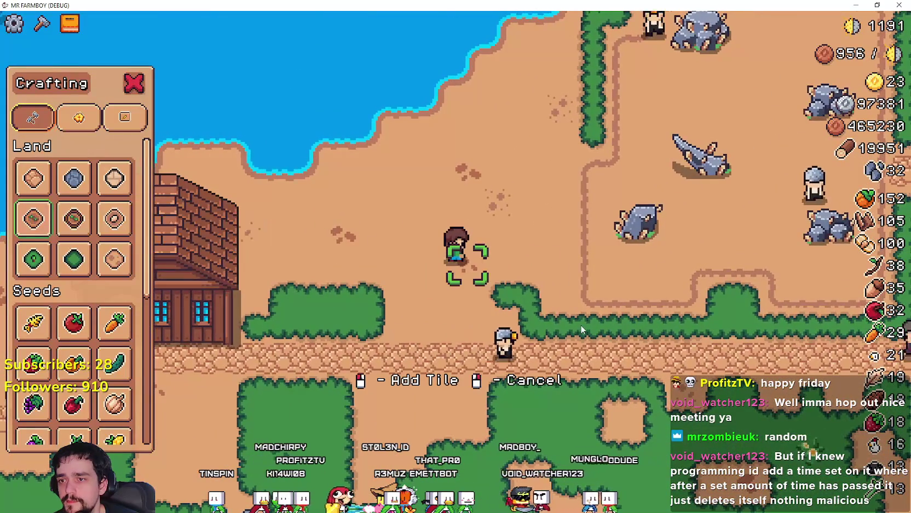
click(578, 319)
key(d)
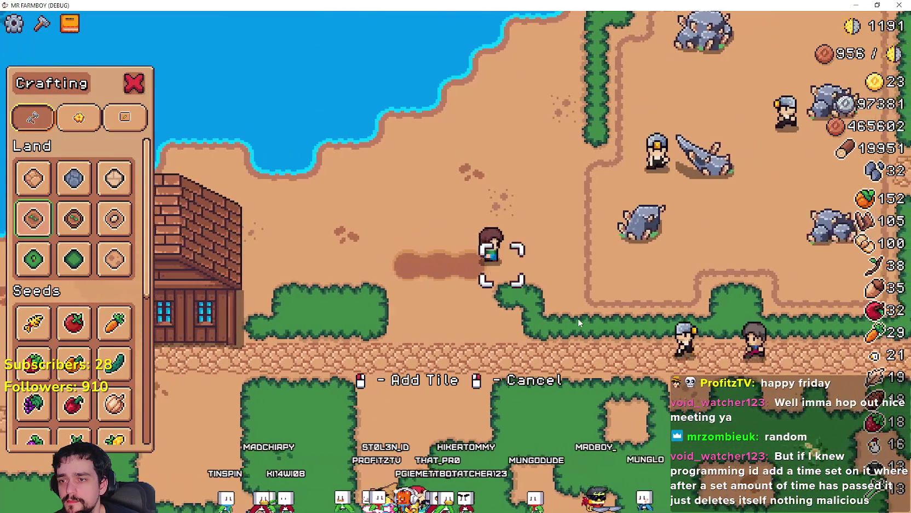
key(s)
right_click(573, 310)
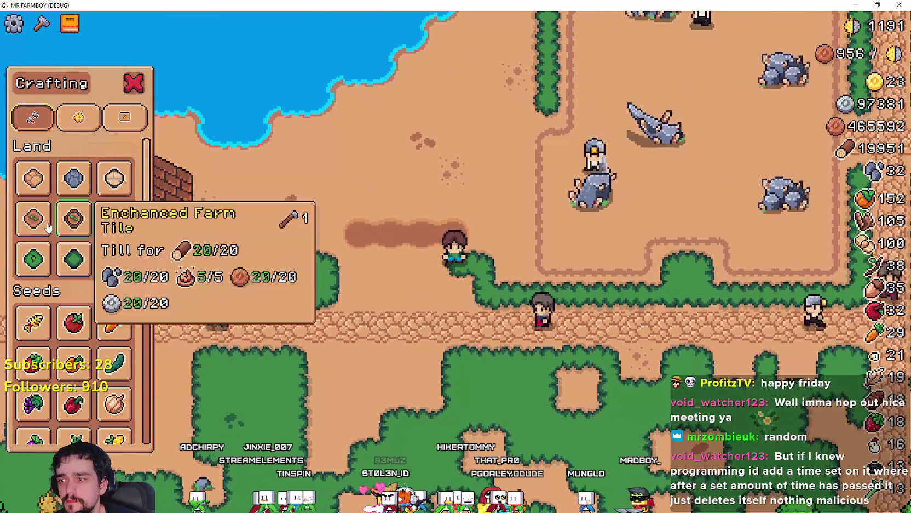
Step: Walk back to the barn, pick it up and set it down a little to the right
key(d)
key(w)
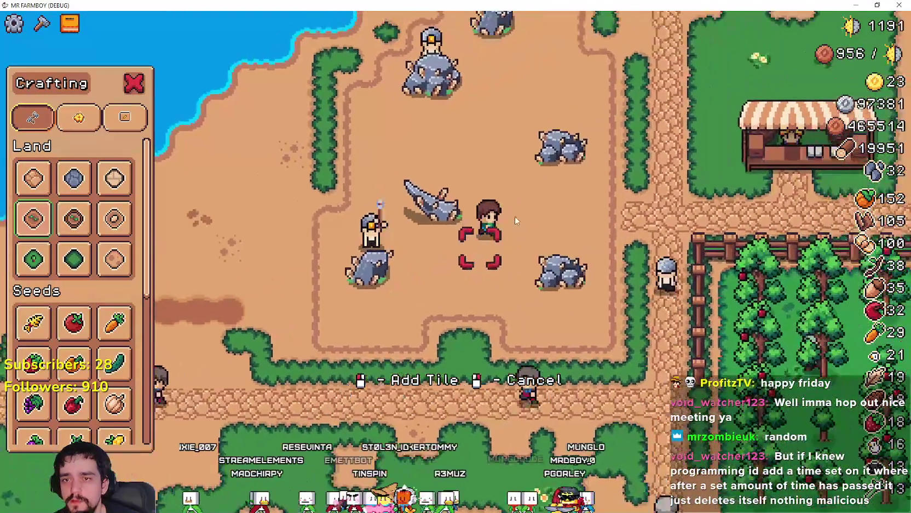
key(w)
key(d)
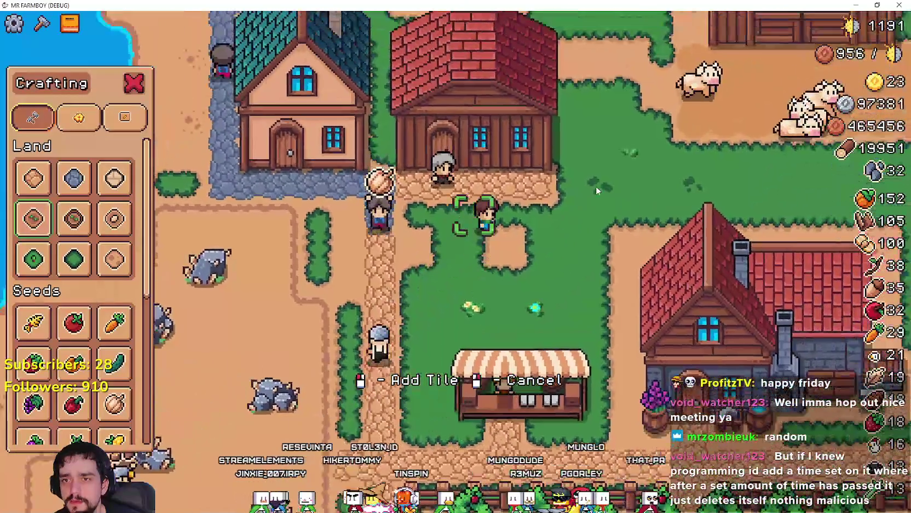
key(d)
key(w)
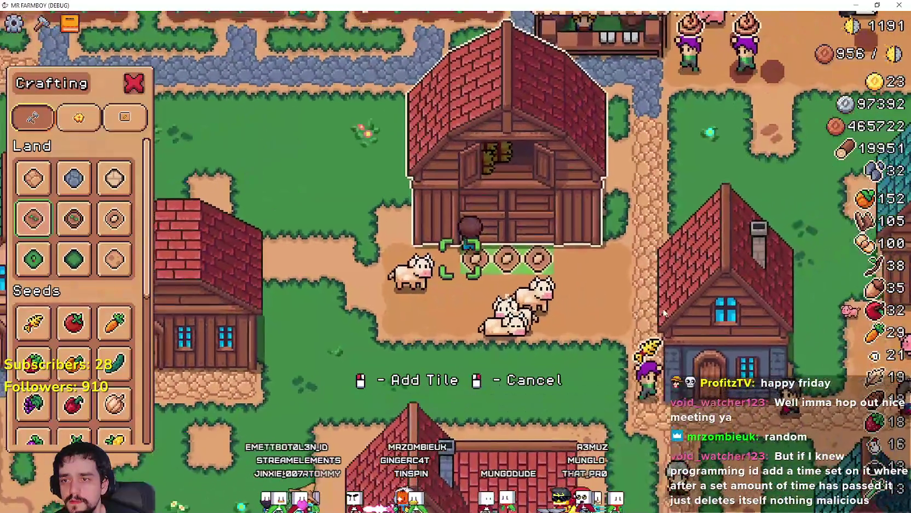
key(e)
key(d)
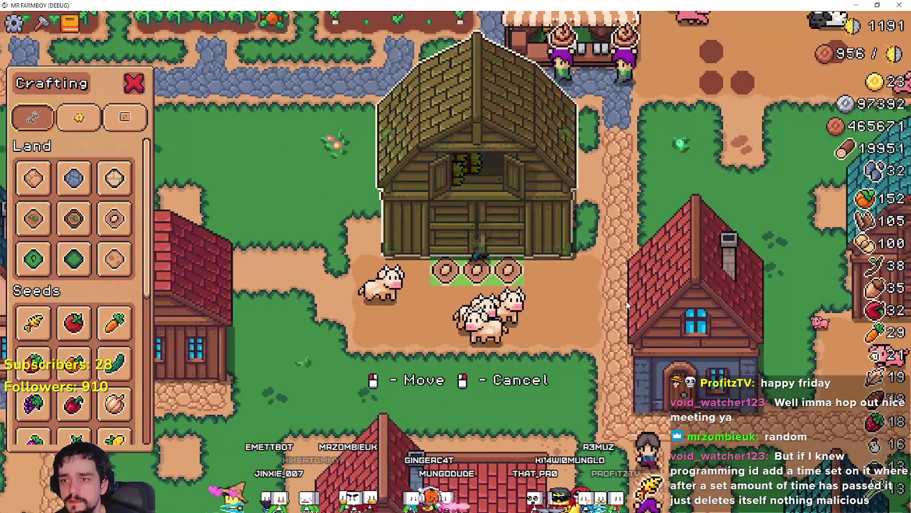
click(626, 300)
Step: Pick the barn up again and place it back on its original spot
key(s)
key(a)
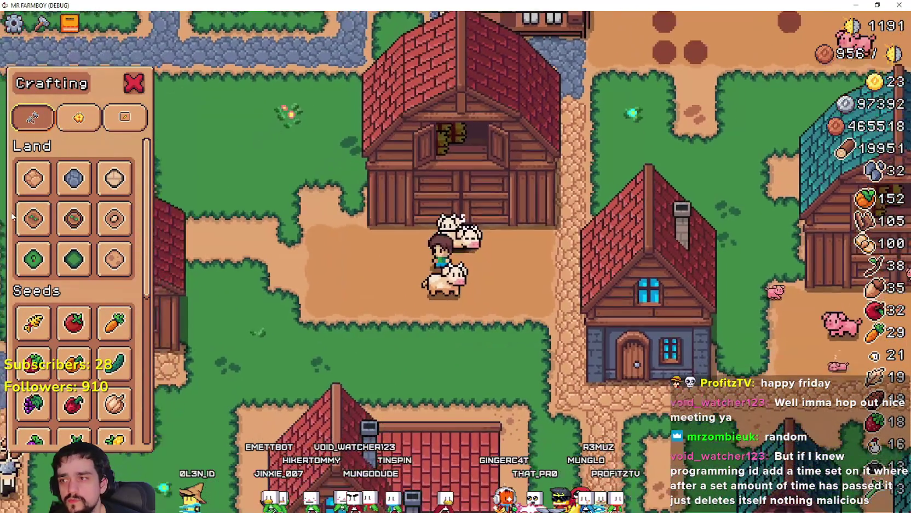
key(w)
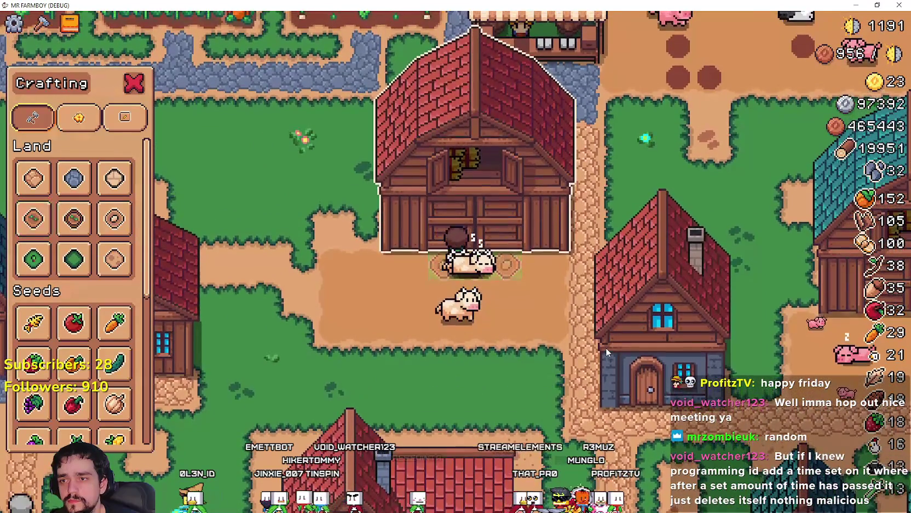
key(e)
key(a)
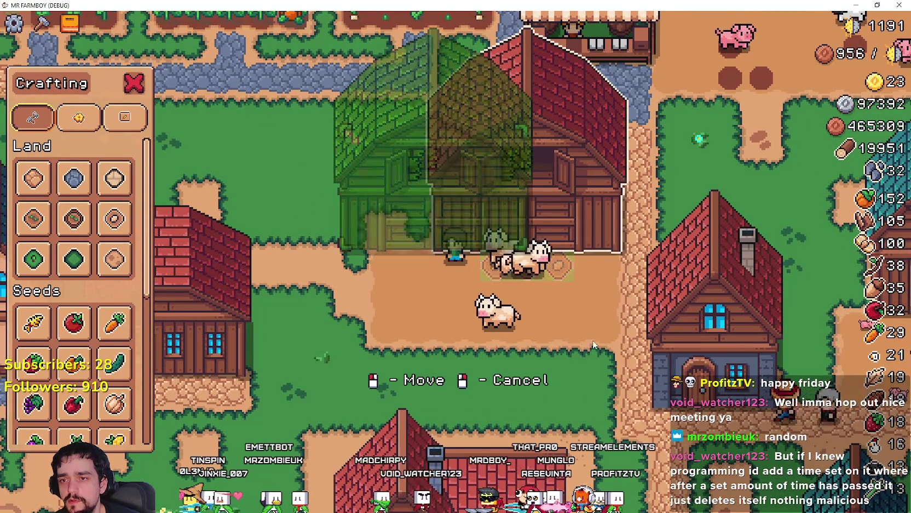
key(d)
click(589, 351)
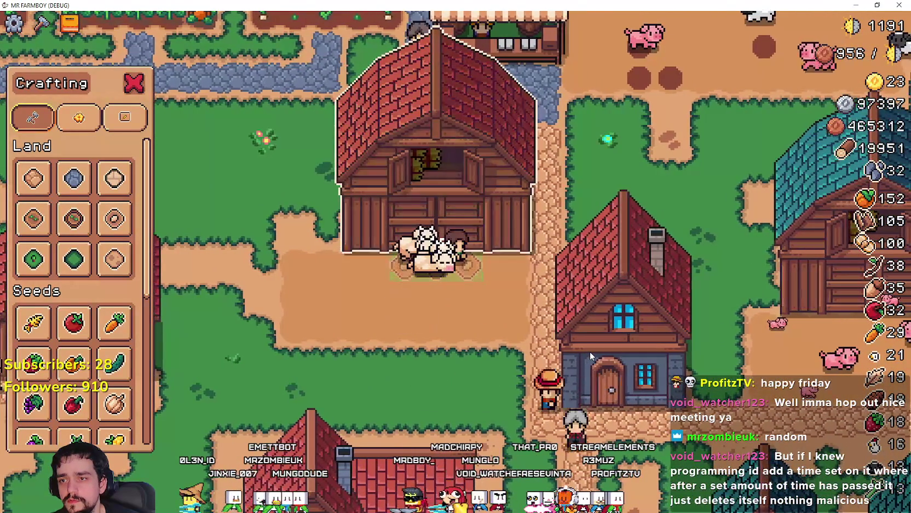
key(d)
key(w)
Step: Walk north to the vegetable fields and arm tomato seed planting from the Crafting menu
key(w)
key(w)
key(c)
key(c)
key(w)
key(c)
click(34, 219)
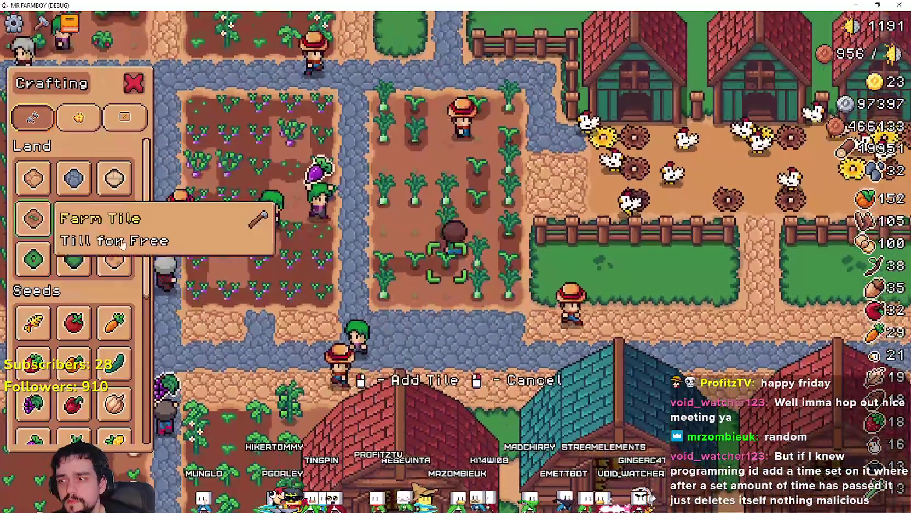
key(d)
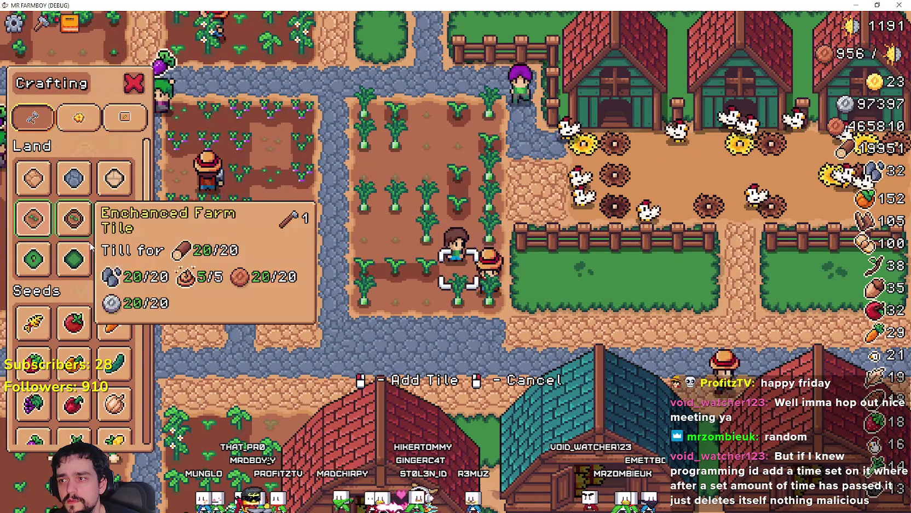
scroll(down, 3)
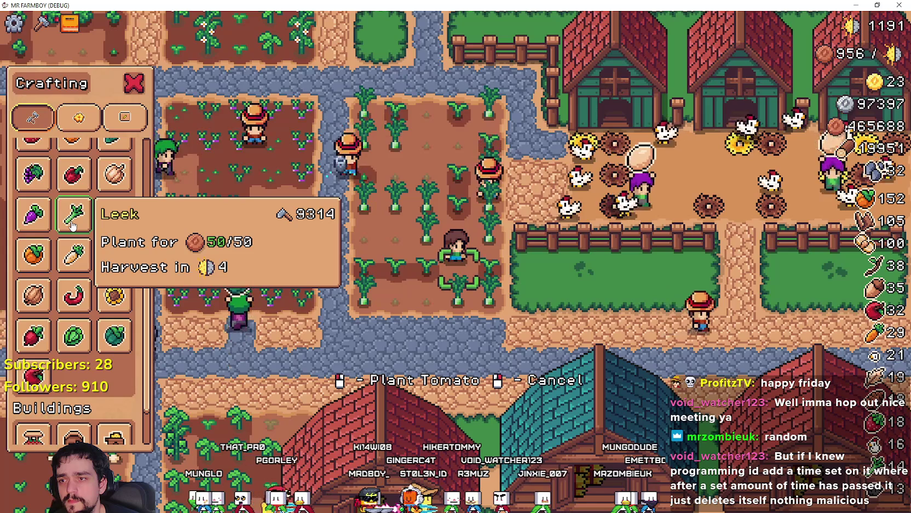
Step: Cancel tomato planting, reposition beside the field and select Leek as the crop
right_click(72, 224)
key(a)
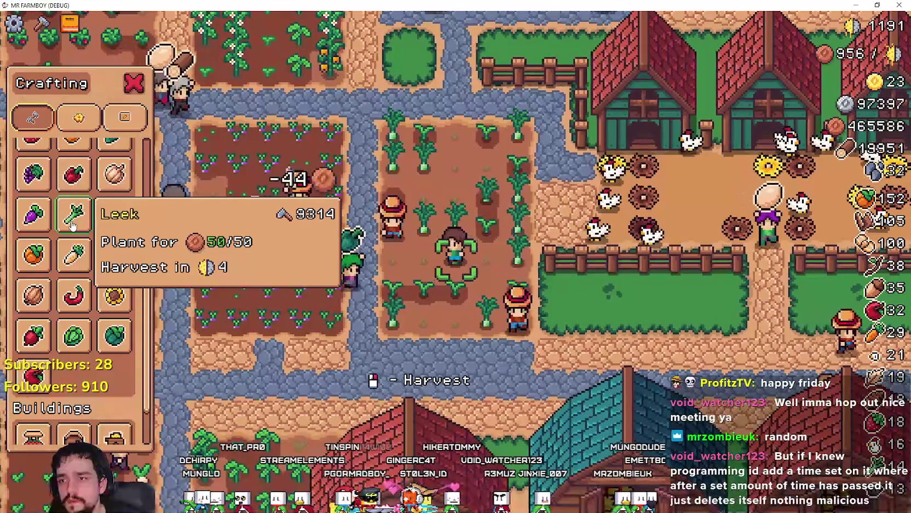
key(d)
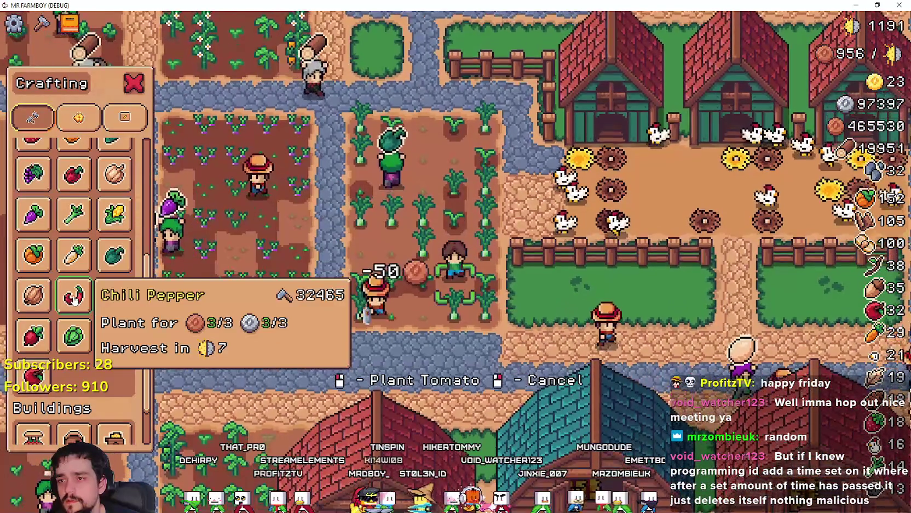
key(s)
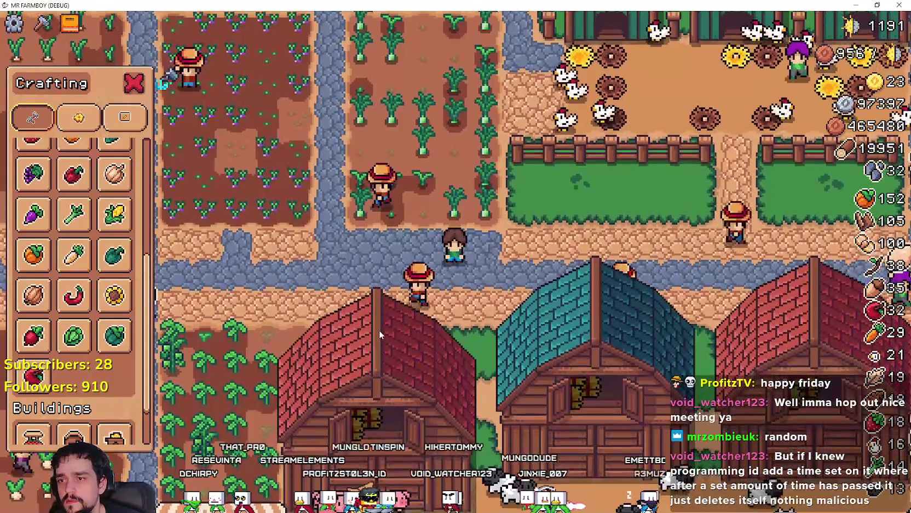
key(w)
key(a)
click(74, 214)
Step: Walk up into the leek field and harvest a ripe leek
key(w)
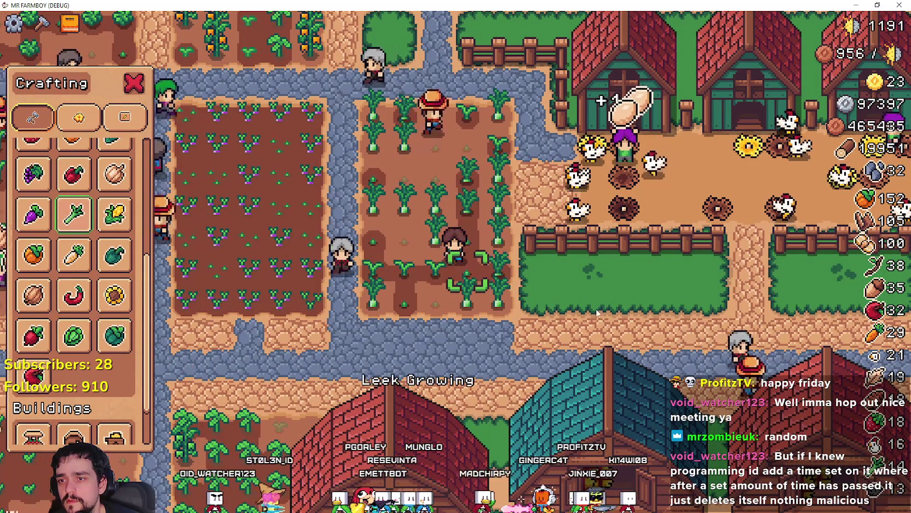
mouse_move(77, 227)
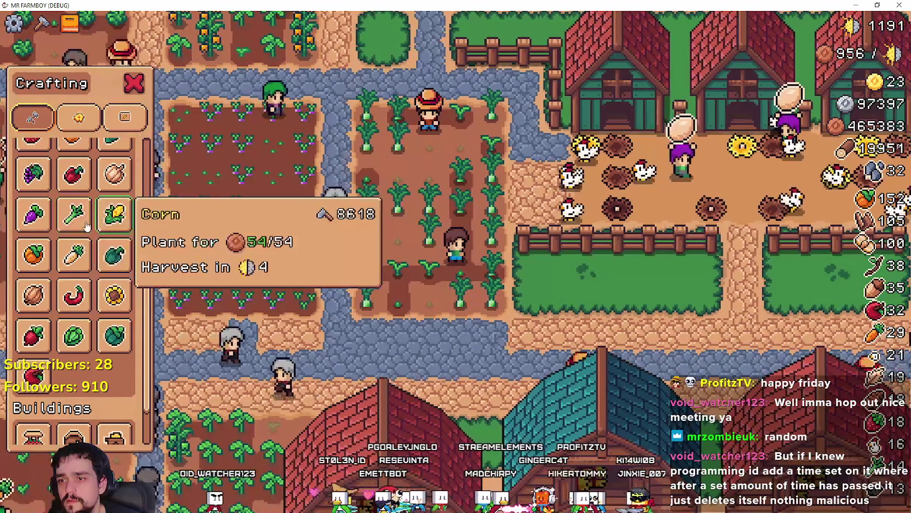
key(w)
key(a)
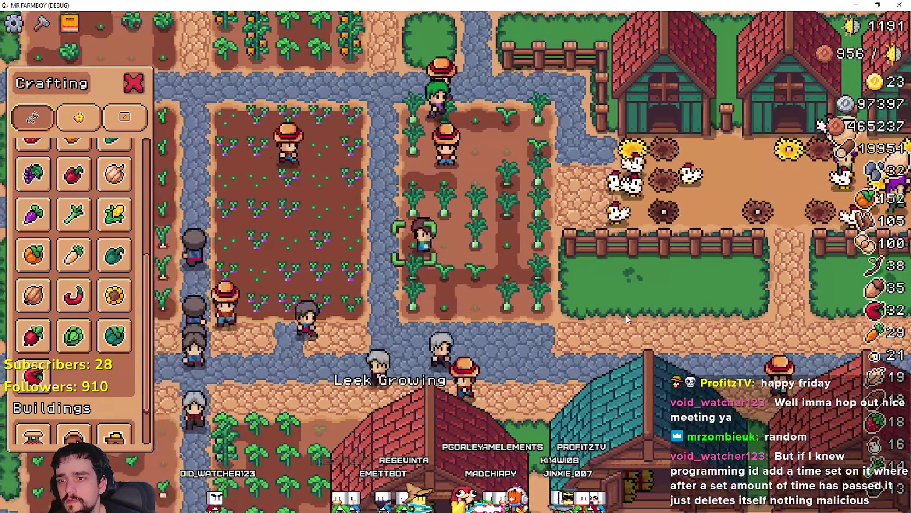
click(616, 311)
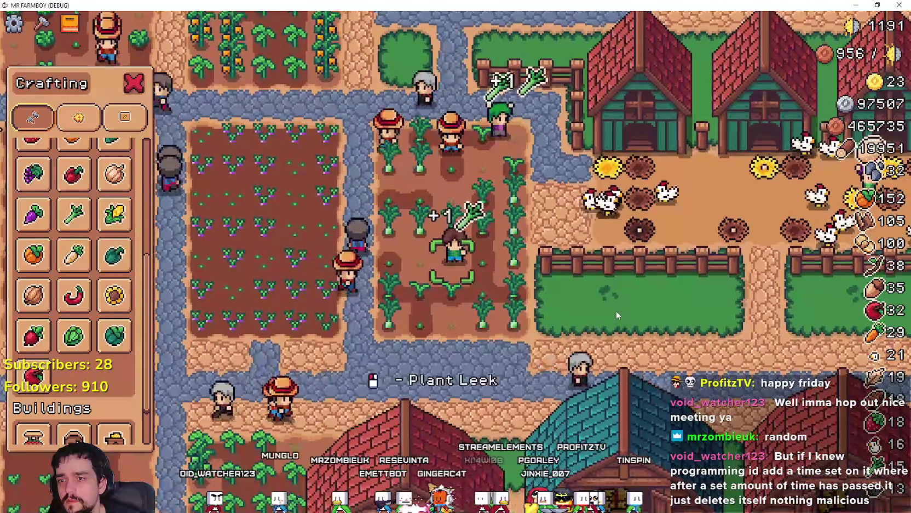
Step: Walk left into the orange pepper field and harvest a ripe pepper and a strawberry
key(a)
key(w)
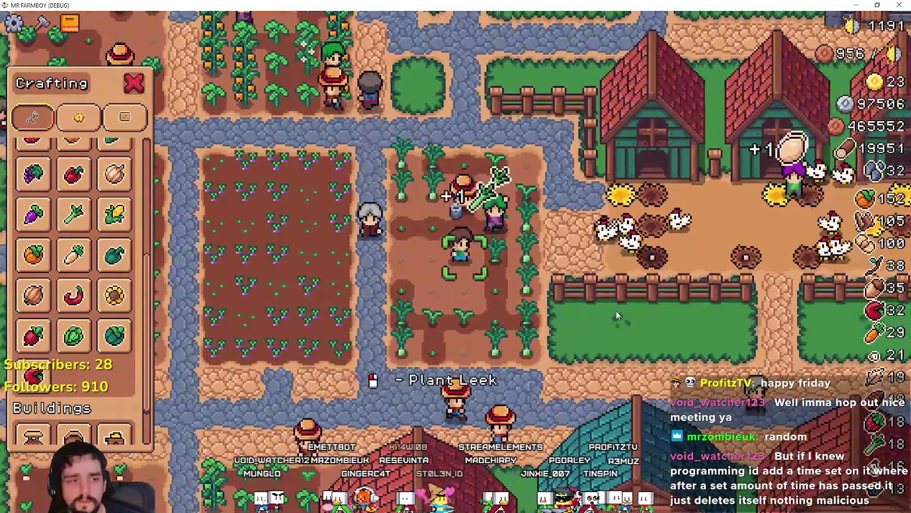
key(a)
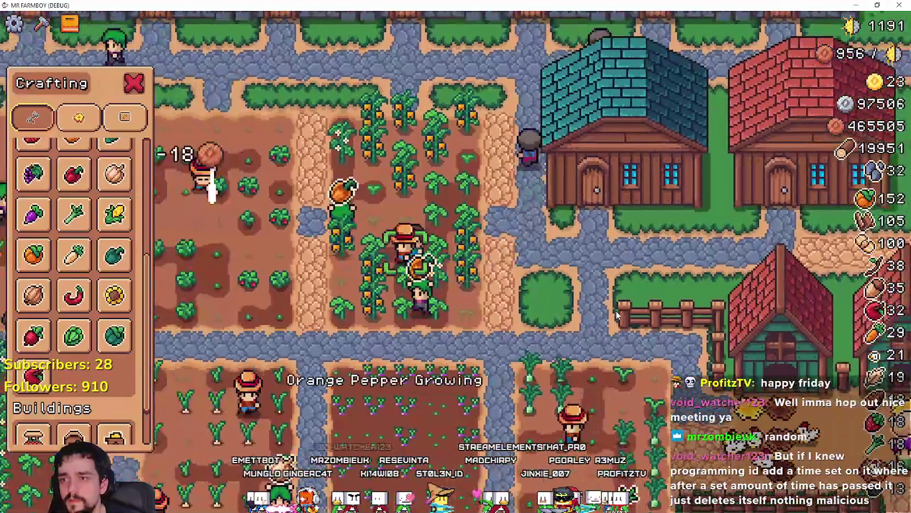
click(617, 313)
key(a)
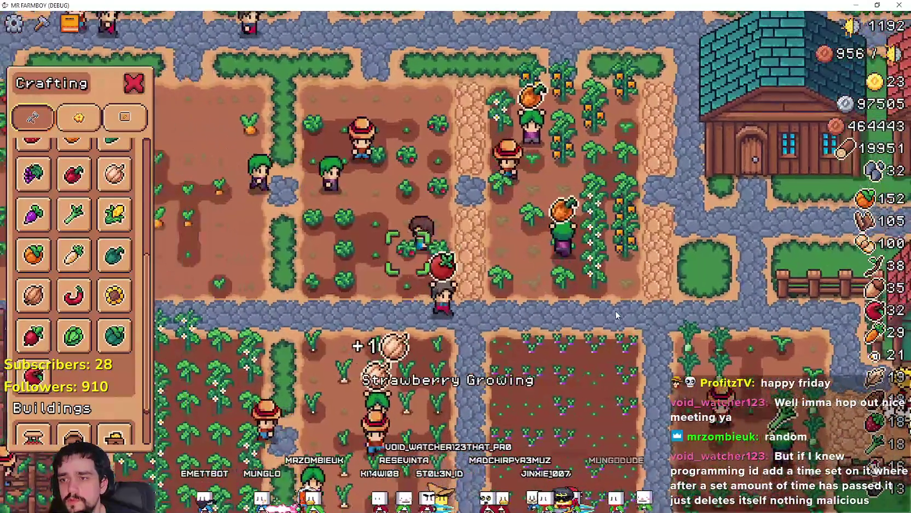
click(616, 311)
Step: Plant a strawberry on the empty tile, then walk down to the next ripe crop
key(w)
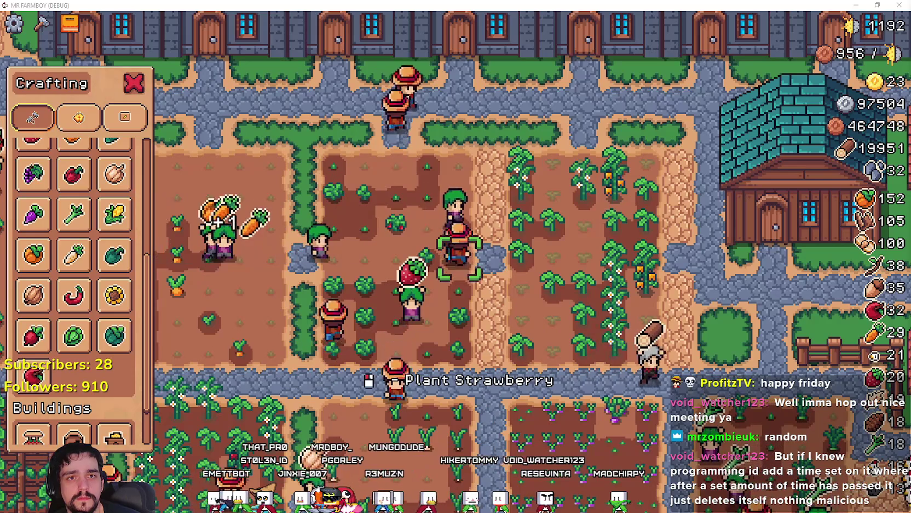
click(464, 256)
key(s)
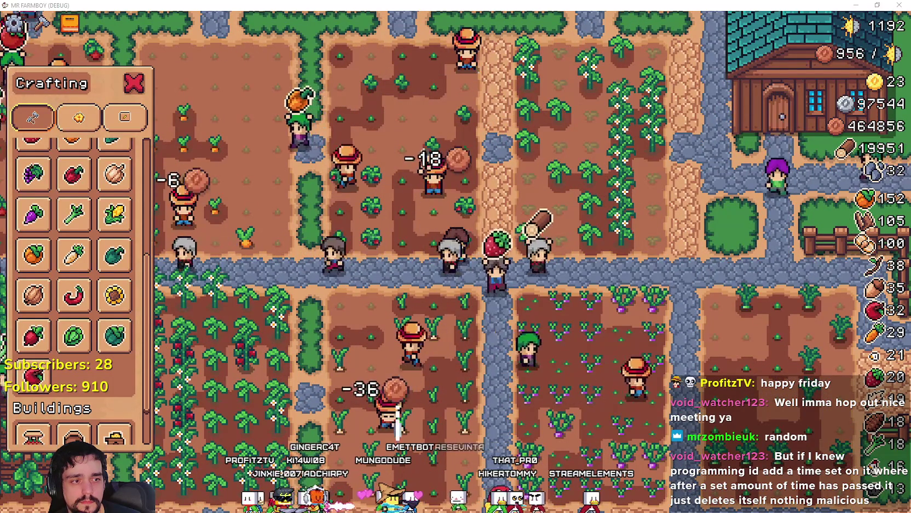
key(a)
key(w)
key(w)
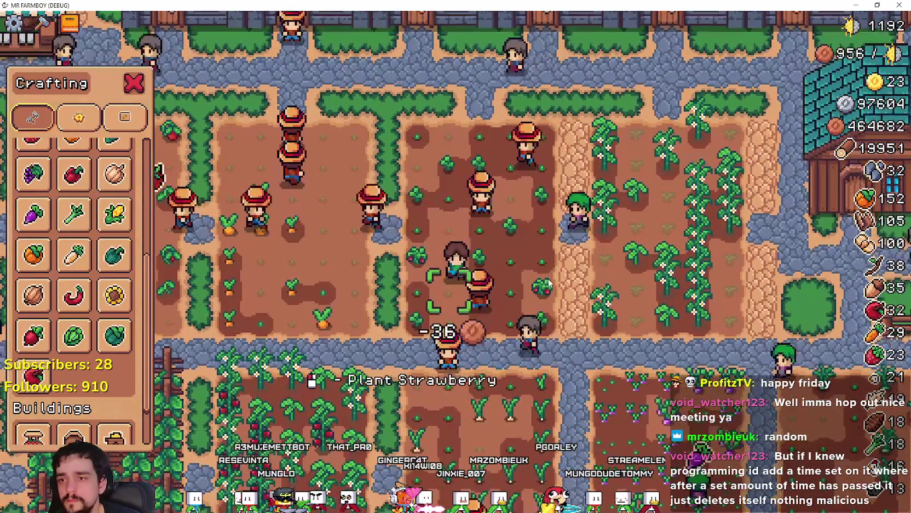
Step: Plant and water a strawberry, then harvest, replant and water a neighbouring strawberry
key(a)
click(548, 283)
click(548, 278)
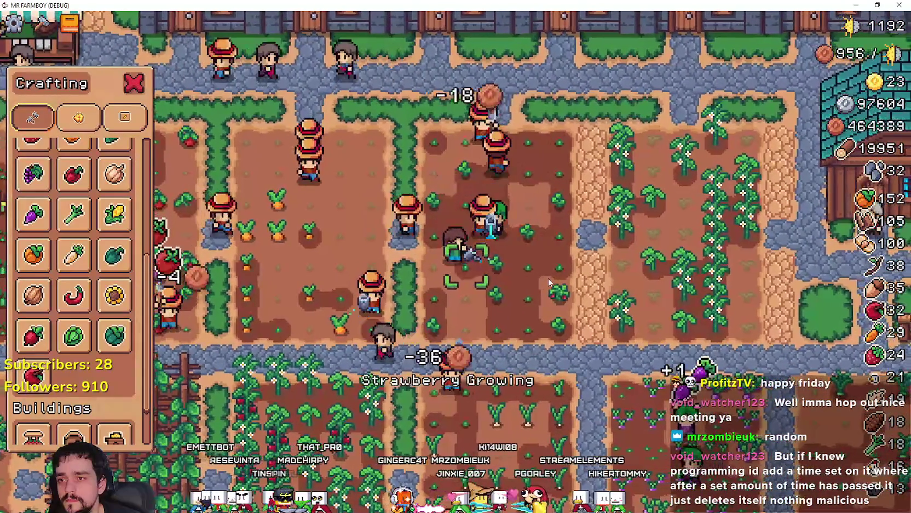
key(s)
key(d)
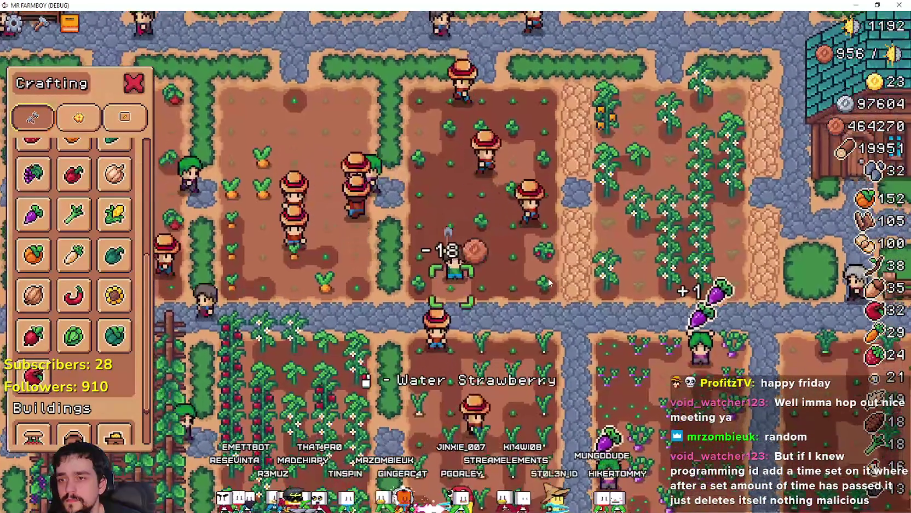
key(d)
click(548, 283)
click(548, 278)
click(547, 276)
Step: Plant and water an orange pepper, then harvest, replant and water the next pepper
key(d)
click(546, 271)
click(546, 271)
key(s)
key(d)
key(d)
key(w)
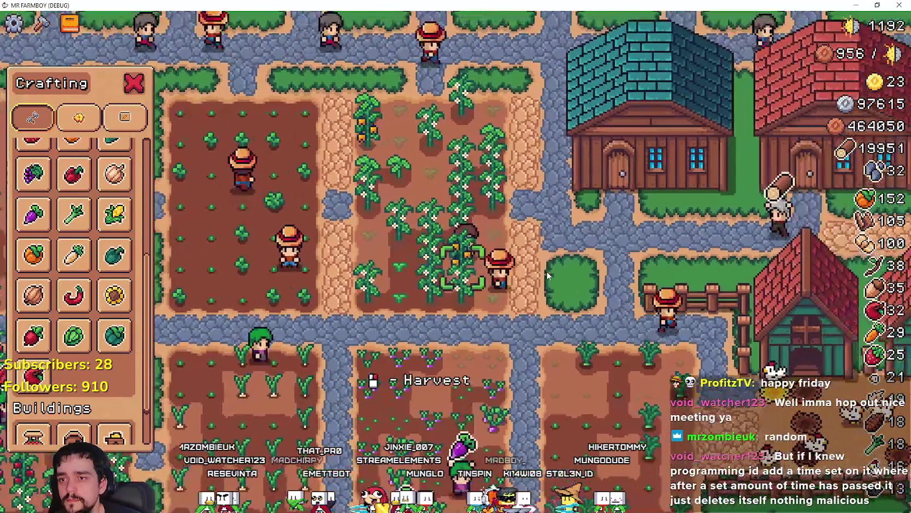
click(547, 271)
click(547, 271)
click(547, 271)
Step: Harvest, replant and water two neighbouring orange pepper tiles
key(a)
click(547, 271)
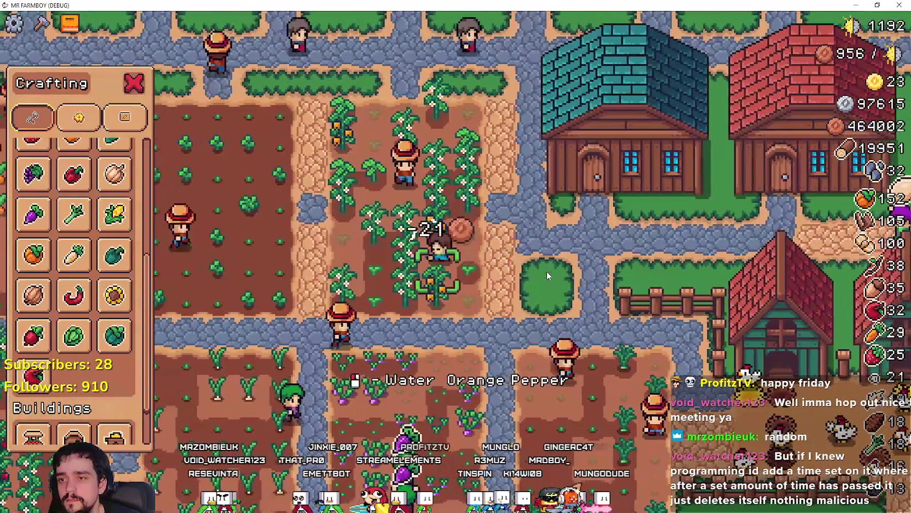
key(s)
click(546, 271)
click(547, 271)
click(546, 272)
key(w)
Step: Cycle two more orange pepper tiles through harvest, replanting and watering
click(546, 271)
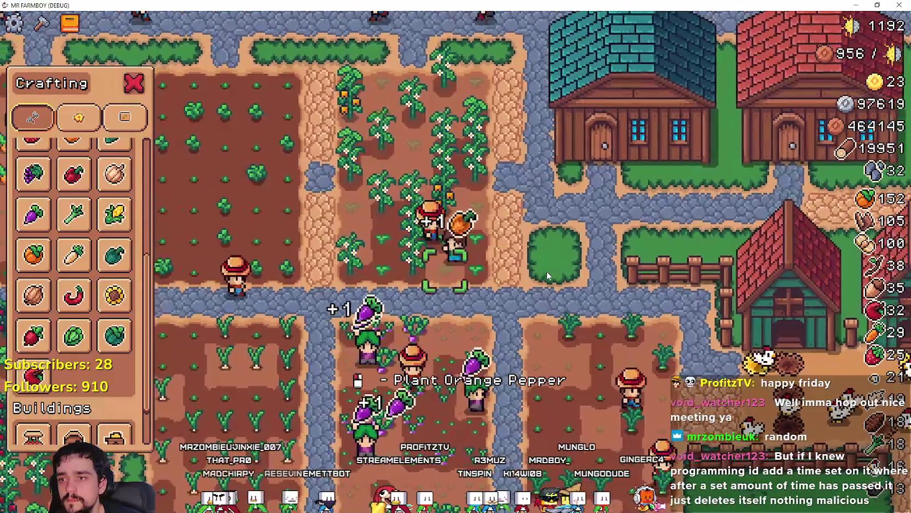
click(547, 271)
click(547, 271)
click(547, 271)
click(547, 271)
click(546, 271)
key(a)
click(547, 271)
click(546, 271)
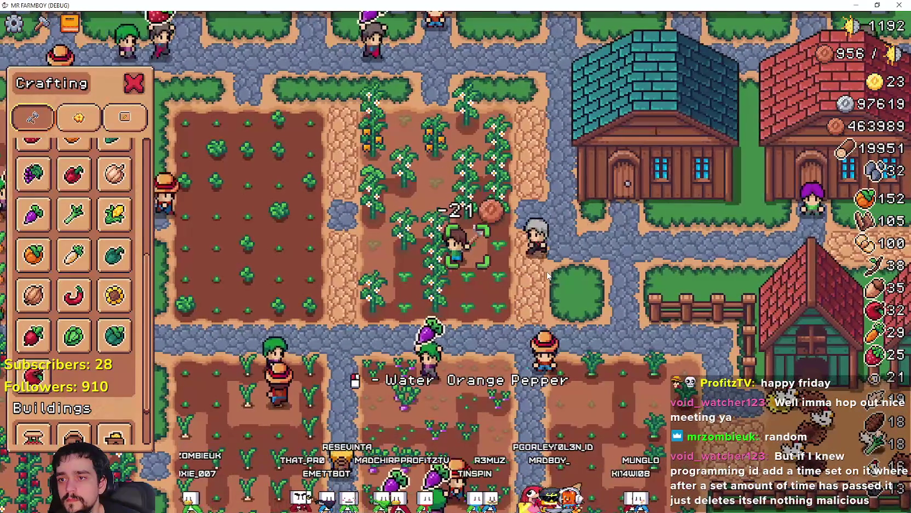
Step: Walk through the pepper field to an unwatered orange pepper tile
key(w)
key(a)
key(w)
key(d)
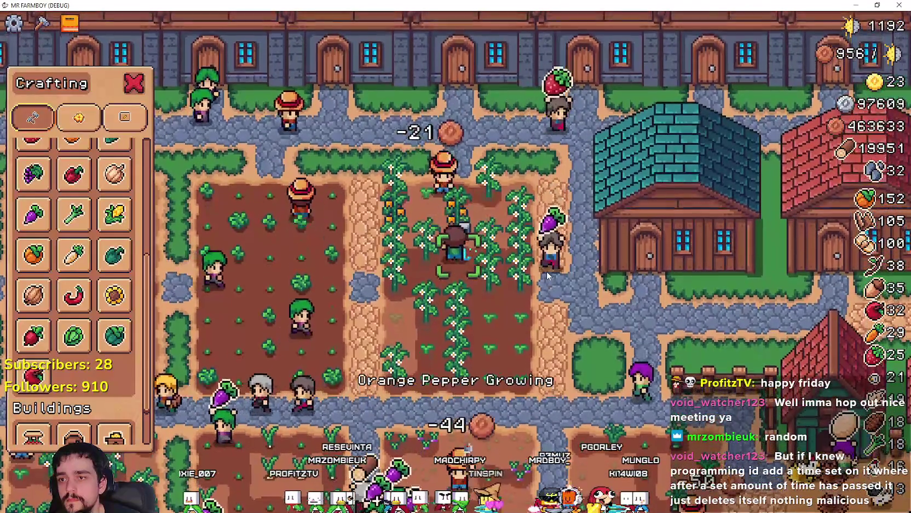
key(w)
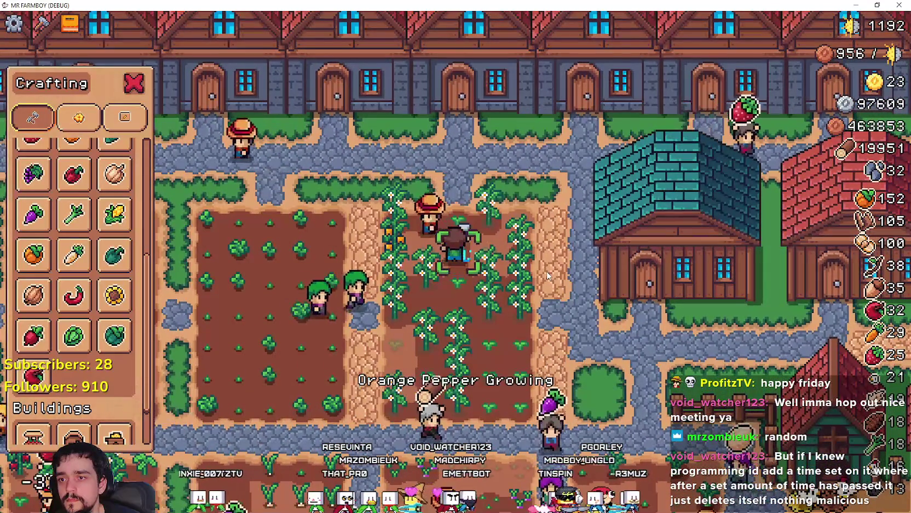
key(a)
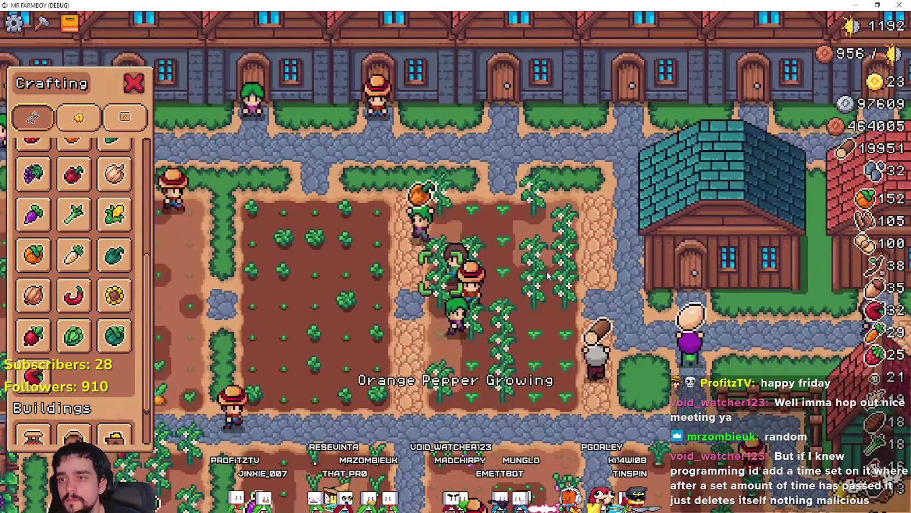
key(s)
key(s)
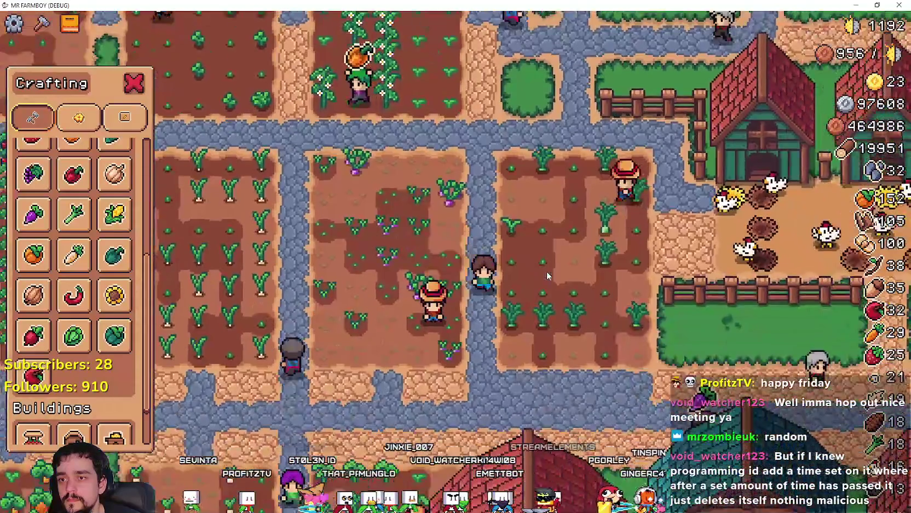
Step: Walk into the parsnip field, harvest the ripe parsnip and water a parsnip tile
key(s)
key(a)
key(d)
click(546, 269)
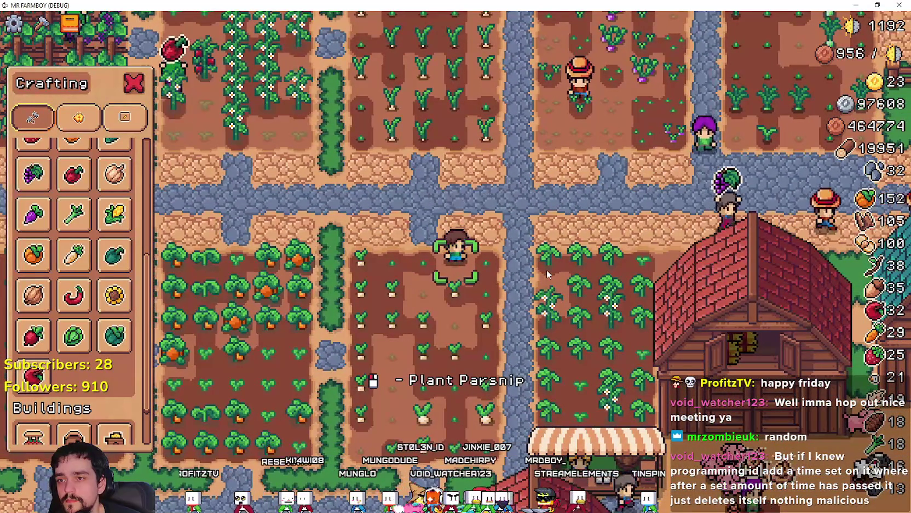
key(s)
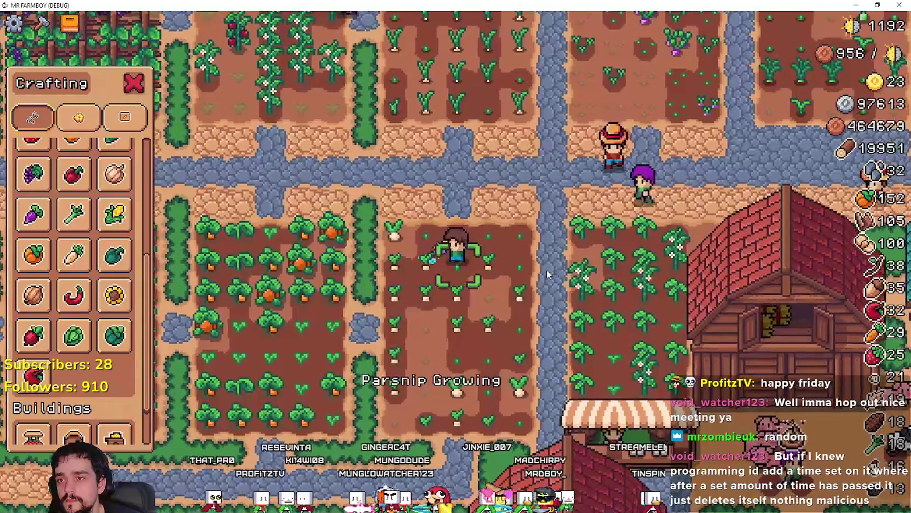
click(546, 269)
Step: Water two more parsnip tiles further down the field
key(a)
key(s)
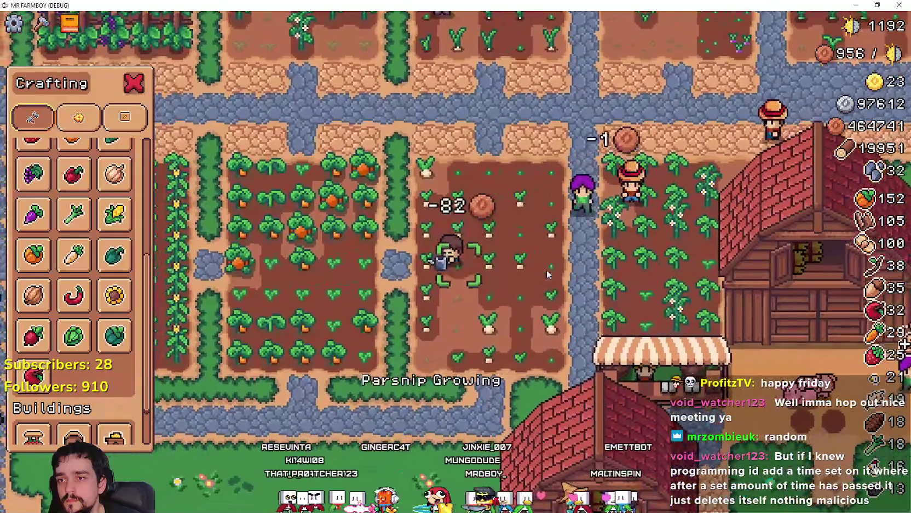
key(s)
click(530, 247)
key(s)
click(527, 244)
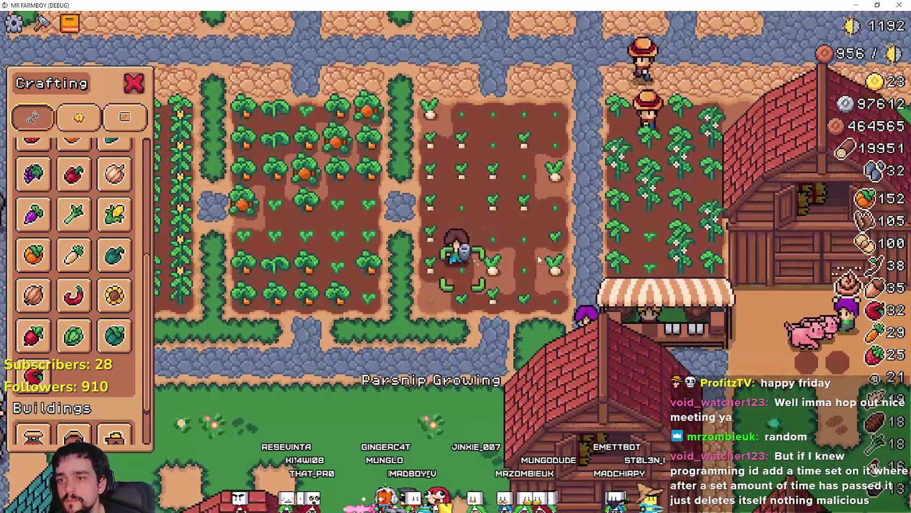
Step: Harvest and replant one parsnip, then harvest, replant and water another
key(d)
click(545, 265)
click(546, 265)
key(d)
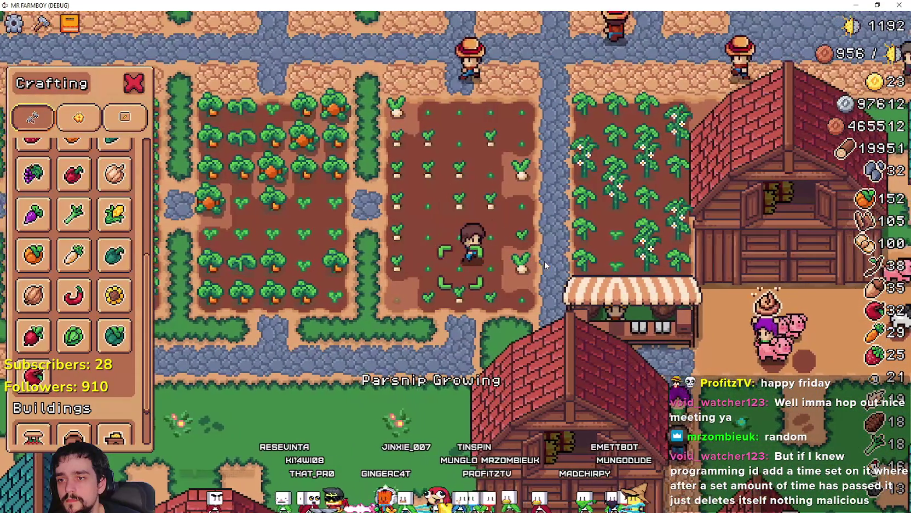
key(d)
click(546, 265)
click(545, 265)
click(545, 265)
Step: Plant and water an empty tile, then harvest grown parsnips and replant and water one
key(w)
key(w)
key(w)
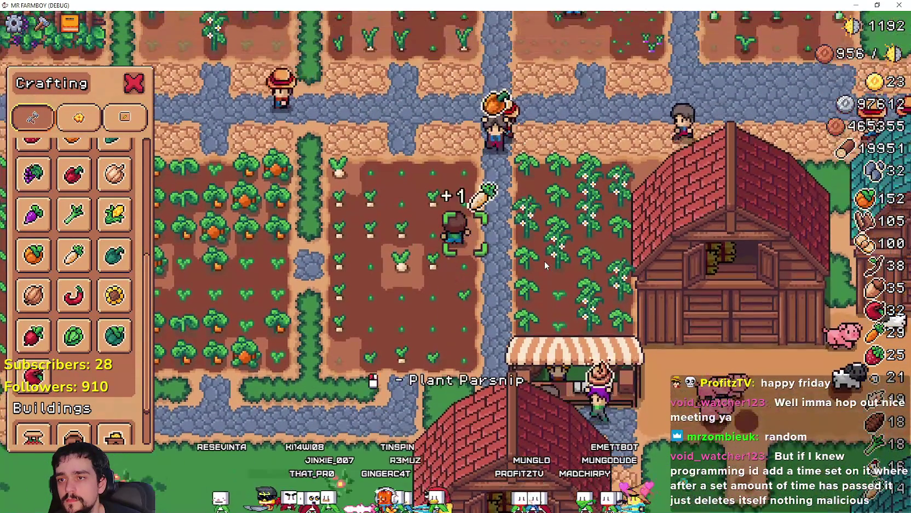
click(545, 265)
click(544, 265)
key(a)
key(a)
key(s)
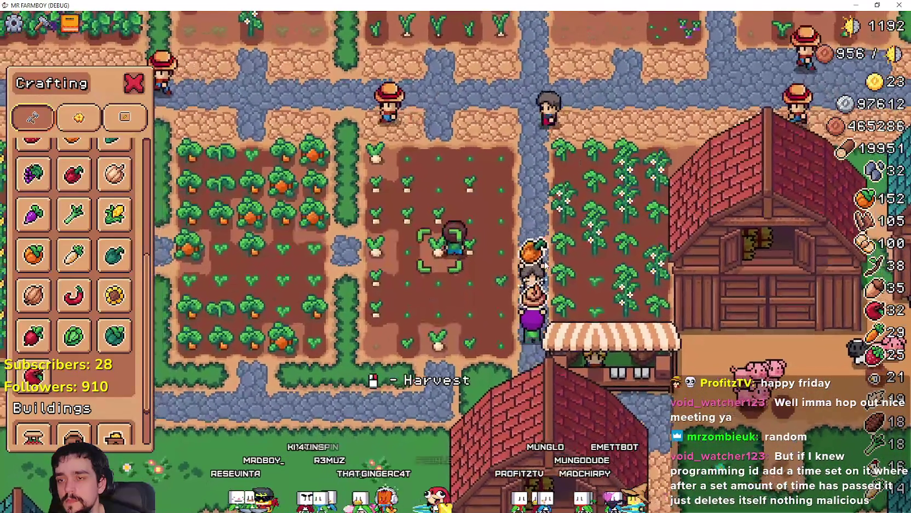
click(544, 265)
key(a)
key(a)
click(544, 264)
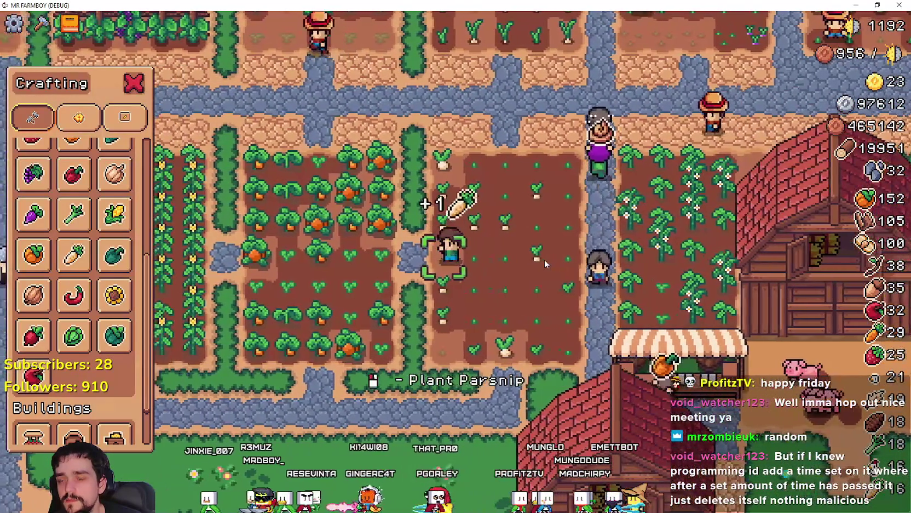
click(544, 264)
click(545, 264)
Step: Cross the field to harvest another ripe parsnip and water its replacement
key(w)
key(w)
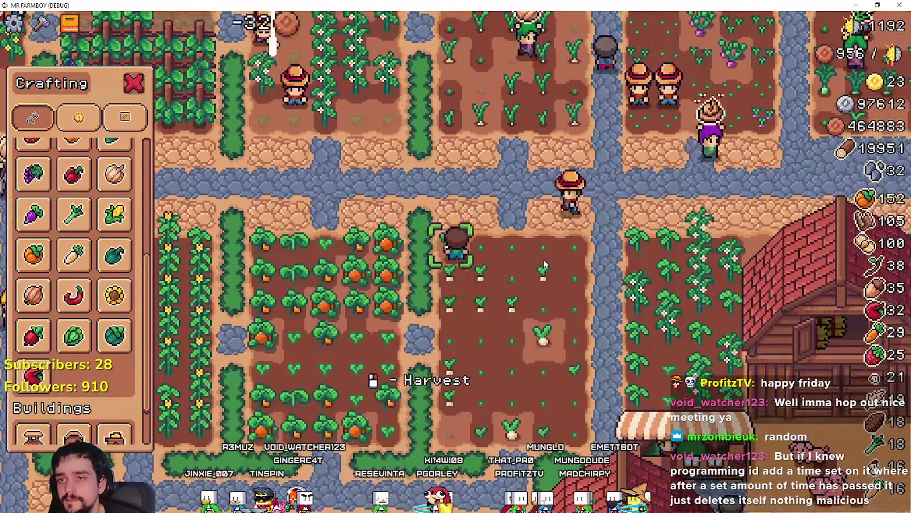
key(s)
key(s)
key(s)
key(d)
key(d)
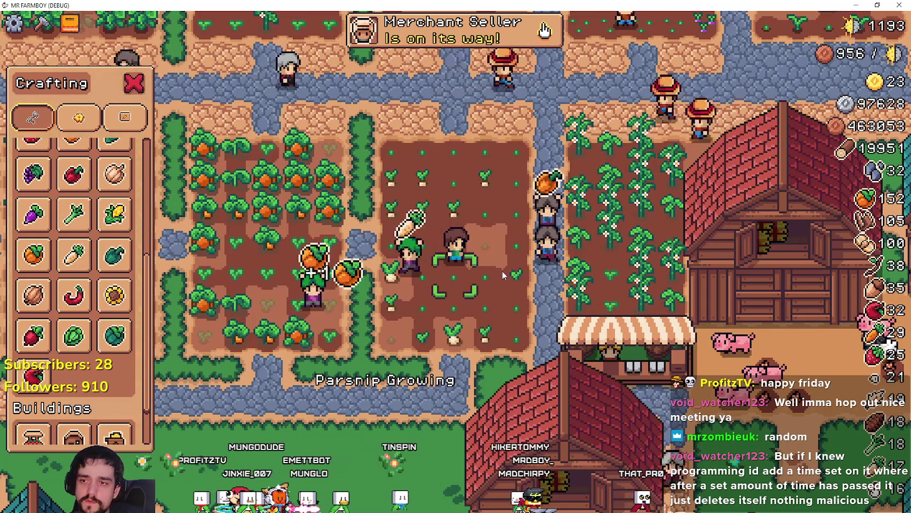
key(w)
key(d)
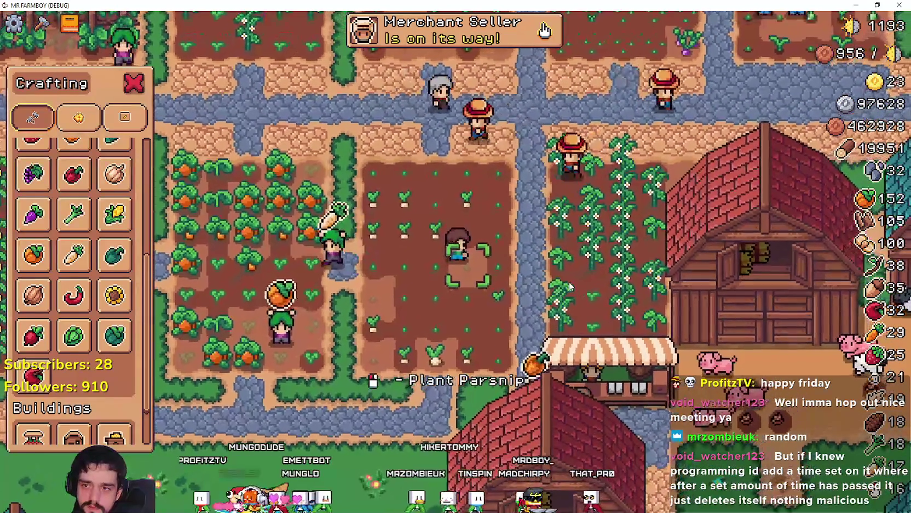
scroll(up, 3)
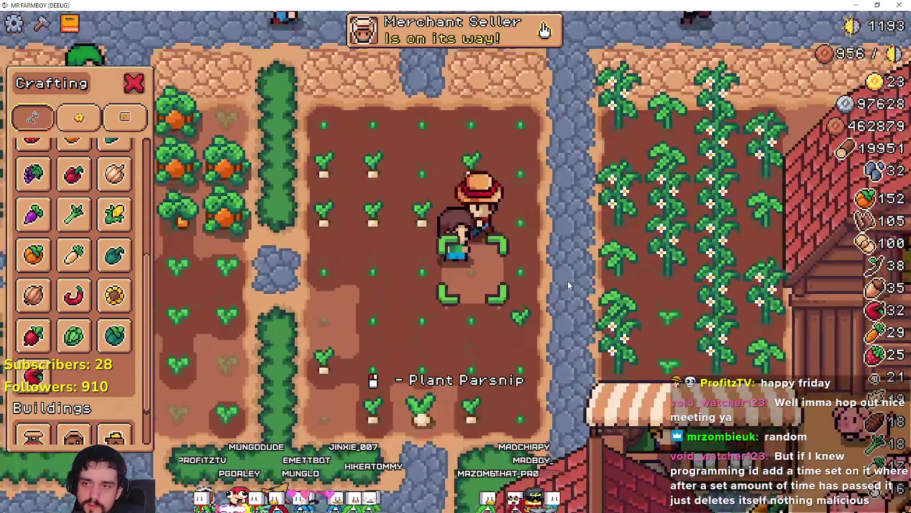
key(s)
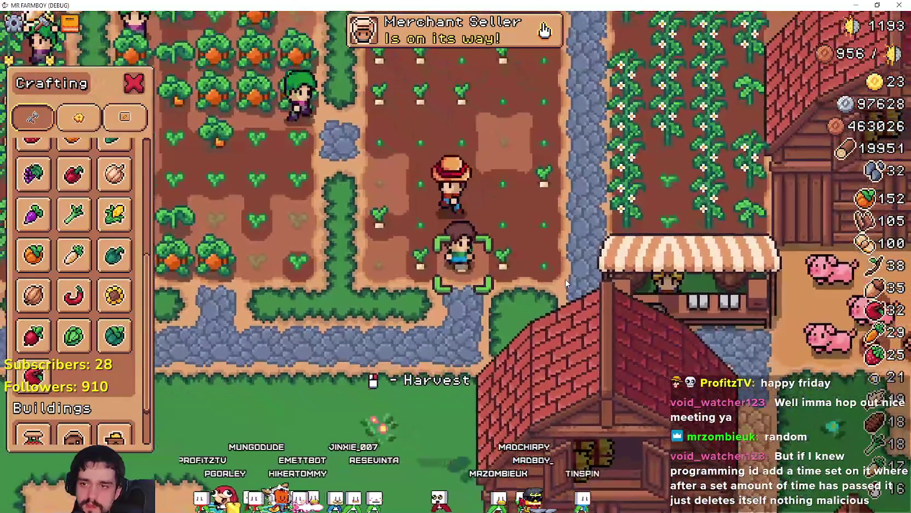
click(606, 266)
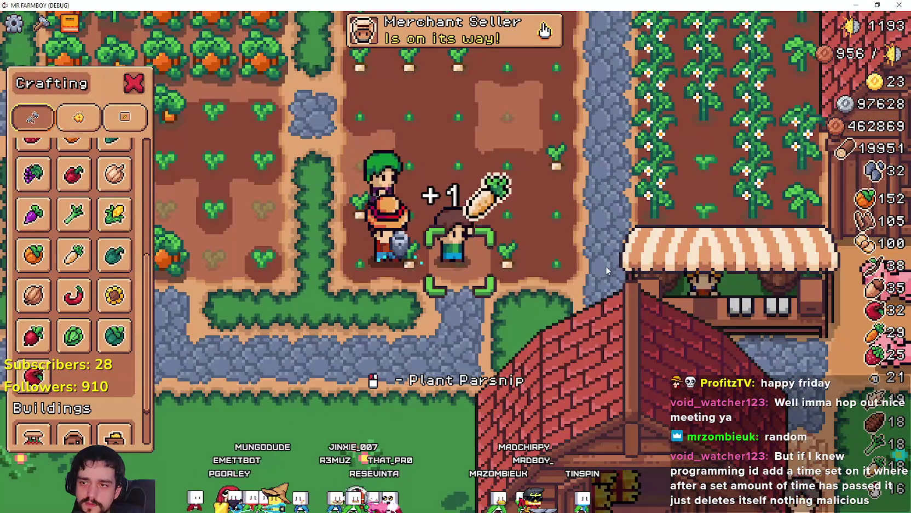
click(622, 275)
Step: Walk the farmer north and right across the farm
key(w)
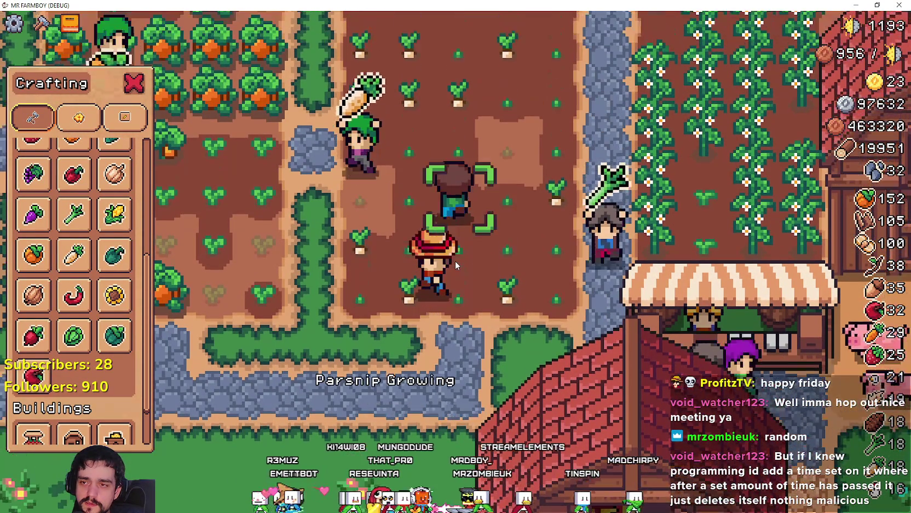
key(d)
key(w)
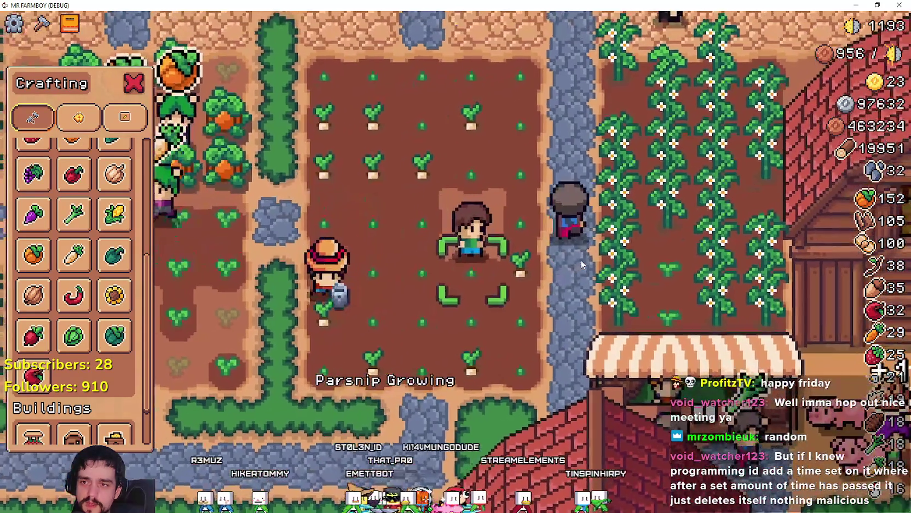
scroll(down, 3)
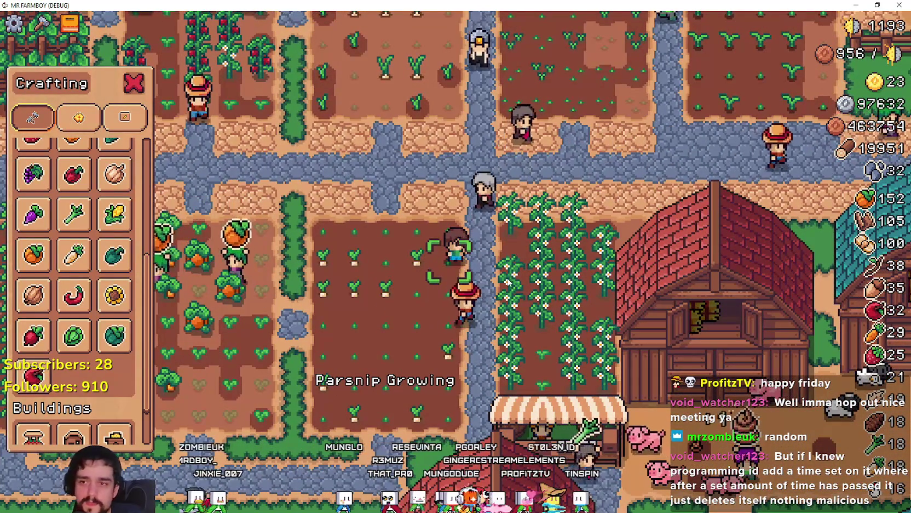
Step: Walk north into the strawberry field and harvest a ripe strawberry
key(w)
key(d)
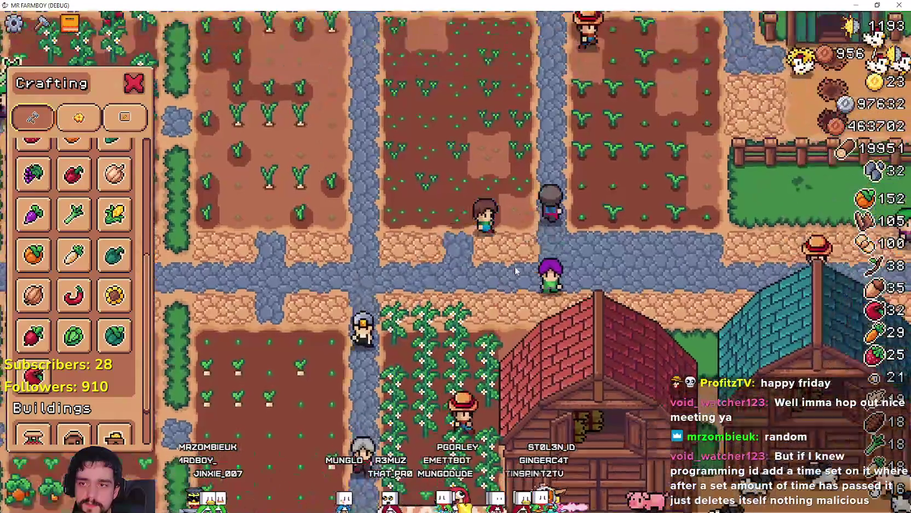
key(w)
key(d)
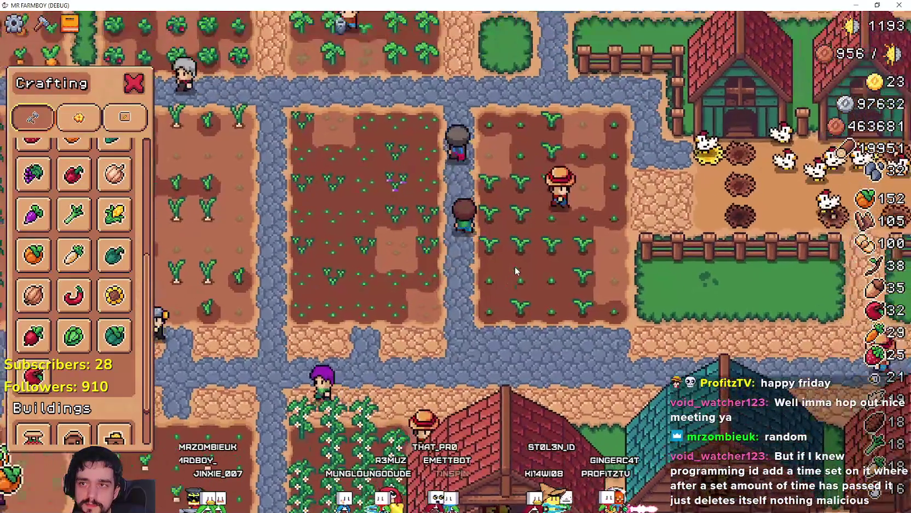
key(a)
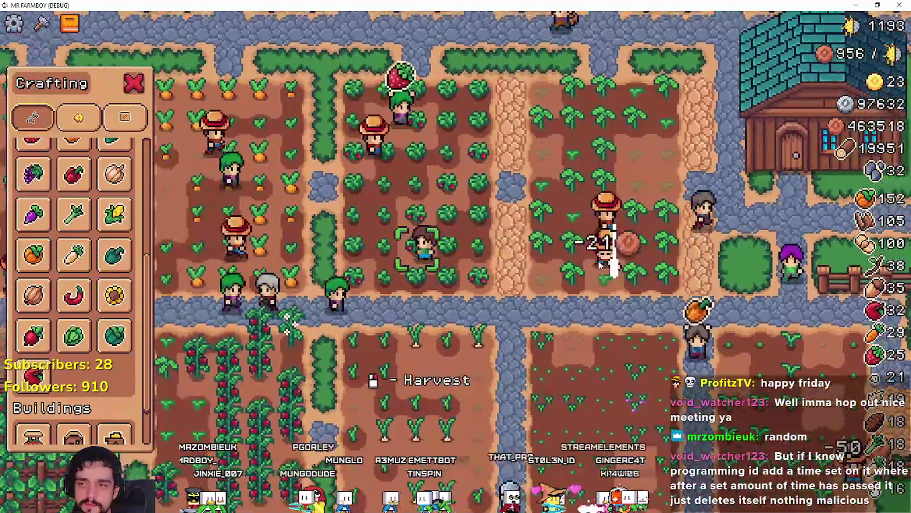
key(w)
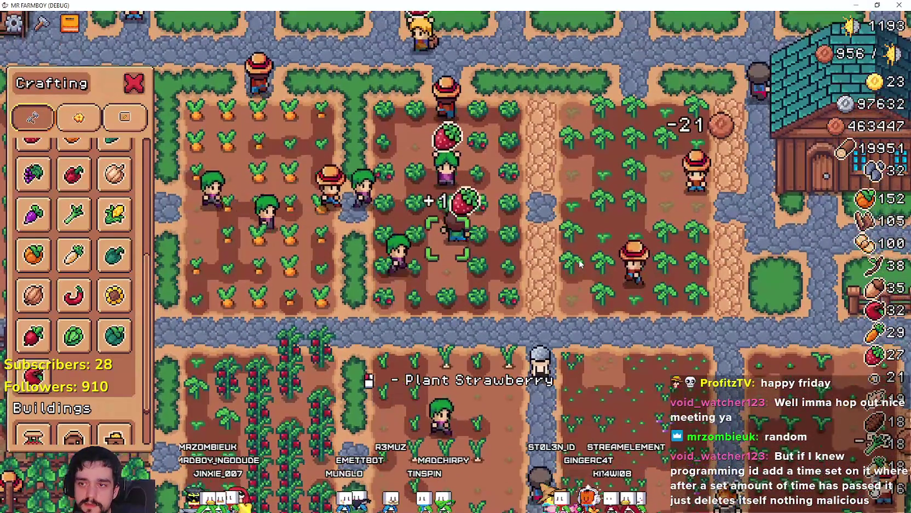
key(w)
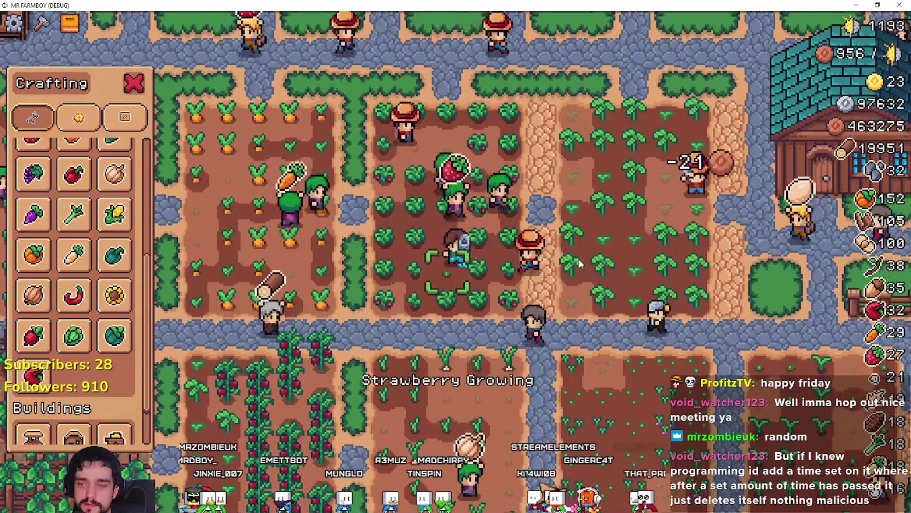
key(w)
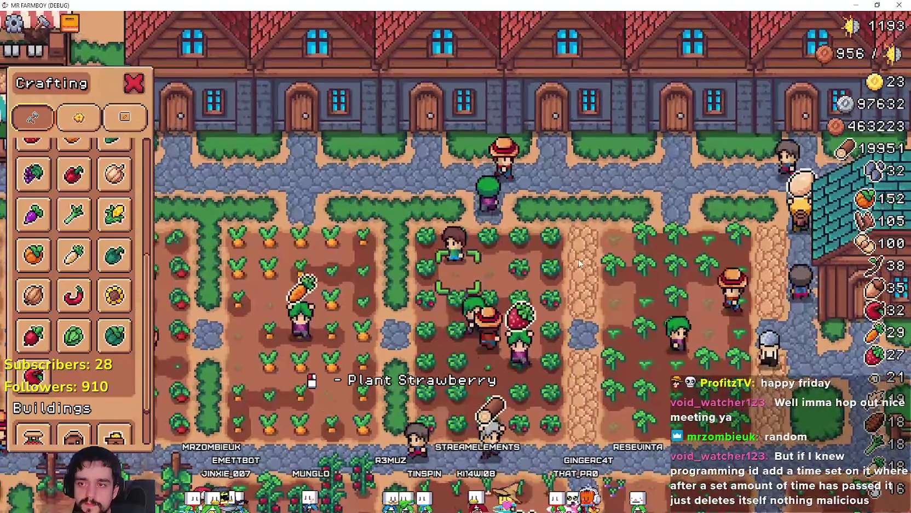
key(d)
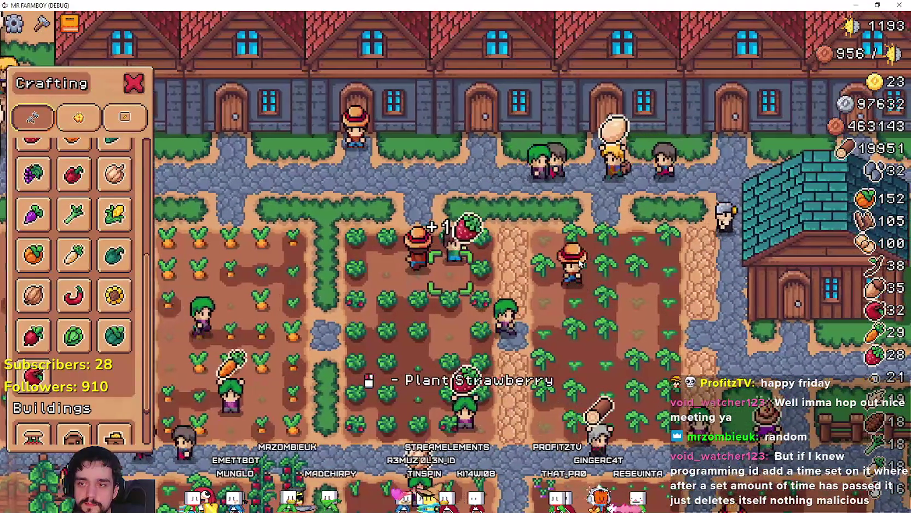
key(s)
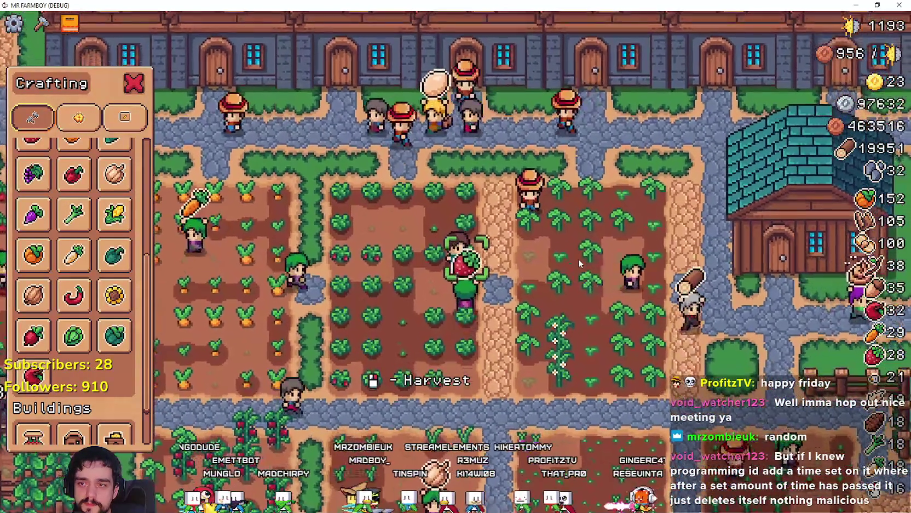
key(a)
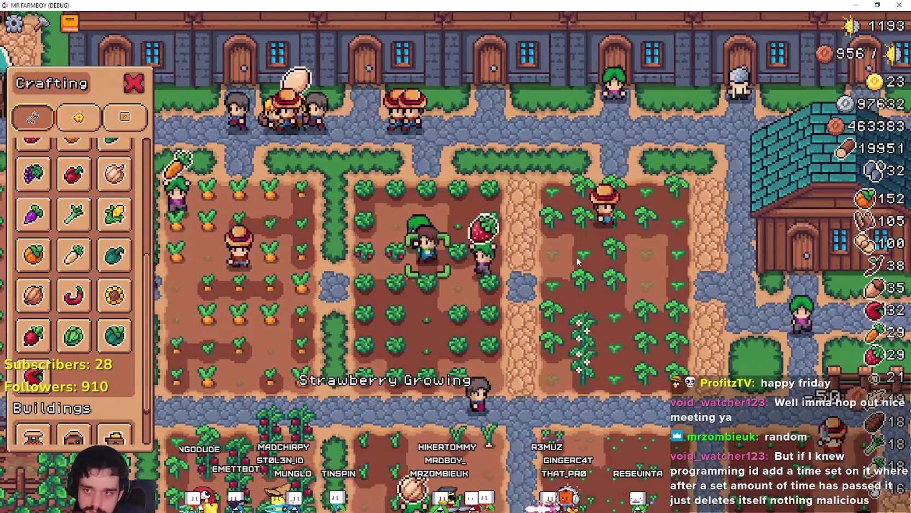
click(576, 256)
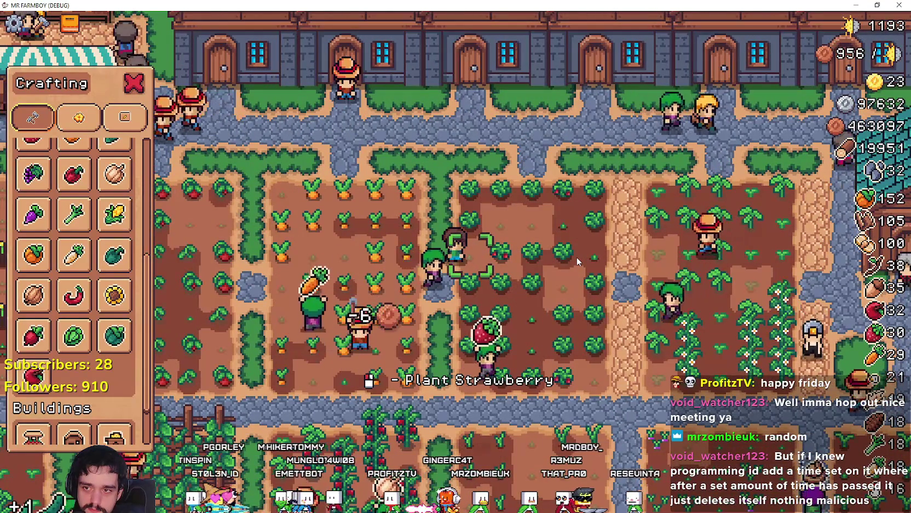
Step: Walk west into the carrot field and harvest a ripe carrot
key(a)
key(w)
key(a)
click(577, 257)
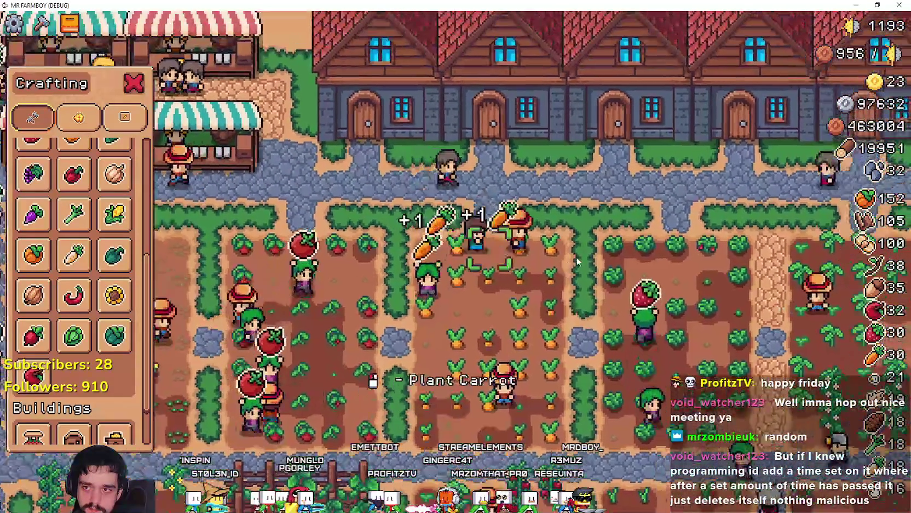
Step: Walk across the carrot field and into town toward the market stalls
key(s)
key(a)
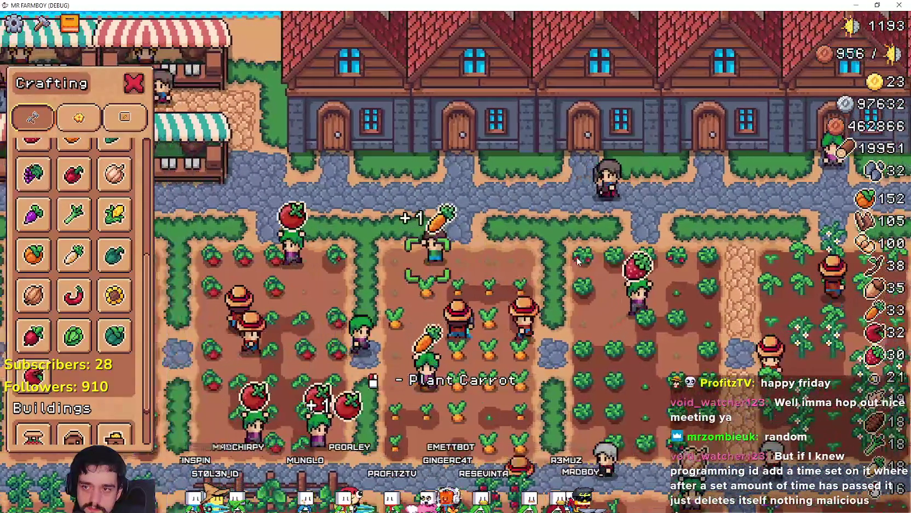
key(s)
key(d)
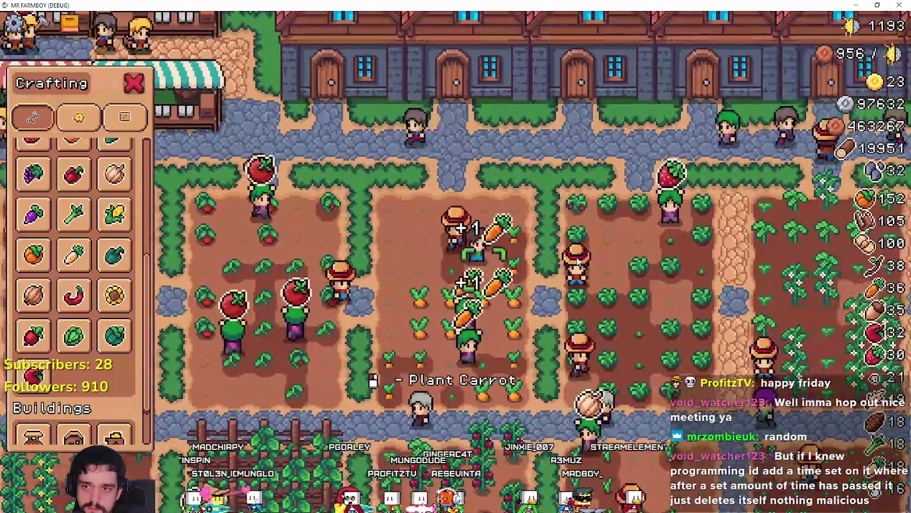
key(w)
key(a)
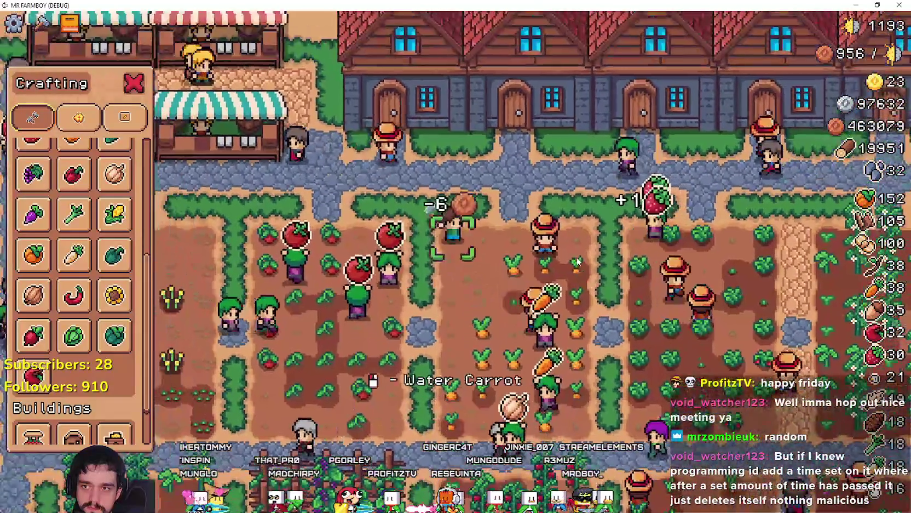
key(d)
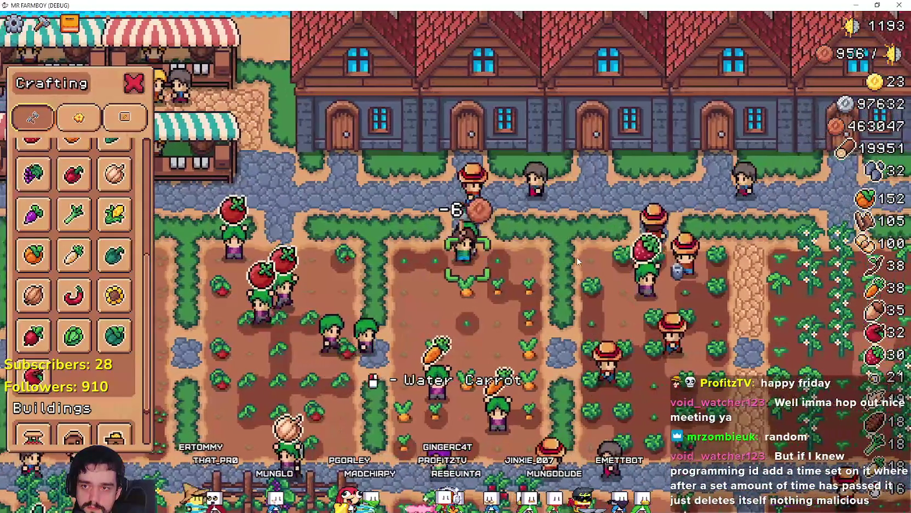
key(a)
key(w)
key(a)
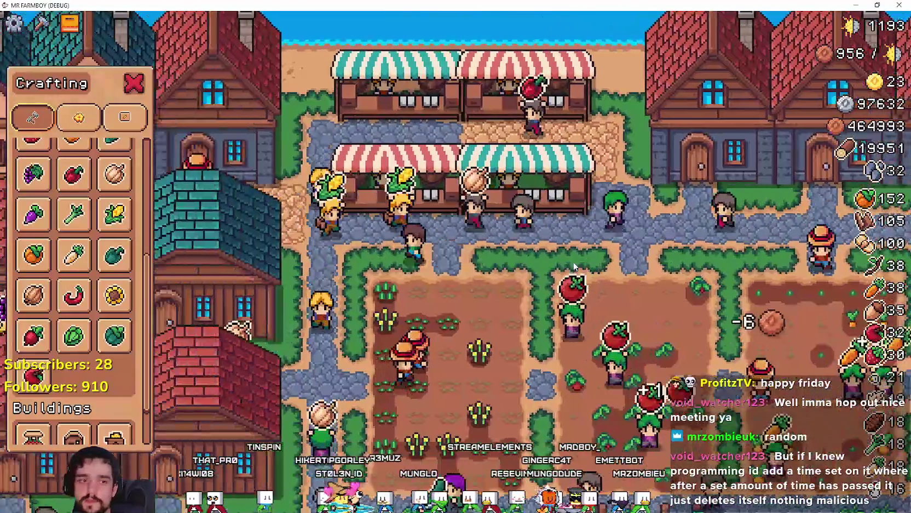
key(s)
scroll(down, 3)
Step: Build the warehouse at a spot near the church and leave building placement
click(111, 381)
key(a)
key(w)
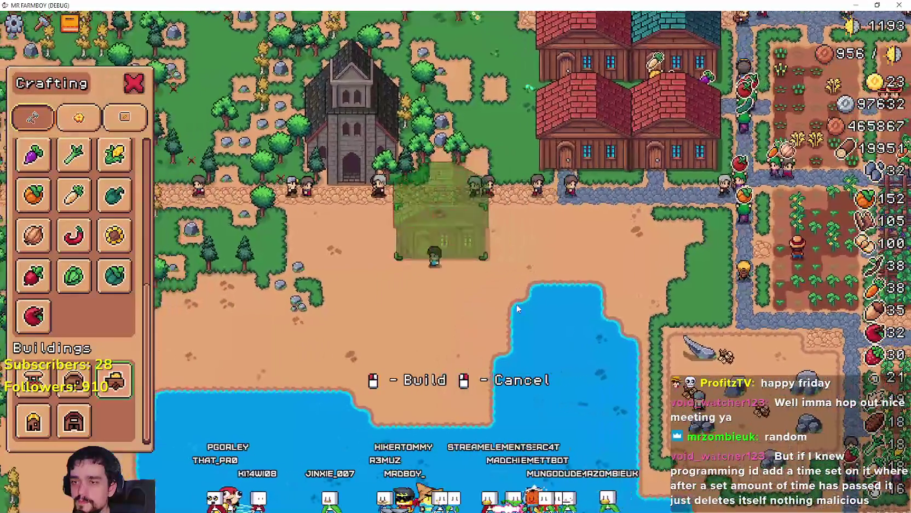
click(524, 311)
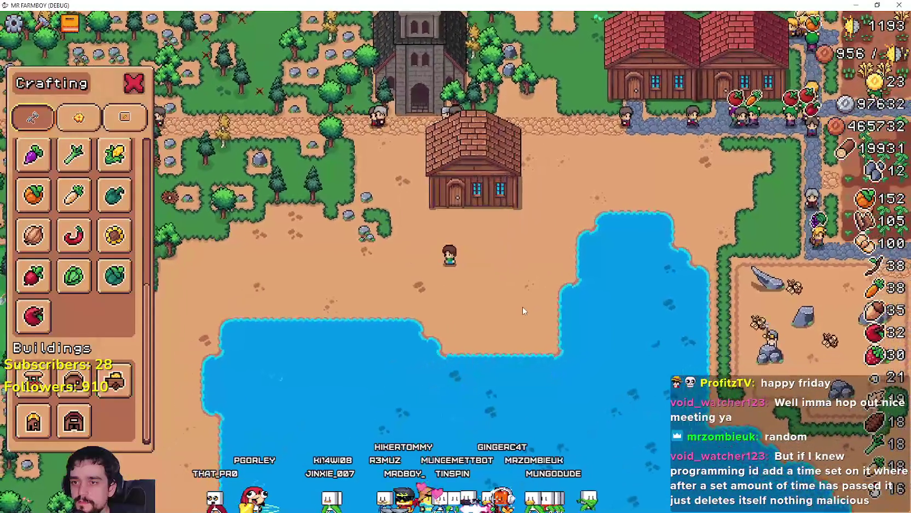
right_click(516, 302)
Step: Move the newly built house with M, setting it down left and then right
key(m)
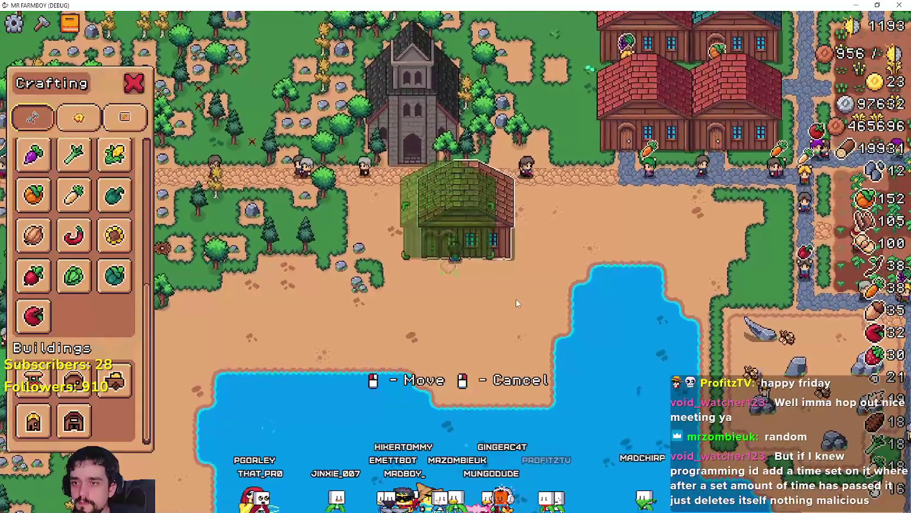
key(a)
click(516, 297)
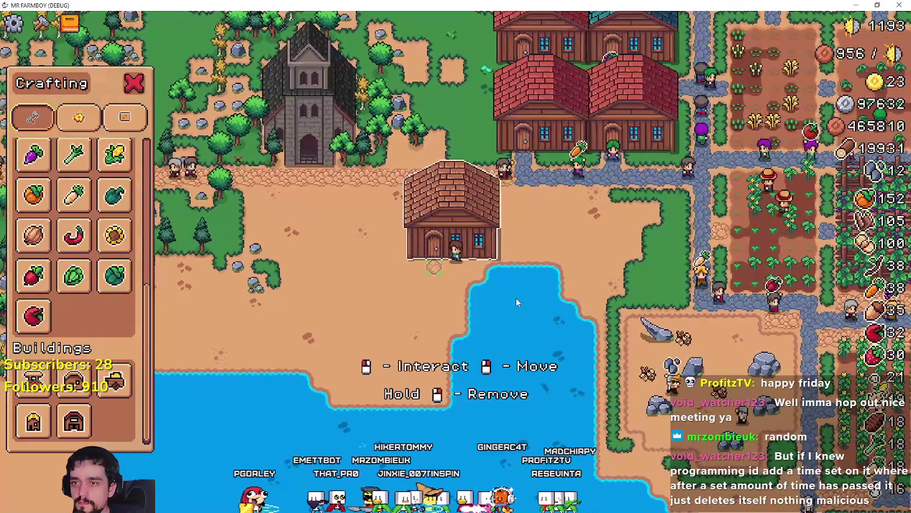
right_click(516, 297)
key(a)
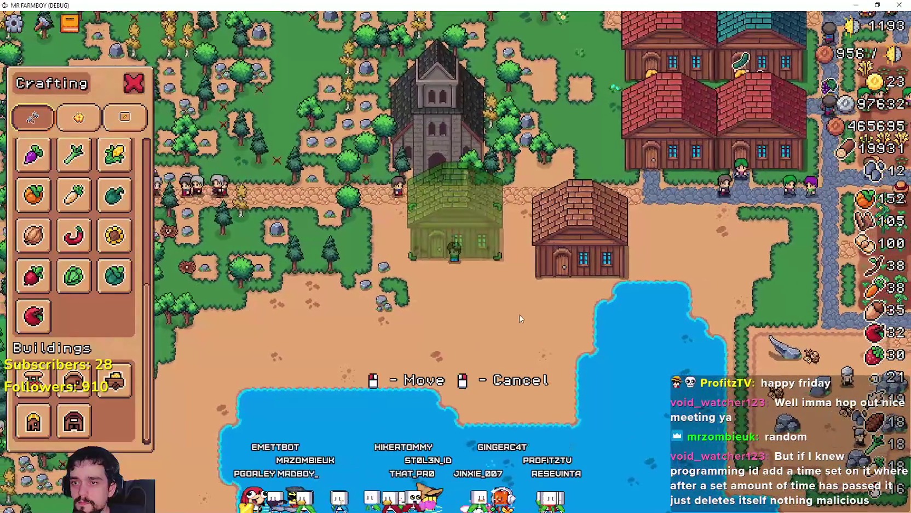
click(520, 316)
key(d)
key(s)
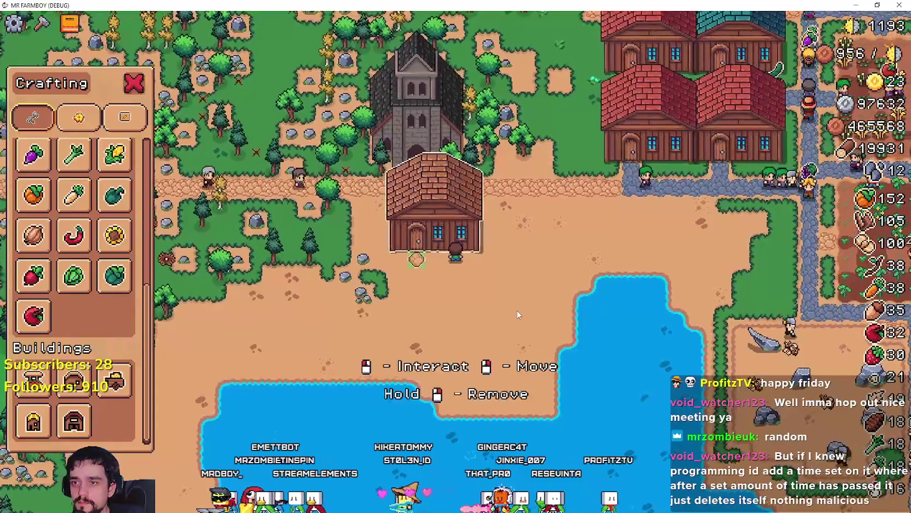
key(d)
click(516, 312)
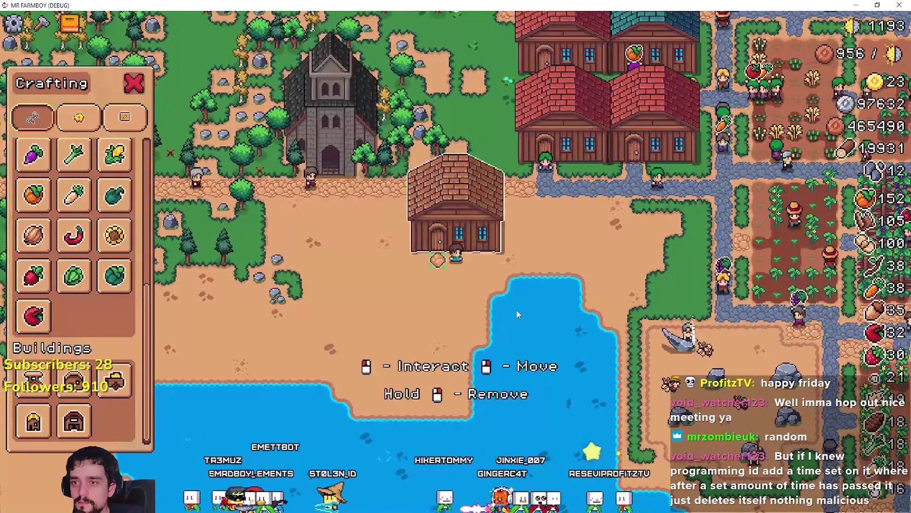
Step: Reposition the house further right, pick it up again, then cancel carrying it
right_click(515, 310)
key(d)
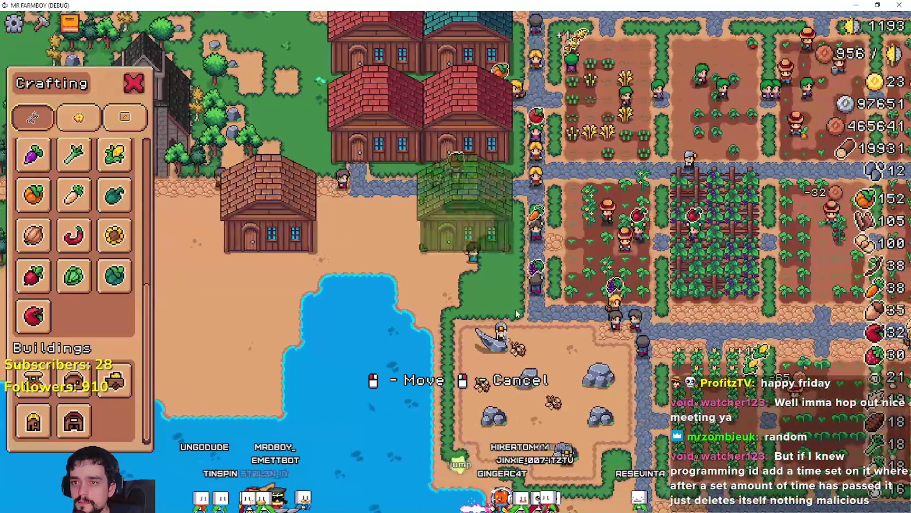
click(516, 309)
key(a)
right_click(515, 309)
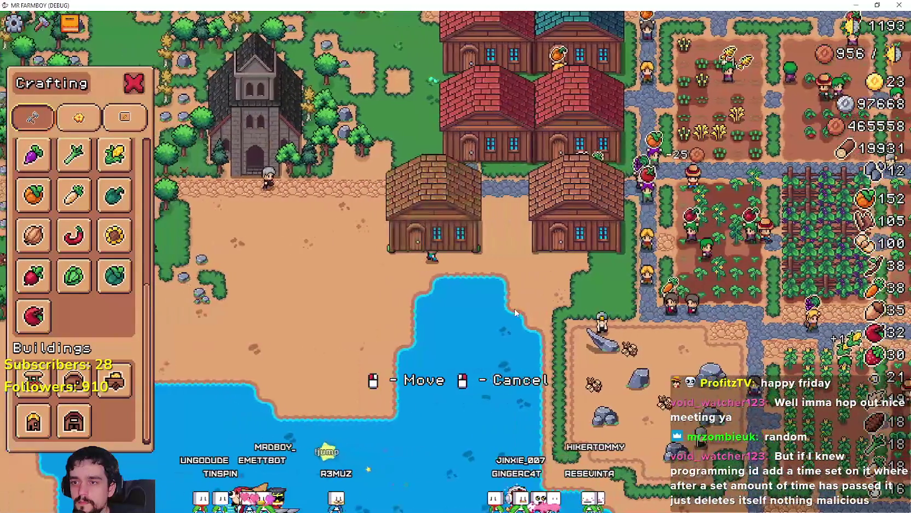
right_click(514, 309)
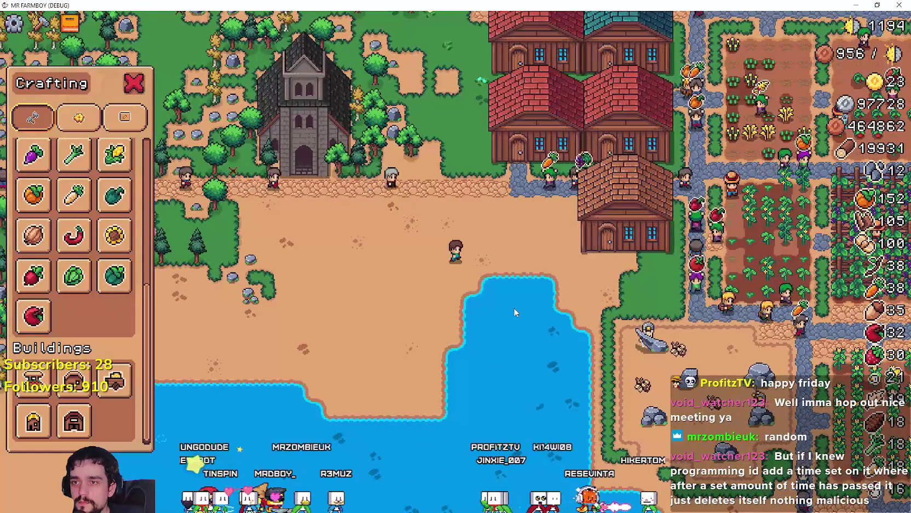
key(d)
scroll(up, 3)
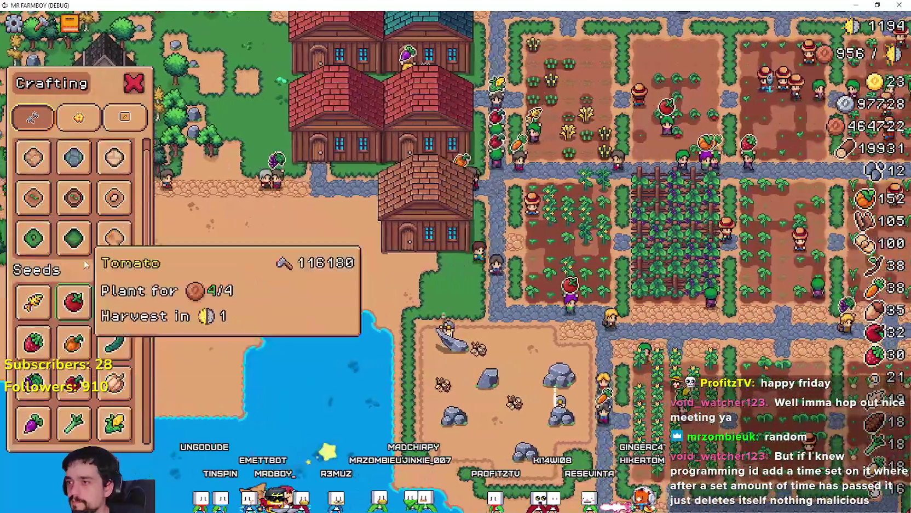
Step: Close the crafting panel and walk the farmer across the farm to the orange pepper plot
scroll(down, 3)
scroll(up, 3)
key(Escape)
key(w)
scroll(up, 3)
key(d)
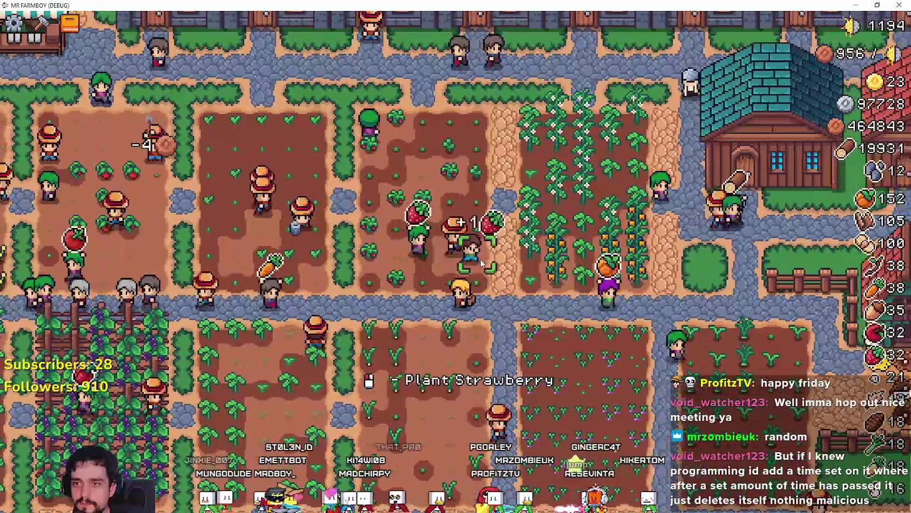
key(d)
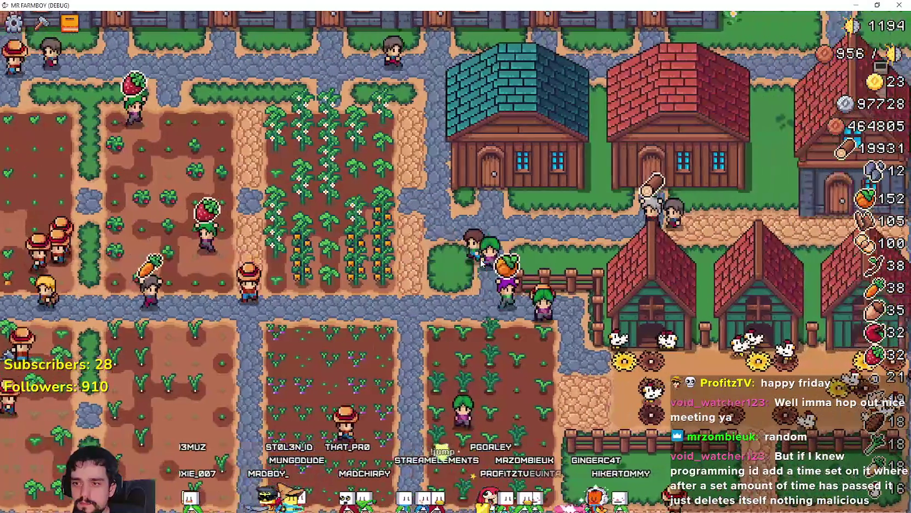
key(a)
Step: Plant, tend and harvest orange peppers on the plot's tiles
click(481, 263)
click(481, 263)
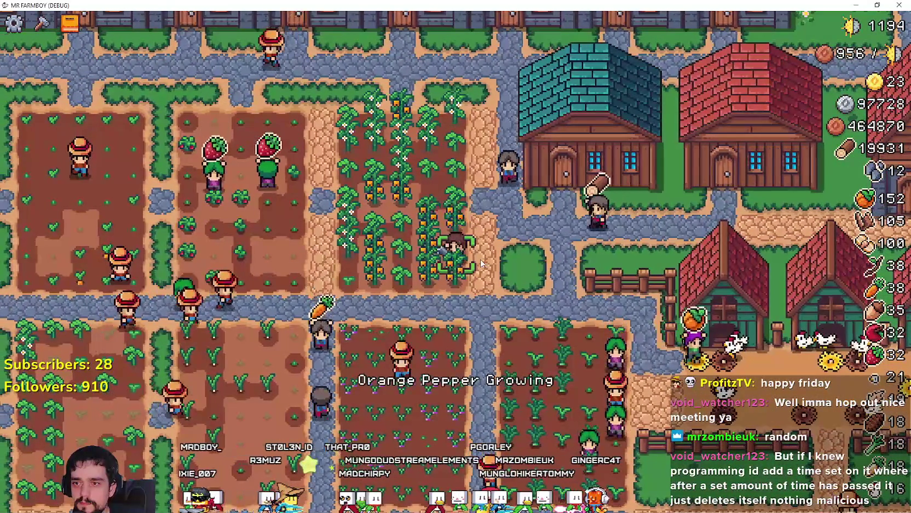
click(482, 264)
key(a)
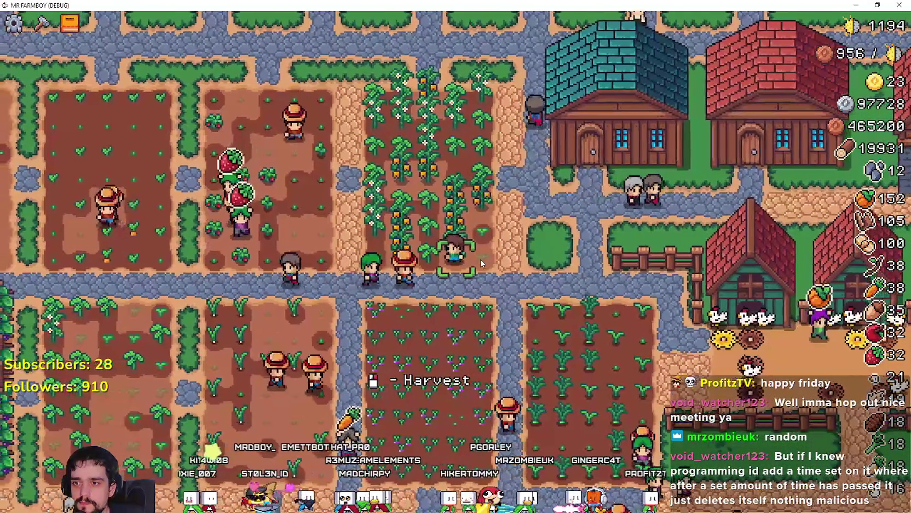
click(482, 263)
Step: Plant another orange pepper up the rows, walk past the turnips, then switch to Aseprite
key(w)
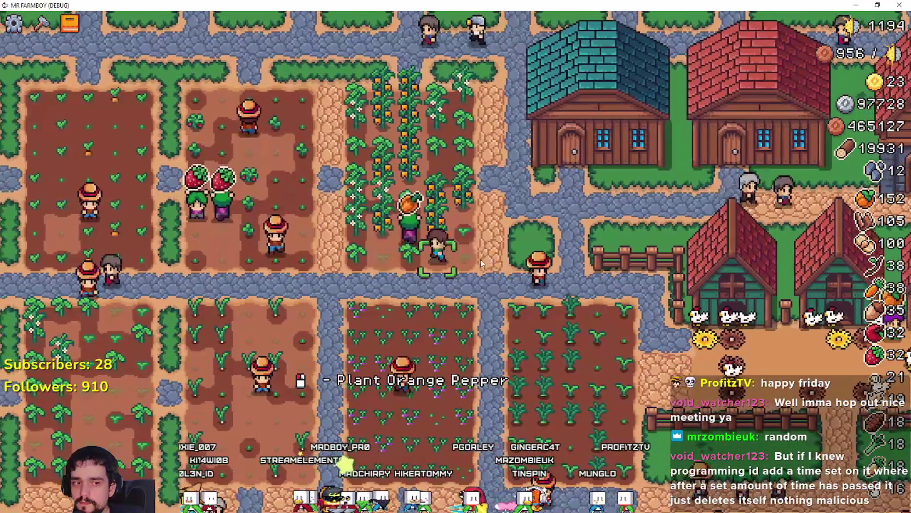
key(w)
key(a)
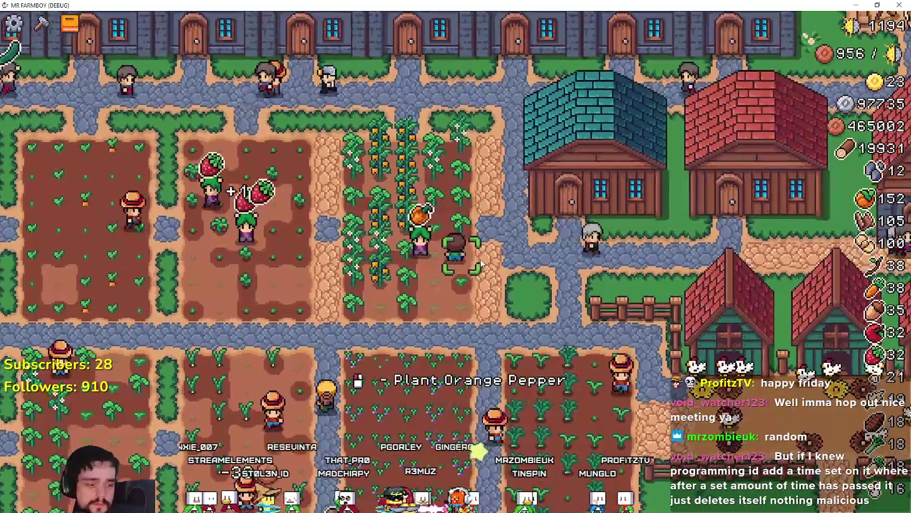
click(481, 262)
key(s)
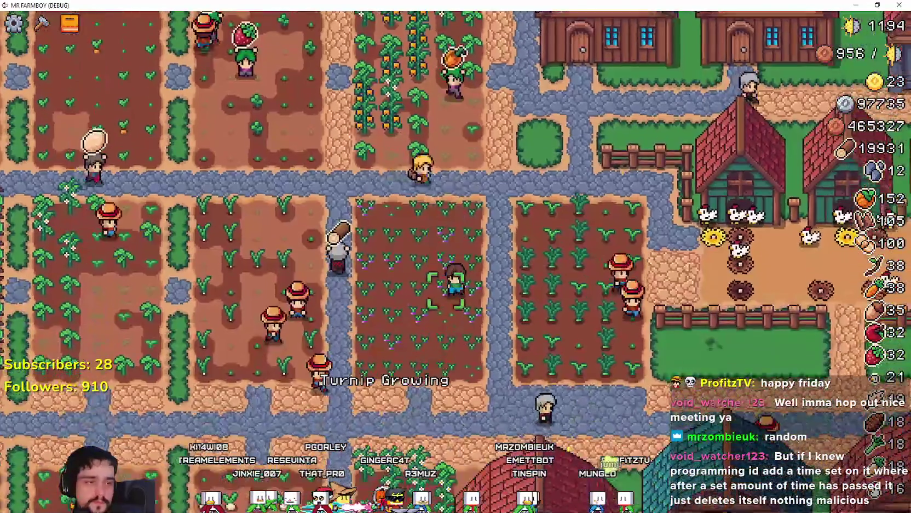
key(s)
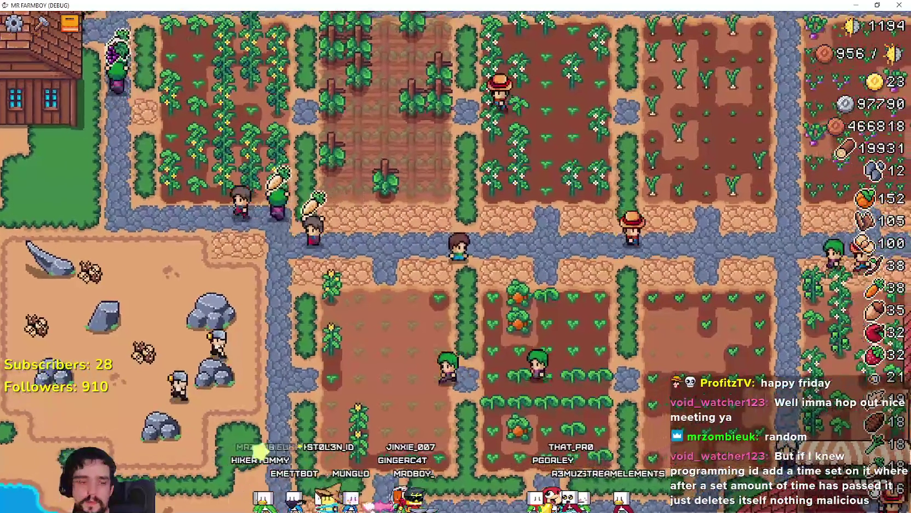
key(alt+Tab)
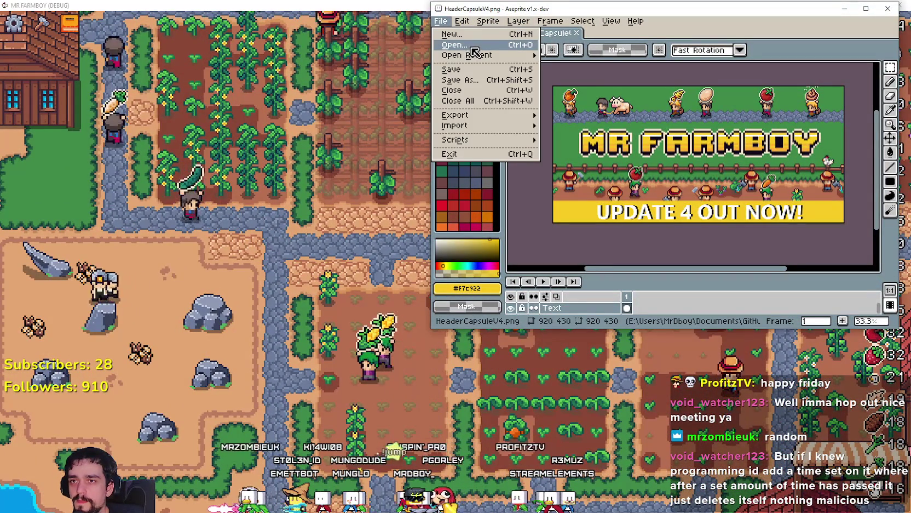
Step: Reopen Player.png from Aseprite's recent files and zoom in on the mouse icons
key(Return)
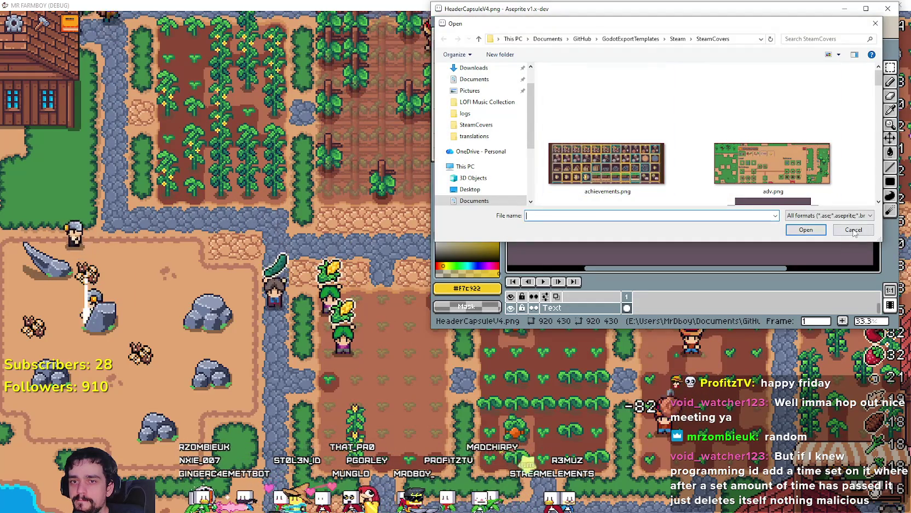
click(854, 231)
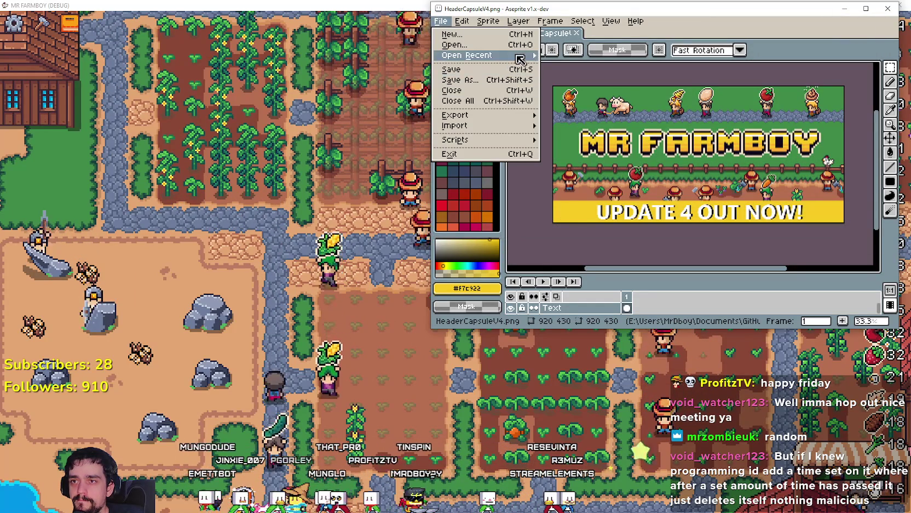
mouse_move(516, 57)
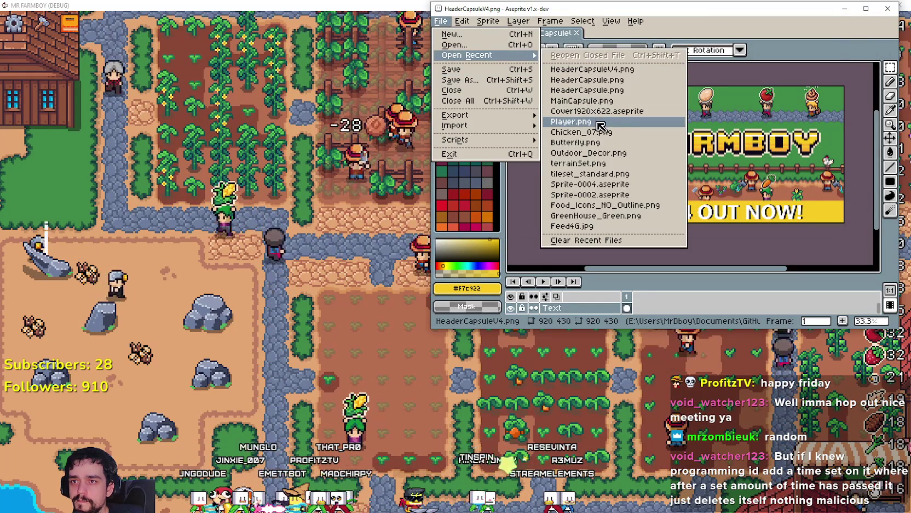
click(601, 122)
scroll(down, 3)
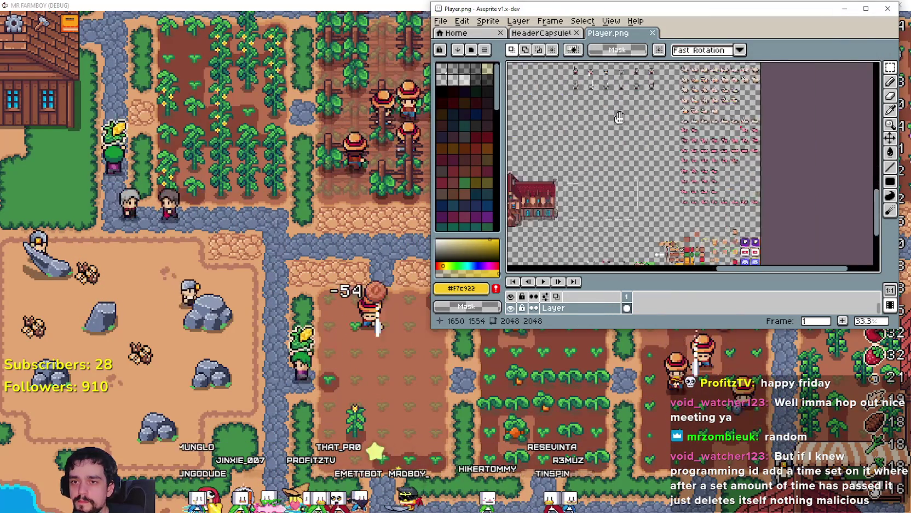
scroll(up, 3)
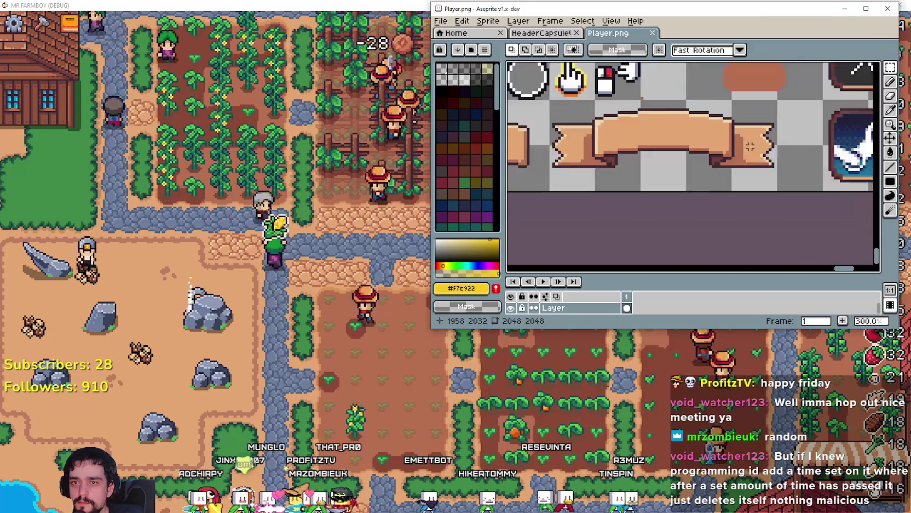
scroll(up, 3)
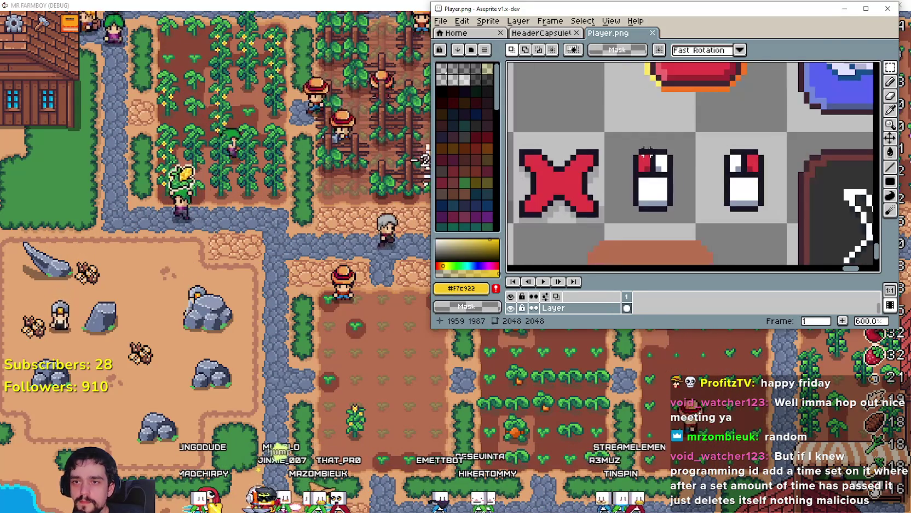
scroll(down, 3)
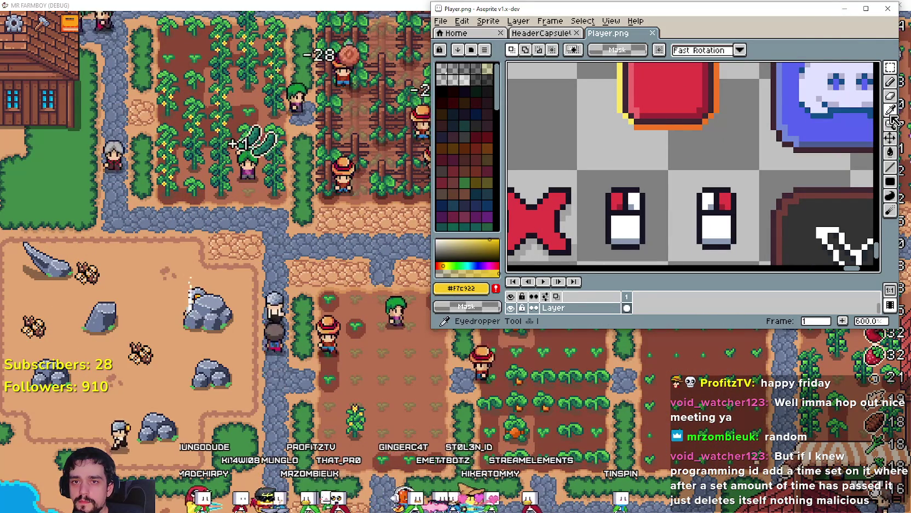
Step: Eyedrop the yellow from the red button and pencil an arc above the left mouse icon
click(892, 112)
click(623, 97)
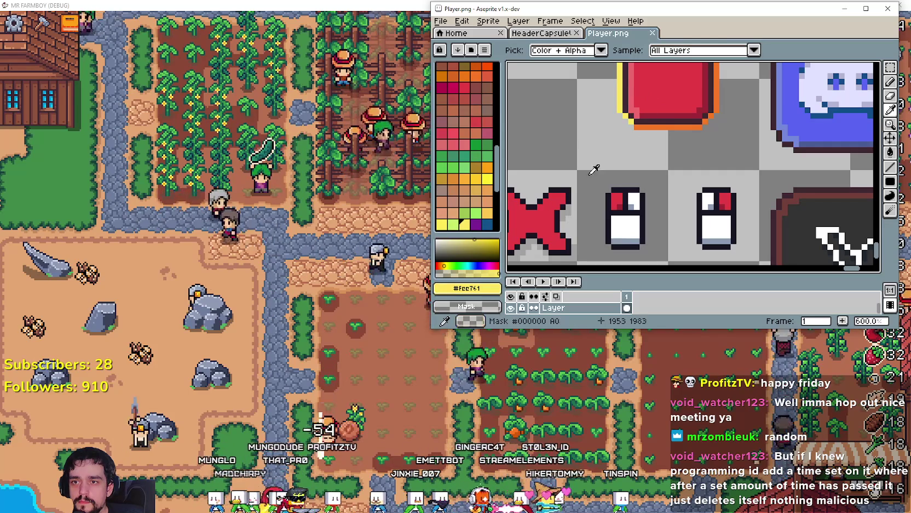
click(891, 81)
scroll(up, 3)
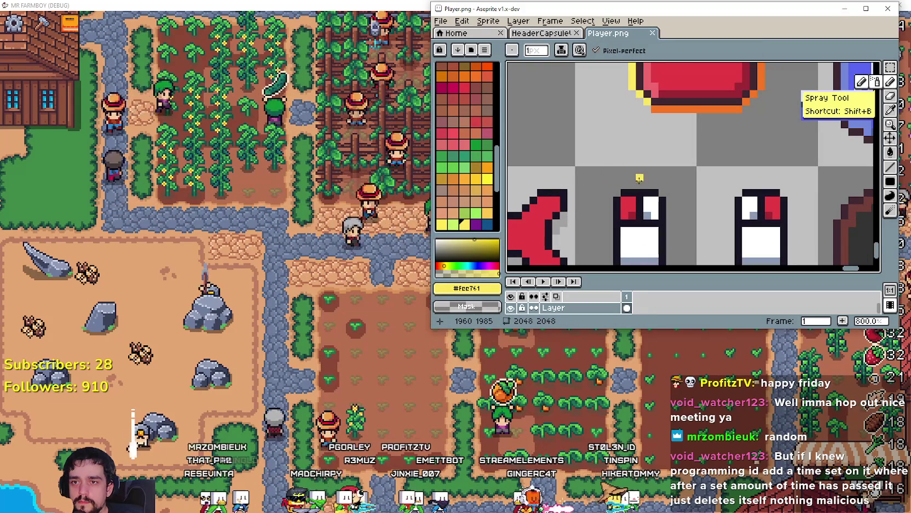
scroll(up, 3)
drag(629, 172, 611, 173)
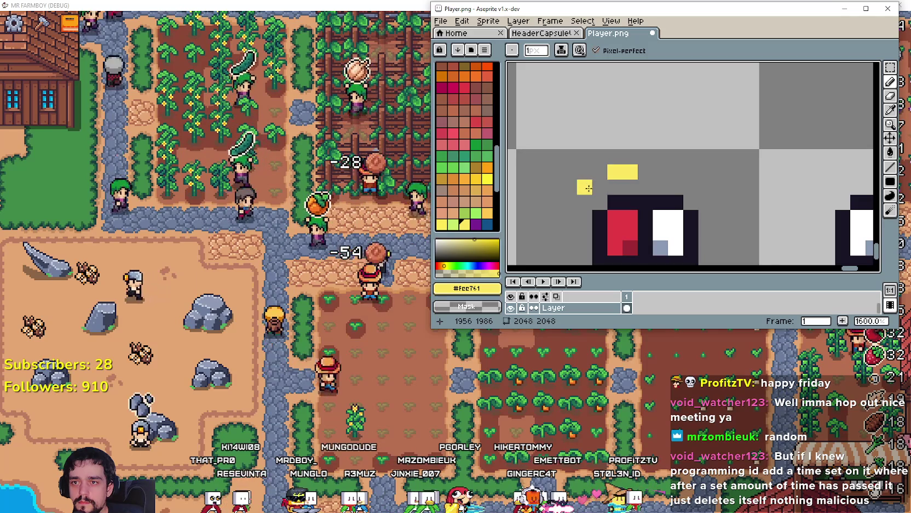
drag(599, 172, 568, 234)
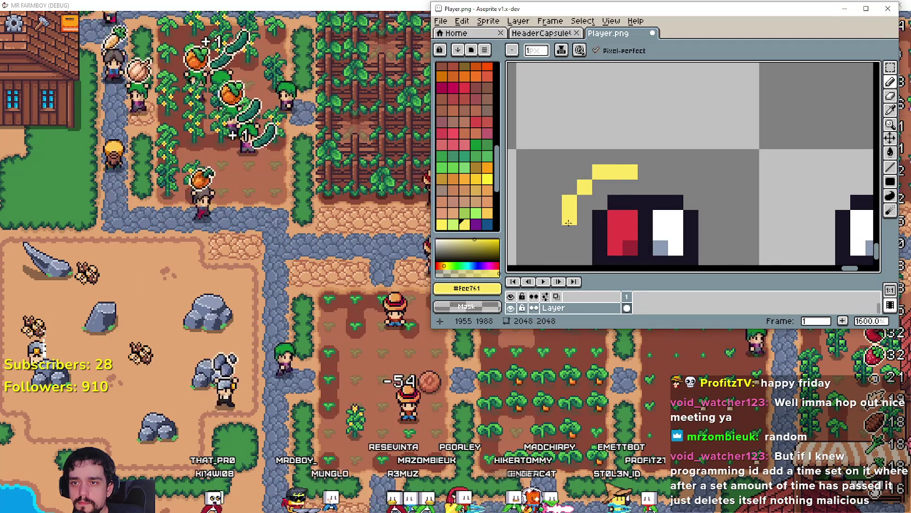
Step: Draw a yellow arc above the right mouse icon, save Player.png, and return to Godot
scroll(down, 3)
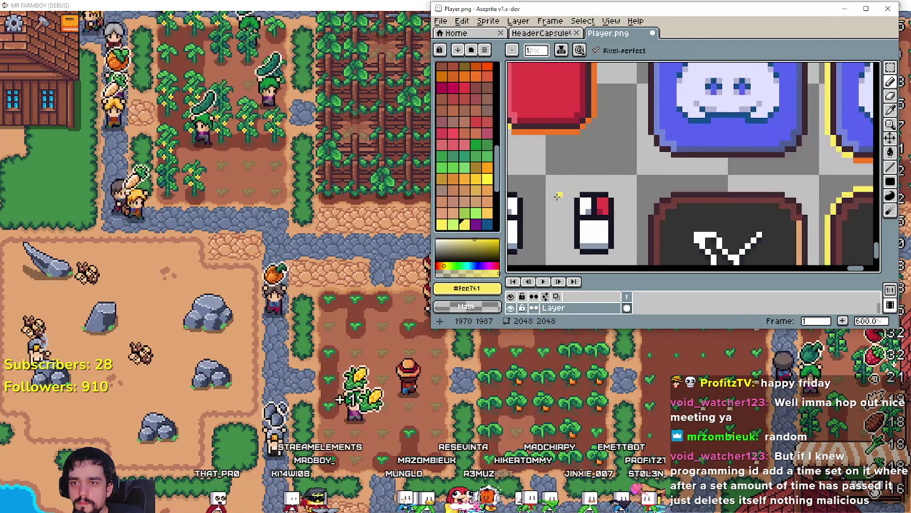
scroll(up, 3)
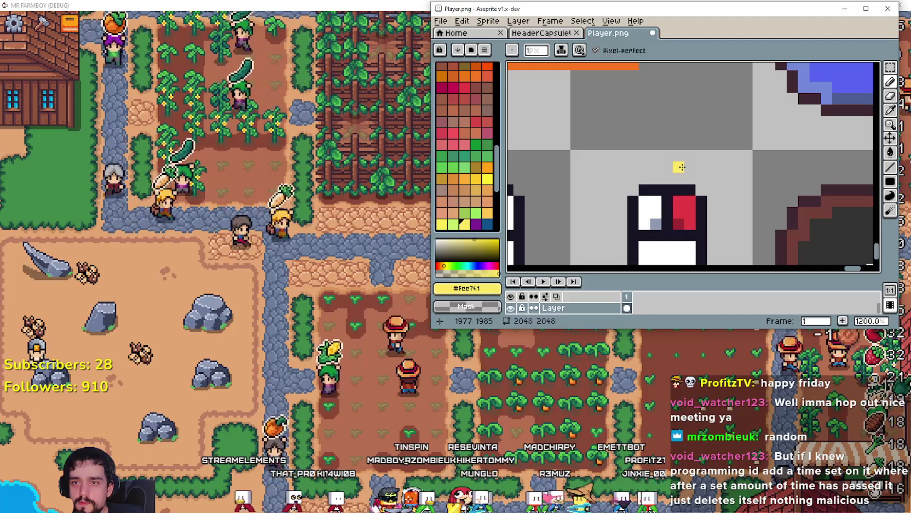
drag(677, 167, 725, 204)
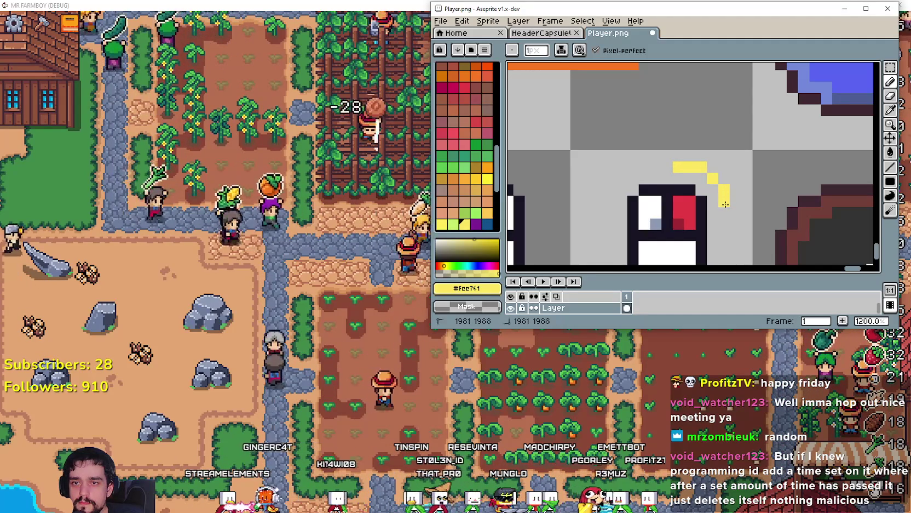
scroll(down, 3)
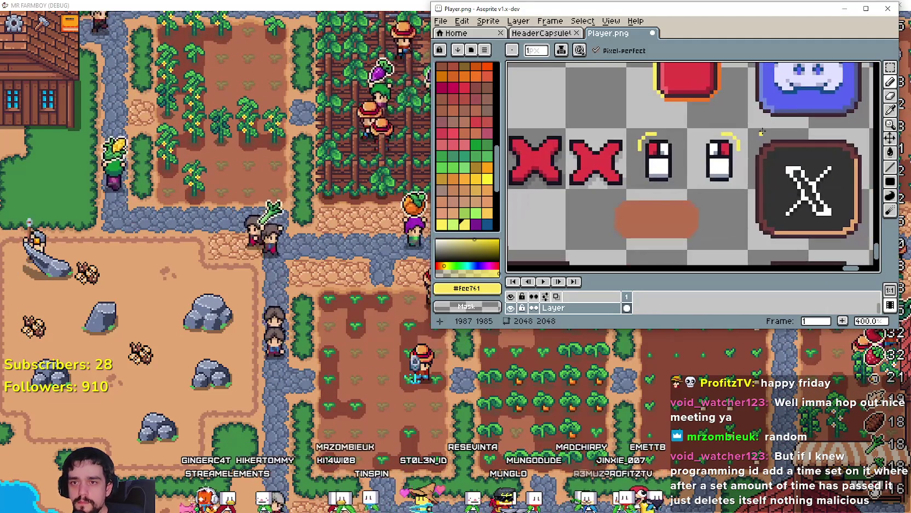
key(ctrl+s)
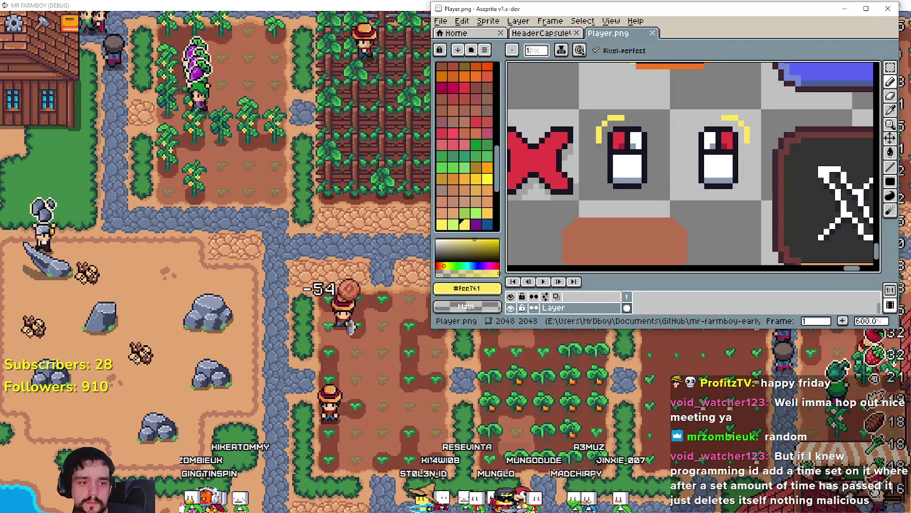
key(alt+Tab)
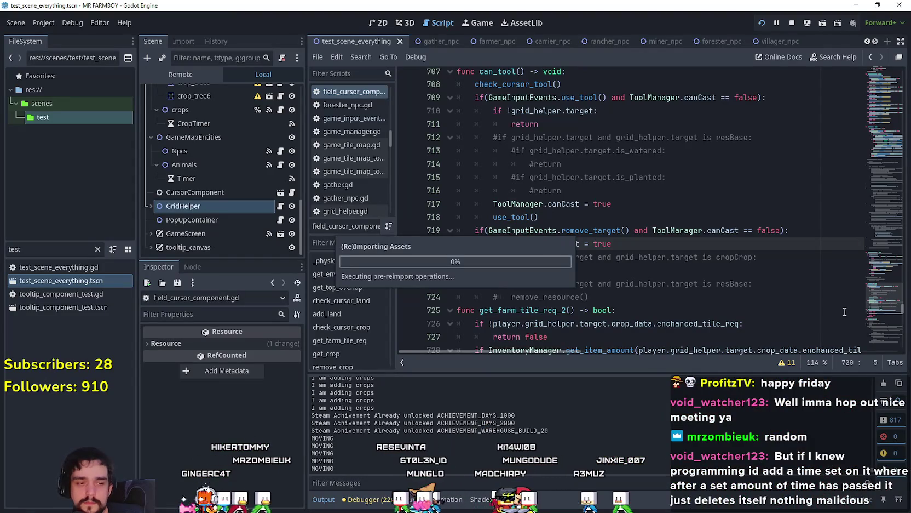
key(alt+Tab)
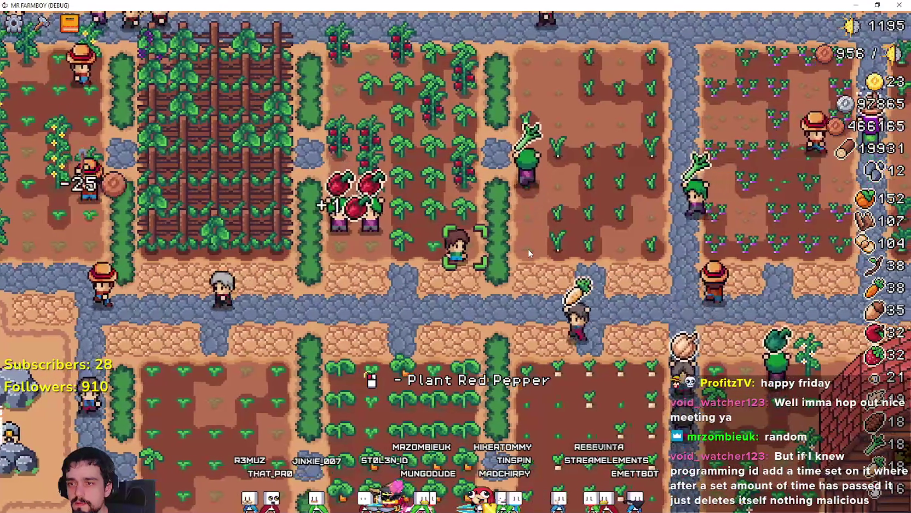
key(alt+Tab)
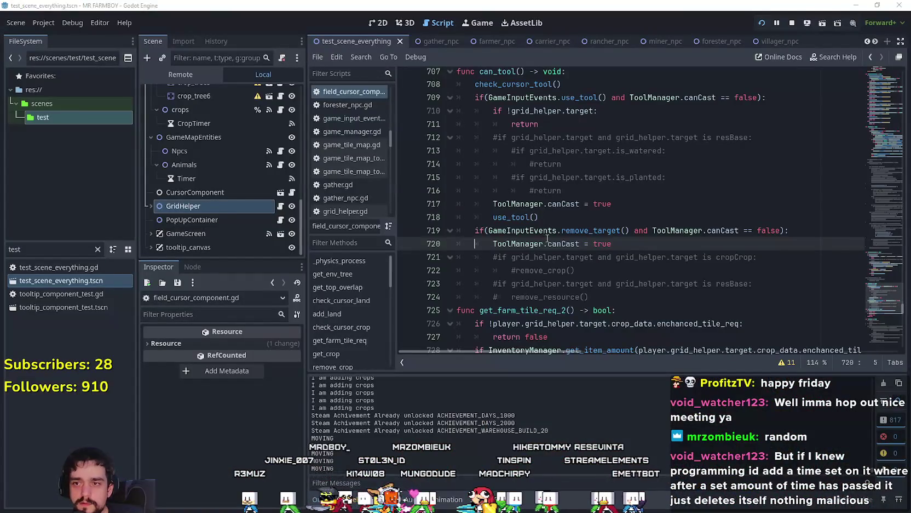
Step: Repaint the left mouse icon's yellow arc in dark #181425, then return to Godot and the game
key(alt+Tab)
key(Tab)
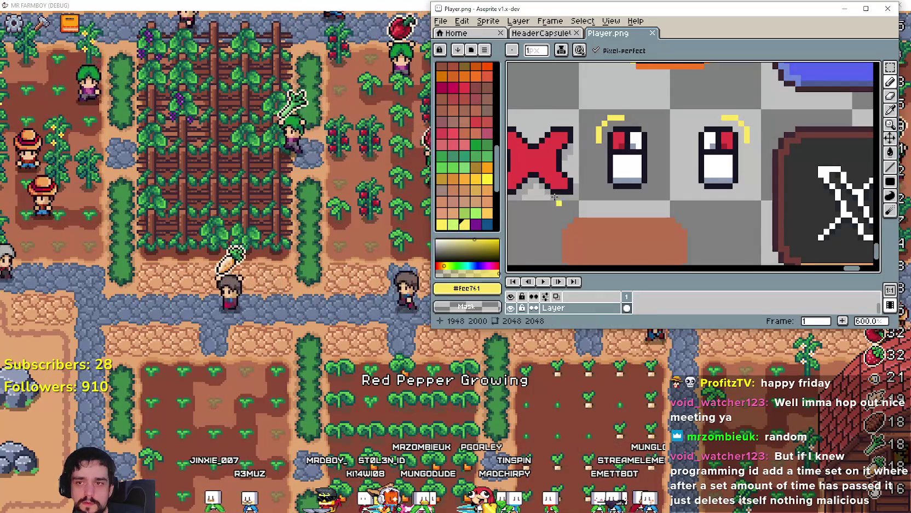
scroll(up, 3)
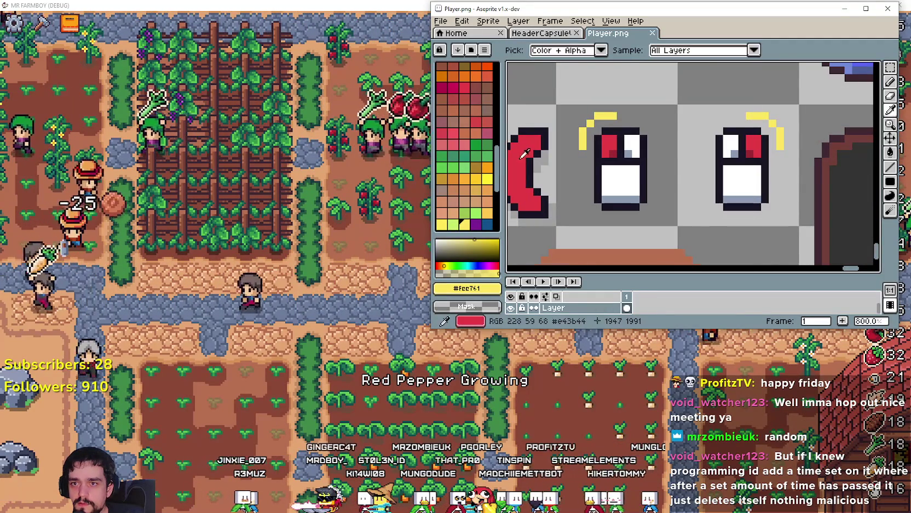
scroll(up, 3)
scroll(down, 3)
click(650, 151)
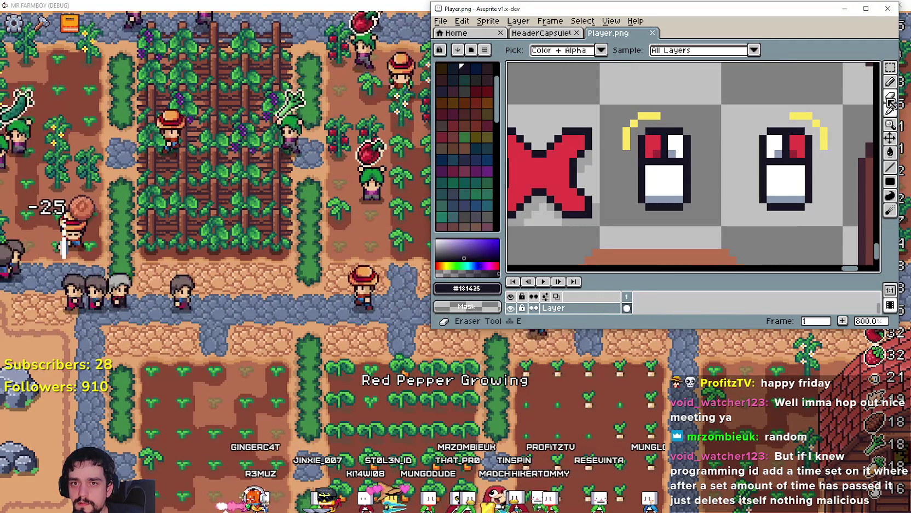
click(891, 82)
drag(664, 115, 638, 120)
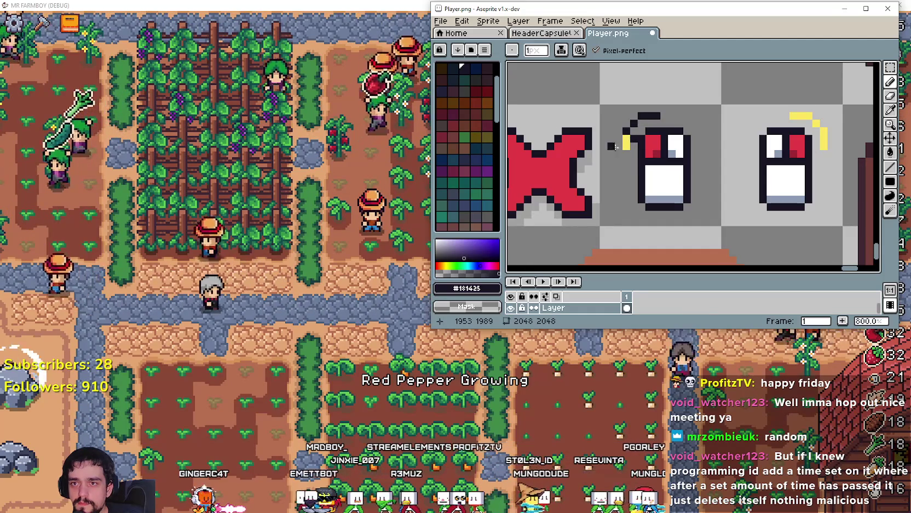
scroll(right, 3)
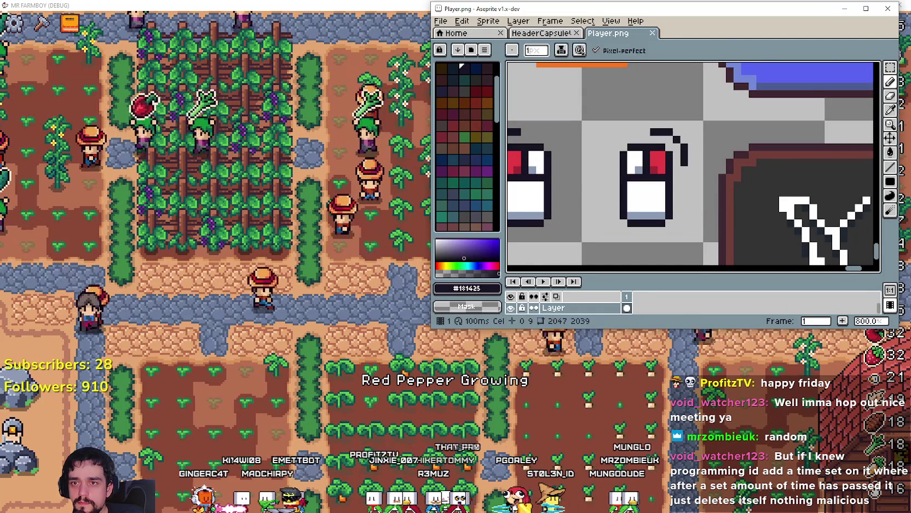
key(alt+Tab)
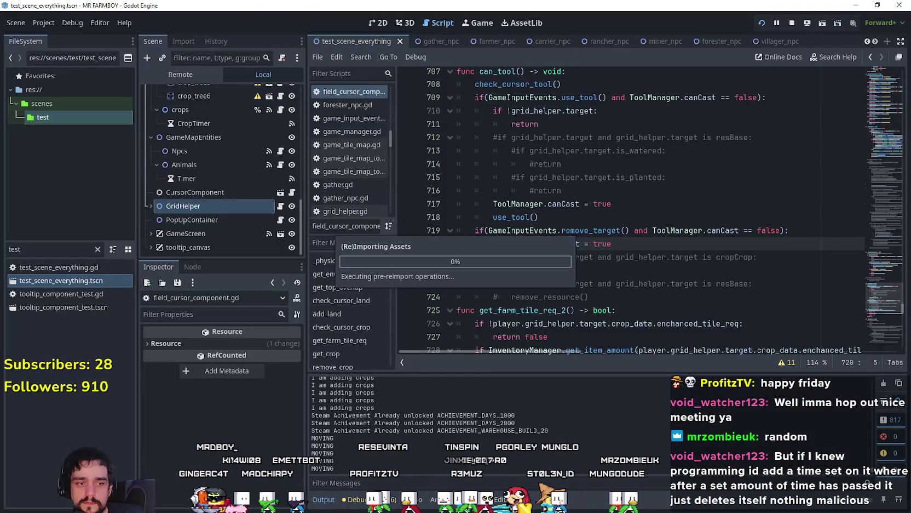
key(alt+Tab)
Step: Plant and water a red pepper, then walk east into the garlic plot
key(a)
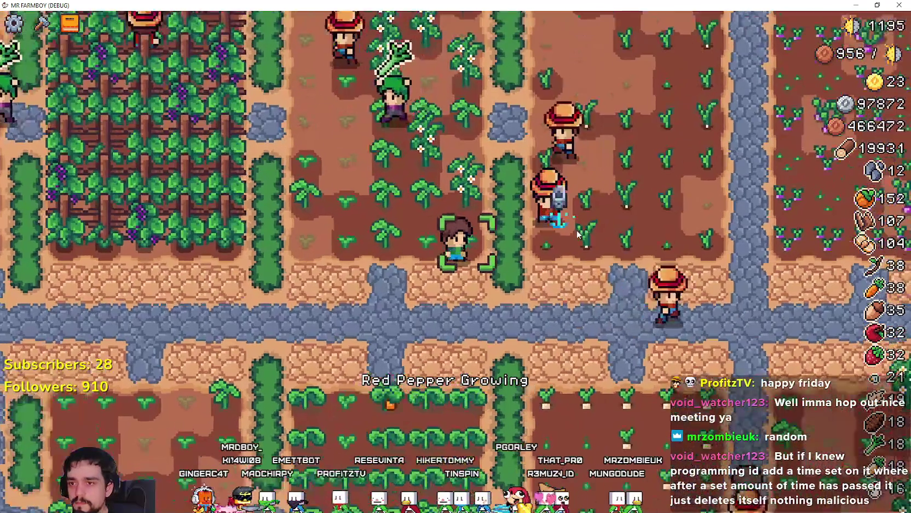
key(d)
key(w)
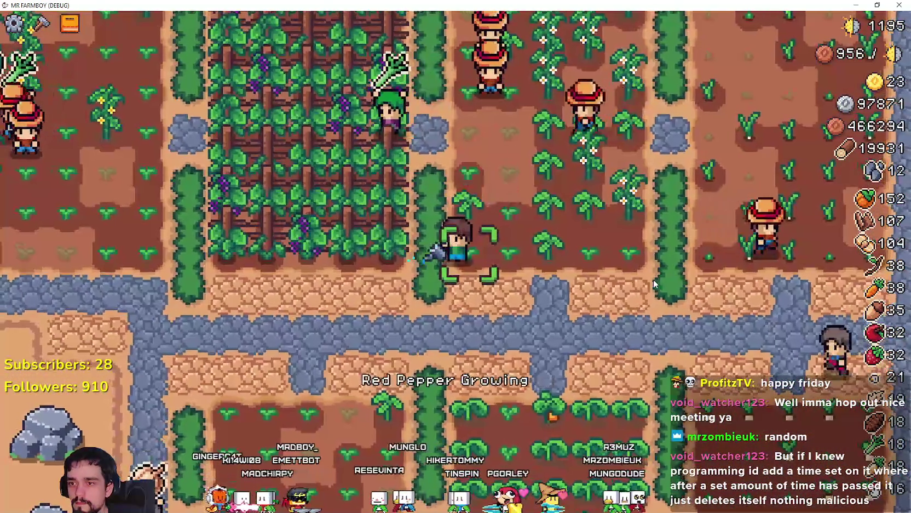
click(652, 280)
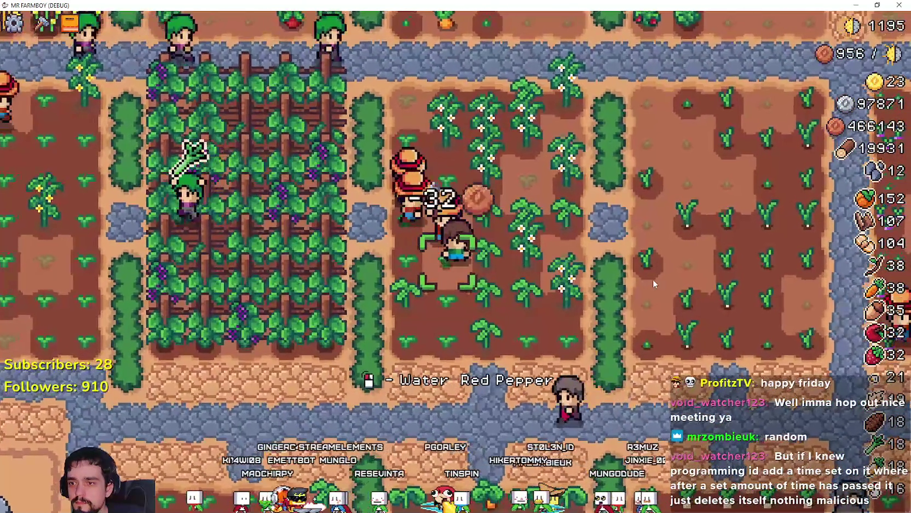
click(653, 279)
key(d)
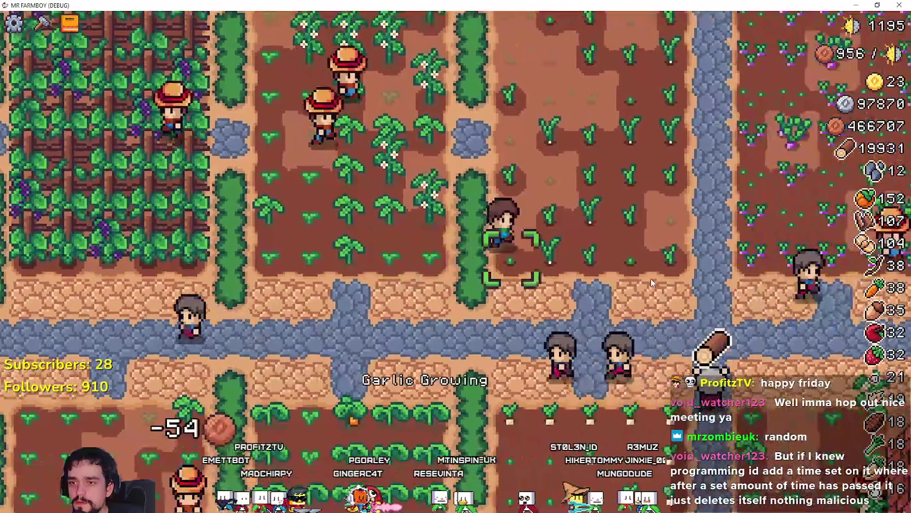
Step: Switch through Godot back to Player.png and pan to the hat and red X
scroll(up, 3)
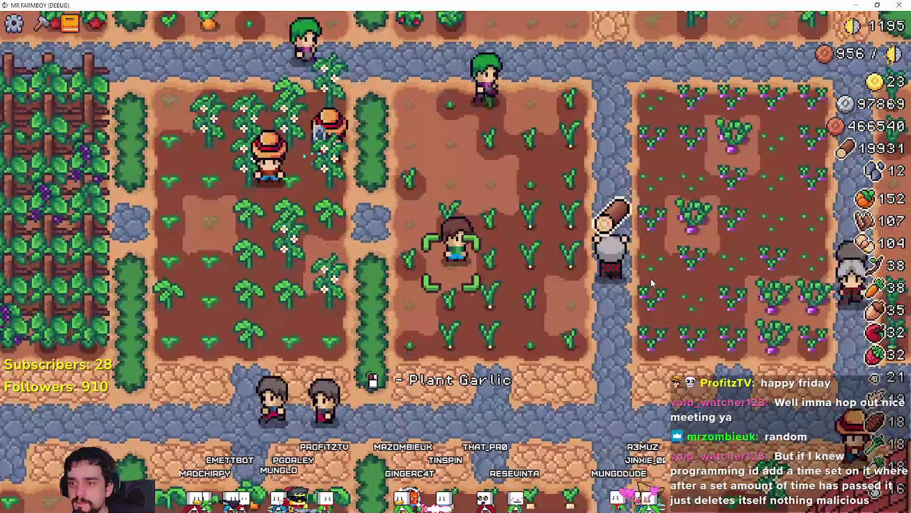
scroll(down, 3)
key(alt+Tab)
key(alt+Tab)
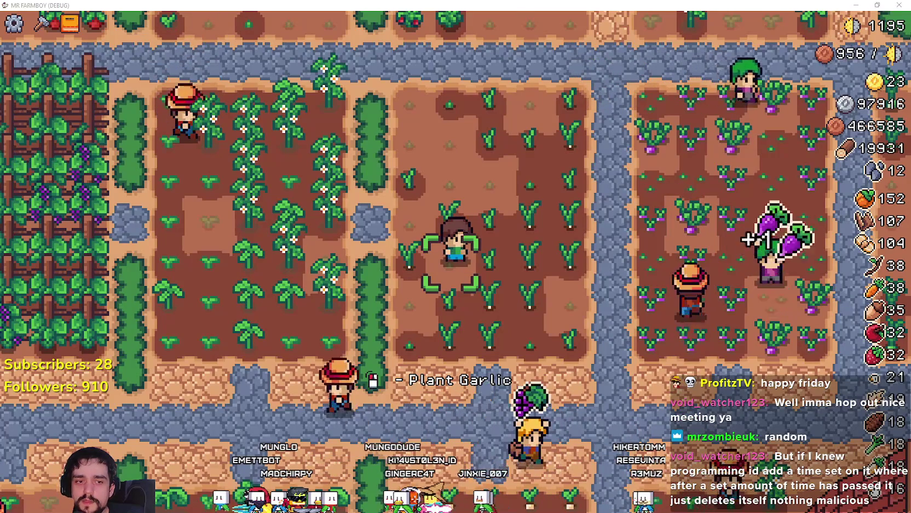
key(alt+Tab)
drag(617, 177, 783, 201)
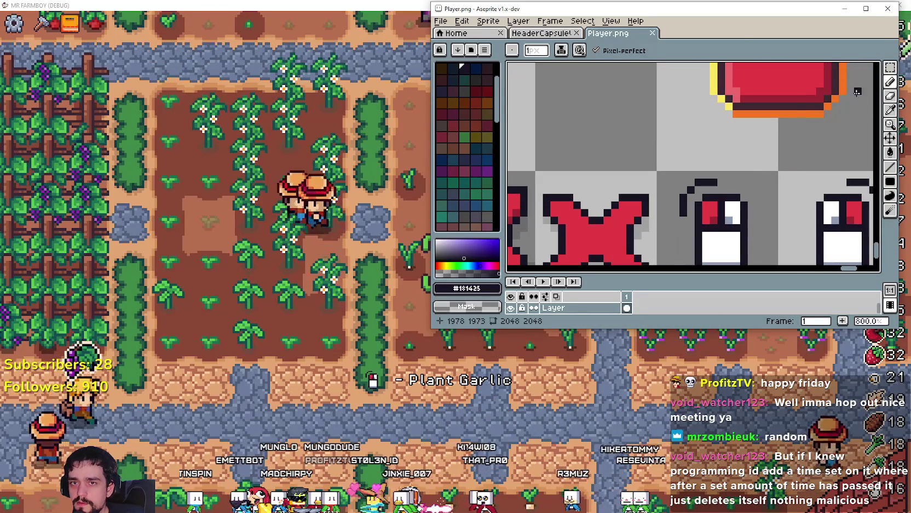
Step: Eyedrop red #e43b44 from the X and repaint the dark arc above the mouse icon red
key(i)
scroll(up, 3)
click(693, 211)
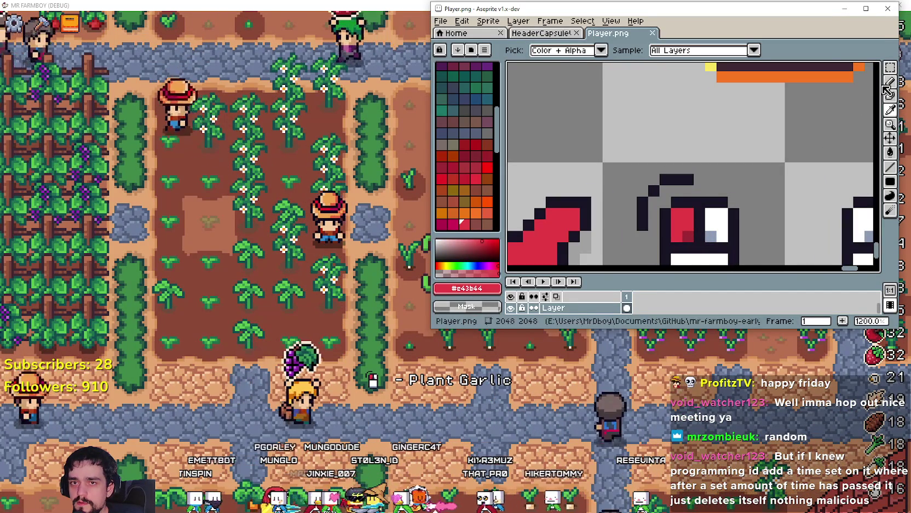
click(890, 81)
drag(691, 180, 667, 179)
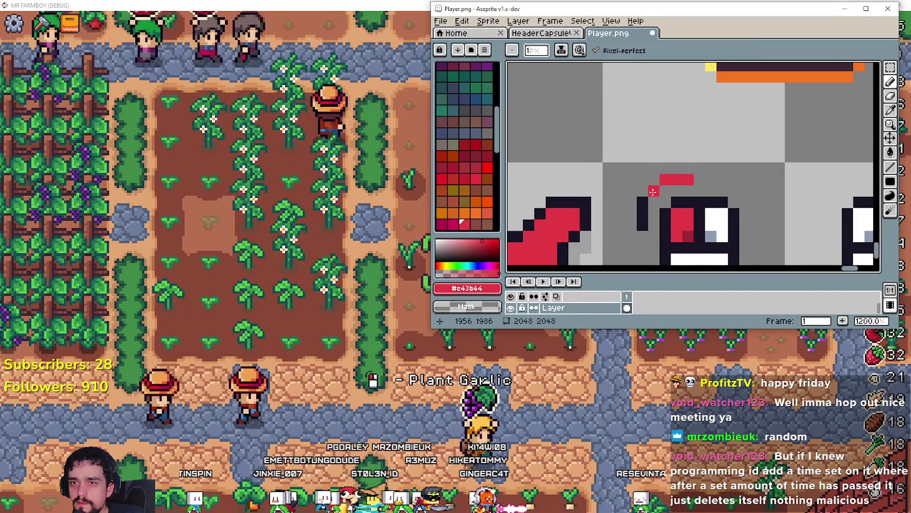
drag(695, 217, 546, 159)
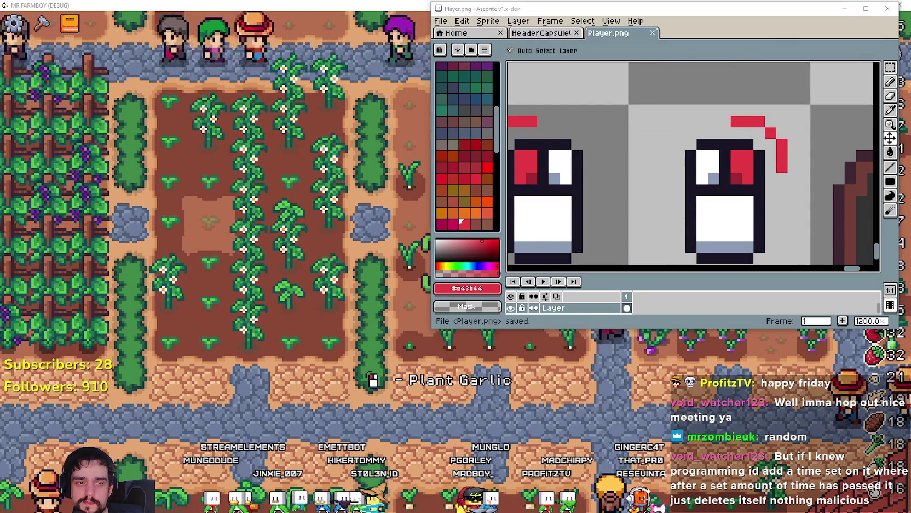
key(alt+Tab)
key(alt+Tab)
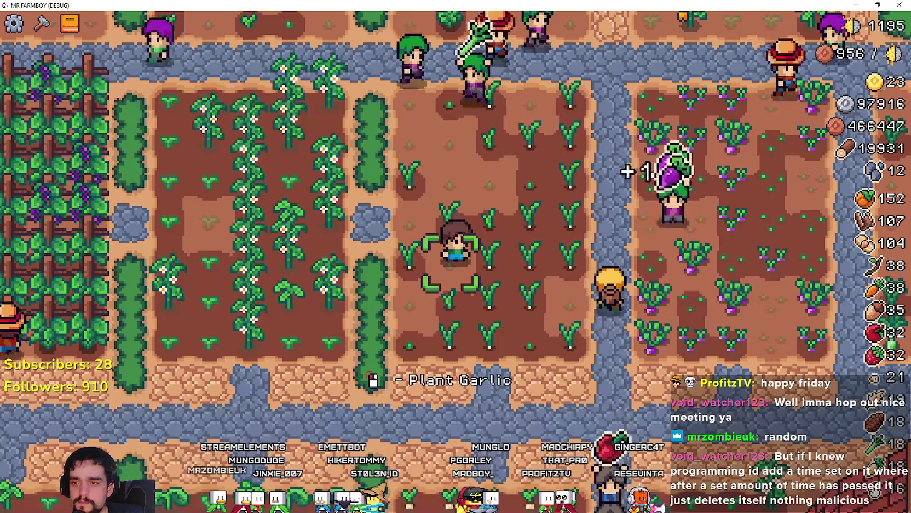
Step: Walk across the garlic field, harvest a ripe garlic, and return to Player.png in Aseprite
key(a)
key(w)
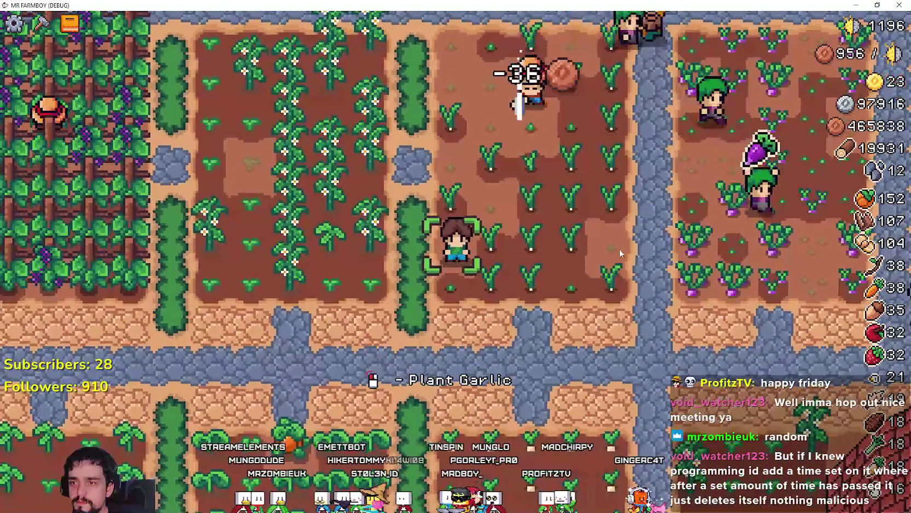
key(w)
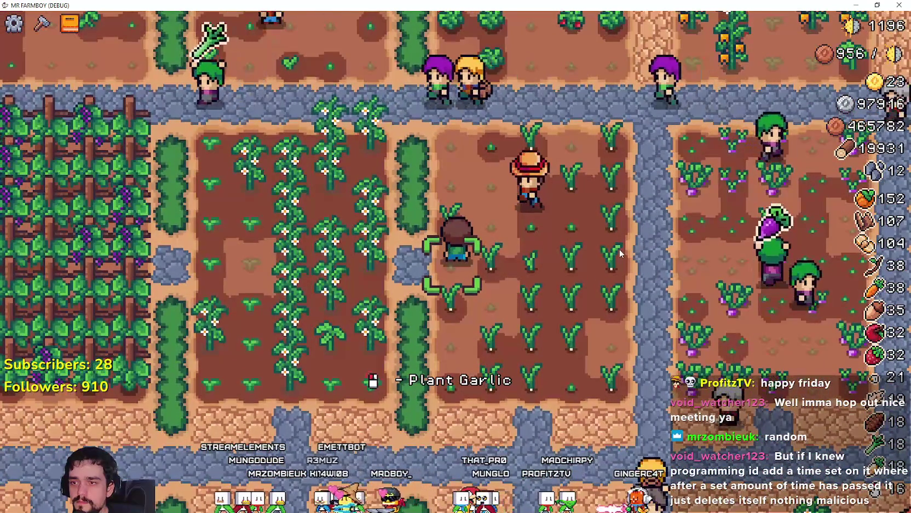
key(d)
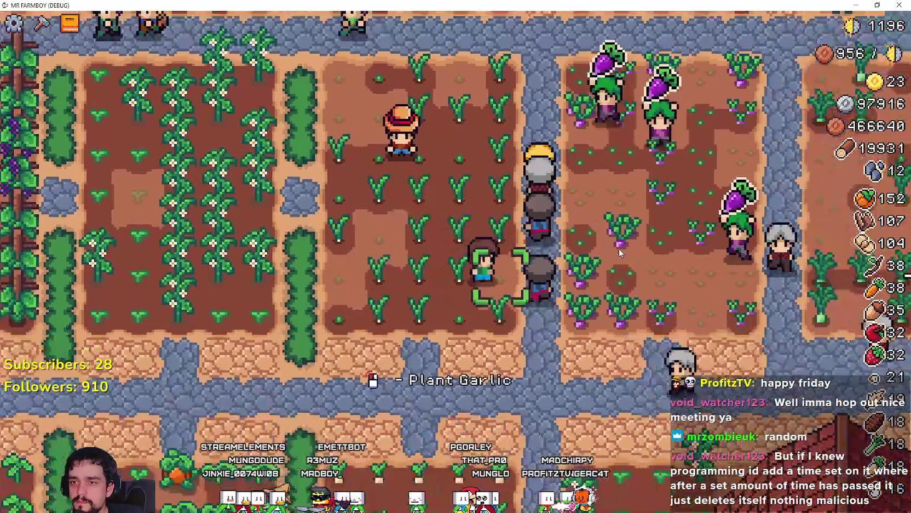
key(a)
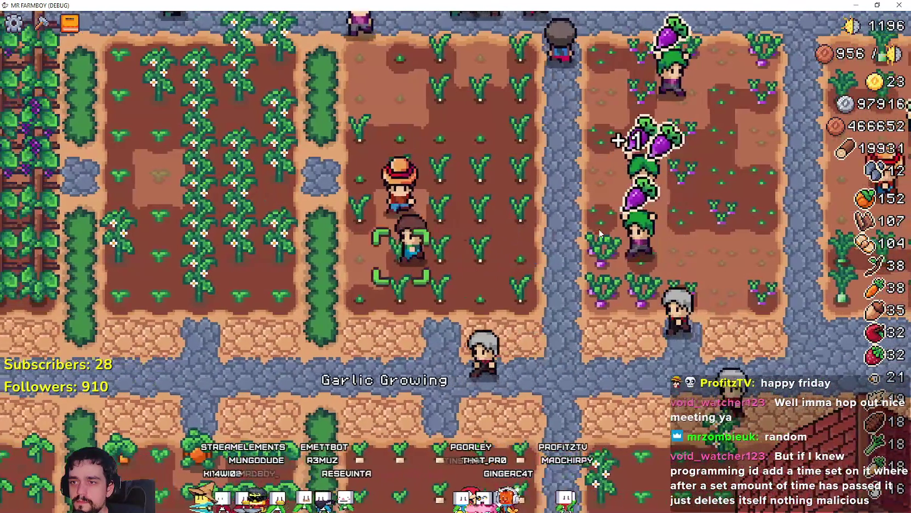
key(s)
key(d)
click(598, 228)
key(s)
key(alt+Tab)
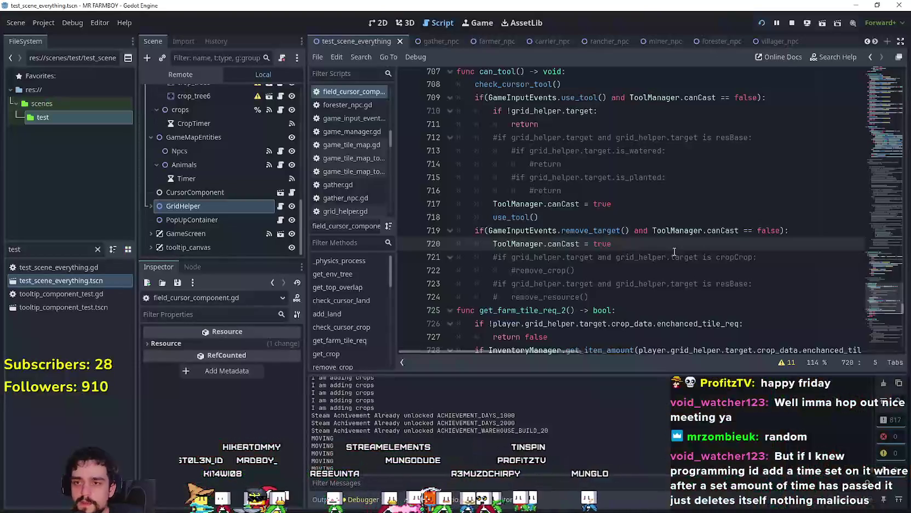
key(alt+Tab)
scroll(down, 3)
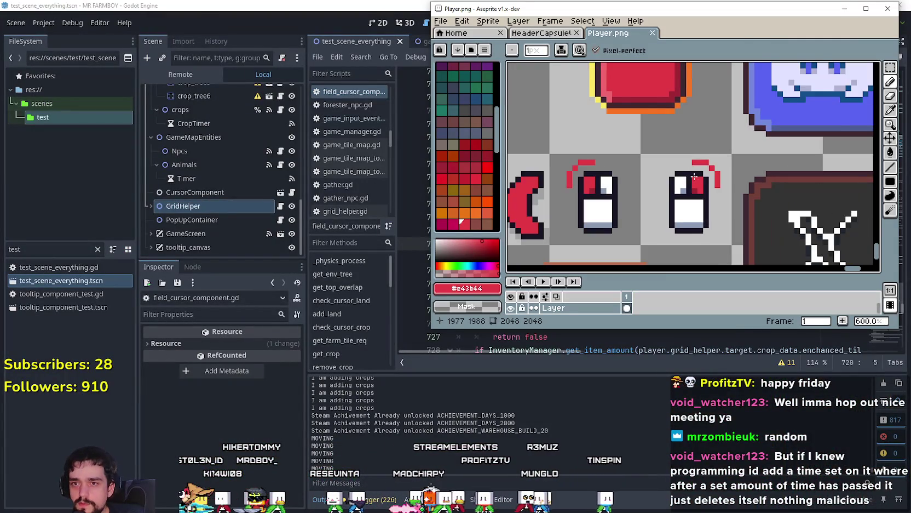
Step: Eyedrop yellow #fee761 and repaint the red end of the stroke yellow
drag(777, 235, 729, 187)
scroll(down, 3)
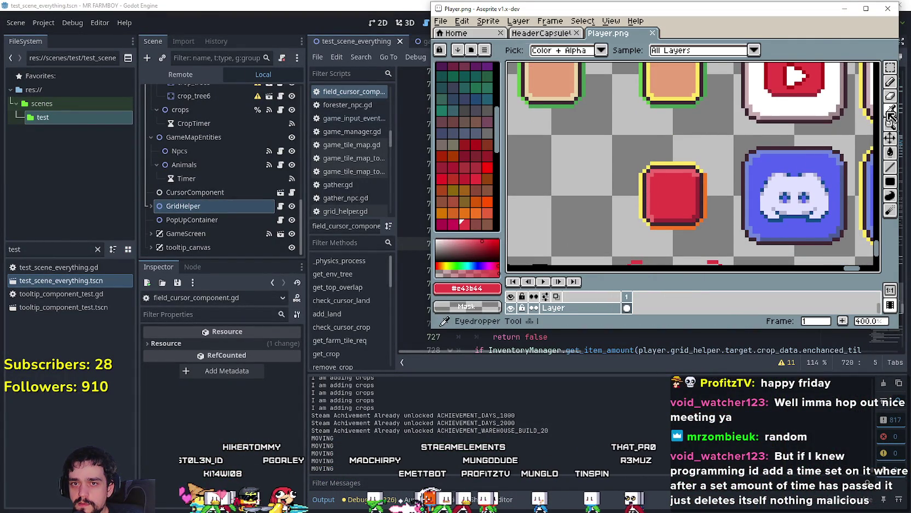
scroll(up, 3)
click(644, 195)
scroll(down, 3)
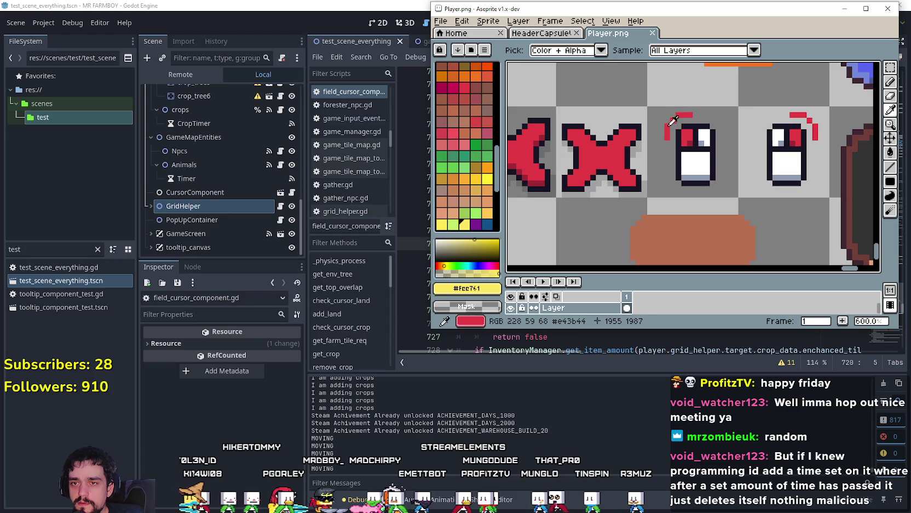
scroll(up, 3)
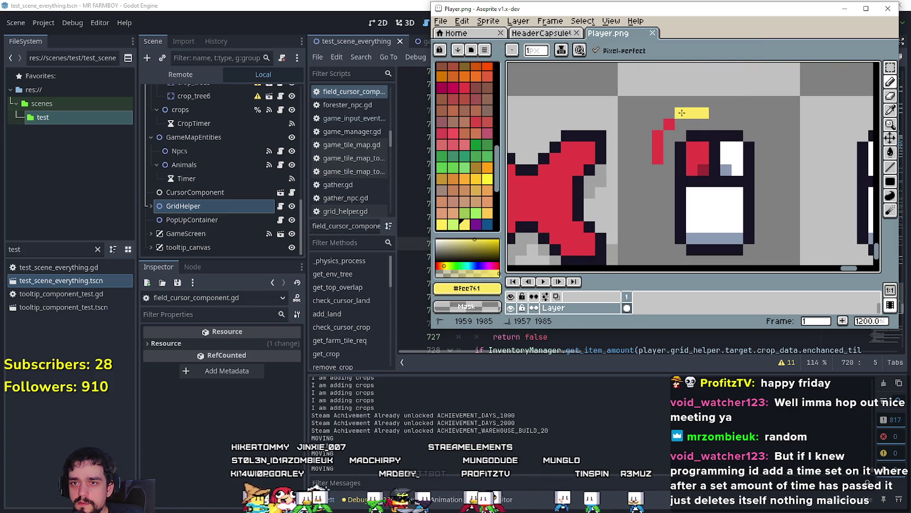
click(658, 159)
Step: Add yellow pixels beside the mouse icon, left of the red arc and above the yellow arc
scroll(right, 3)
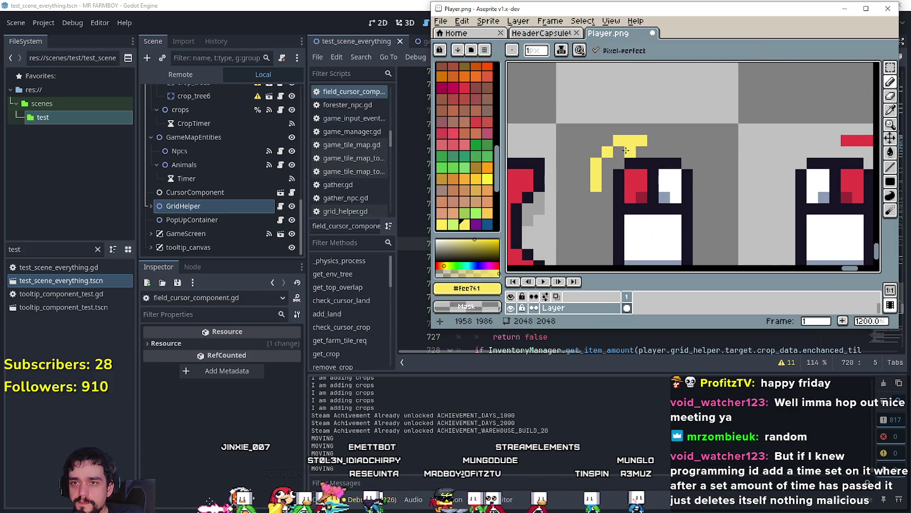
click(721, 141)
scroll(right, 3)
scroll(down, 3)
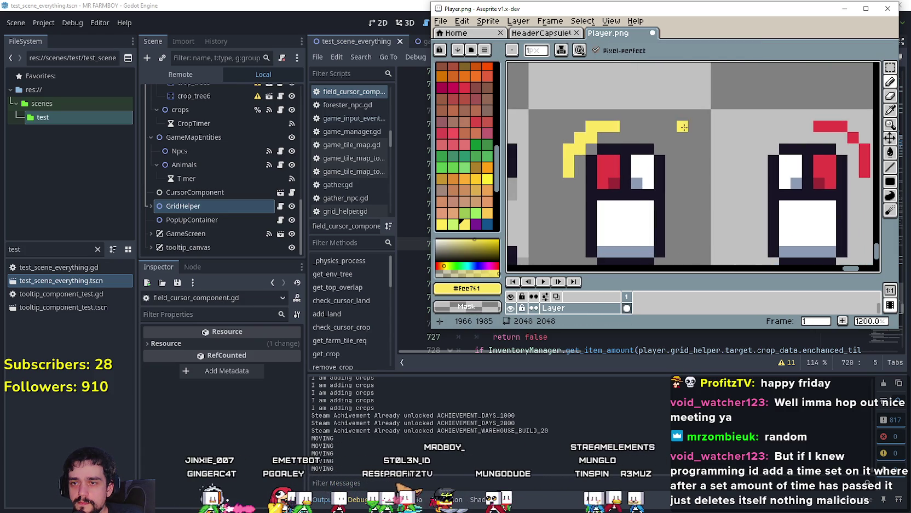
scroll(right, 3)
click(671, 122)
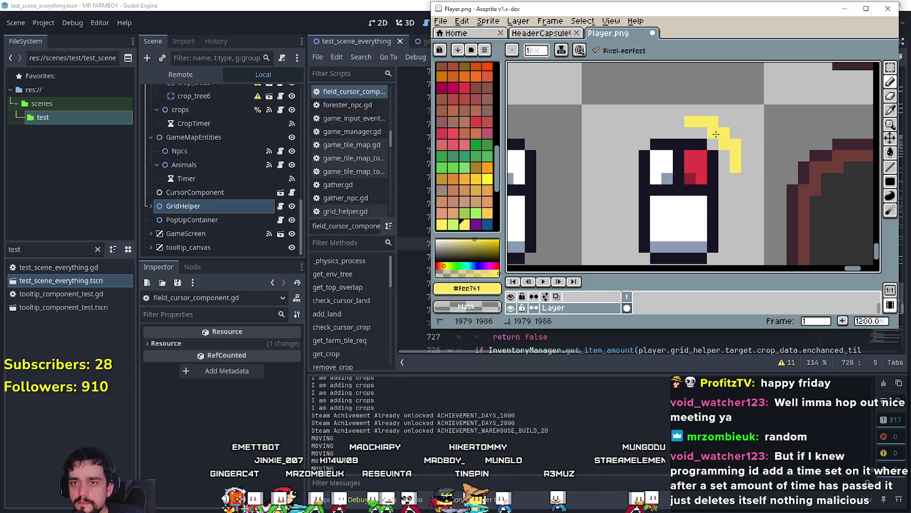
scroll(up, 3)
scroll(left, 3)
click(792, 177)
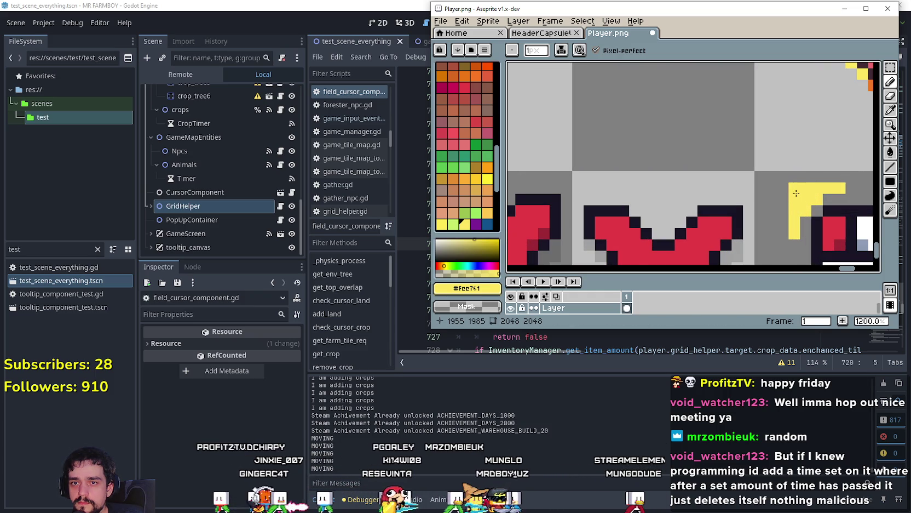
Step: Pan to the neighbouring player sprites, save Player.png, and return to Godot
scroll(down, 3)
scroll(right, 3)
scroll(up, 3)
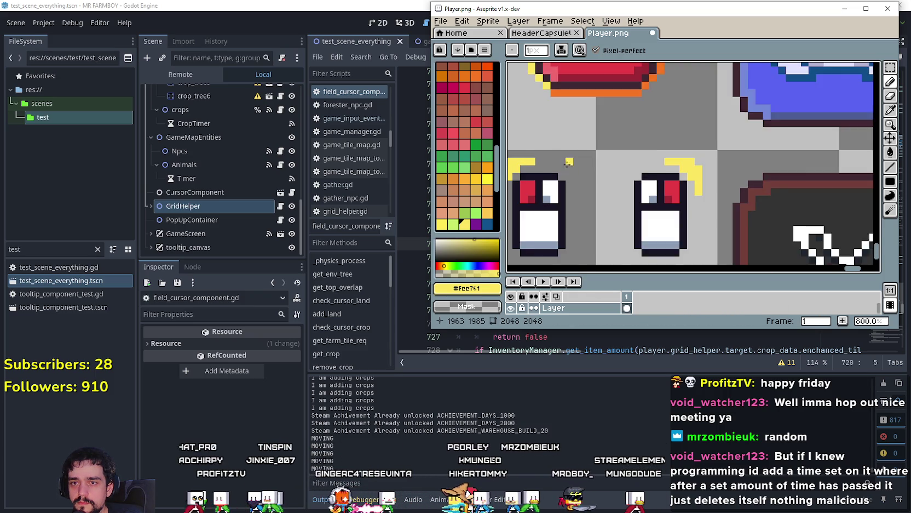
scroll(left, 3)
drag(746, 204, 720, 158)
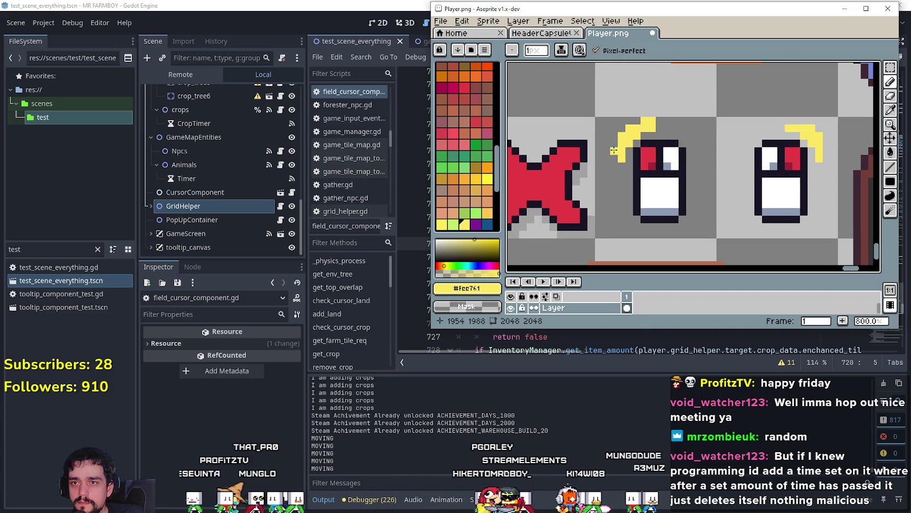
key(ctrl+s)
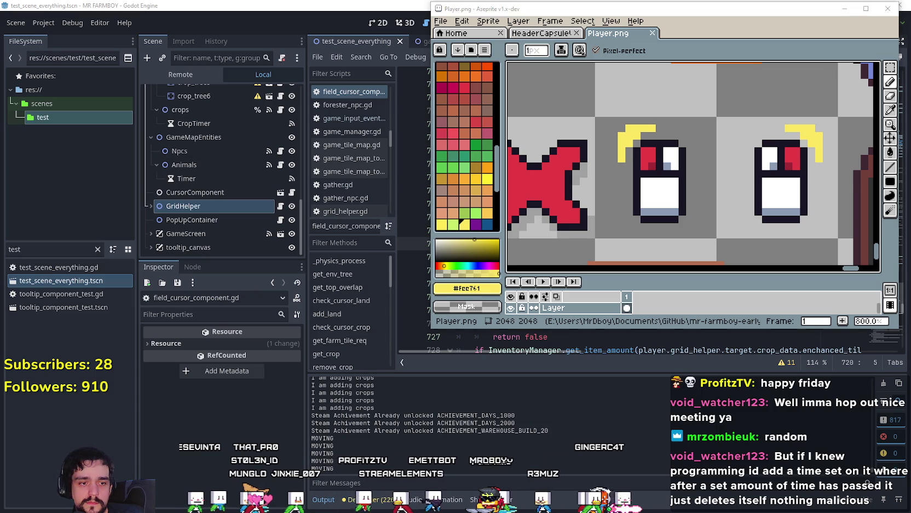
key(alt+Tab)
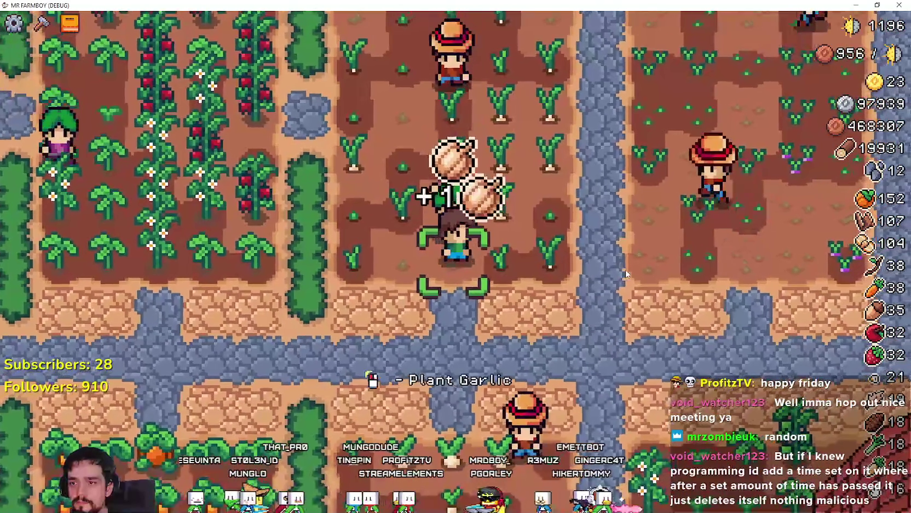
key(w)
key(a)
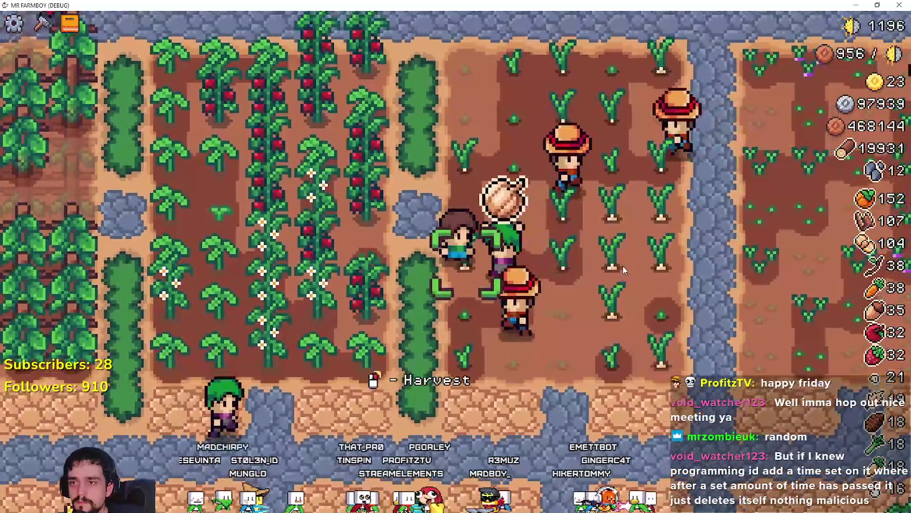
key(alt+Tab)
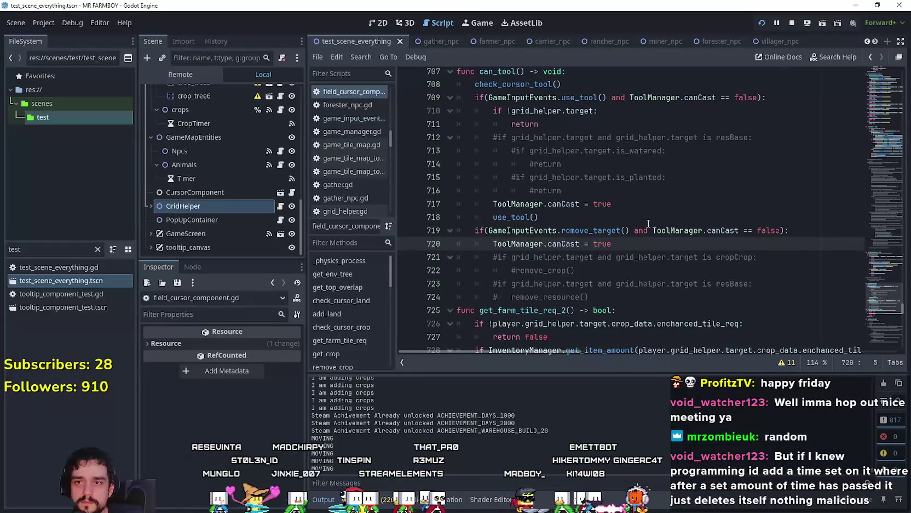
key(alt+Tab)
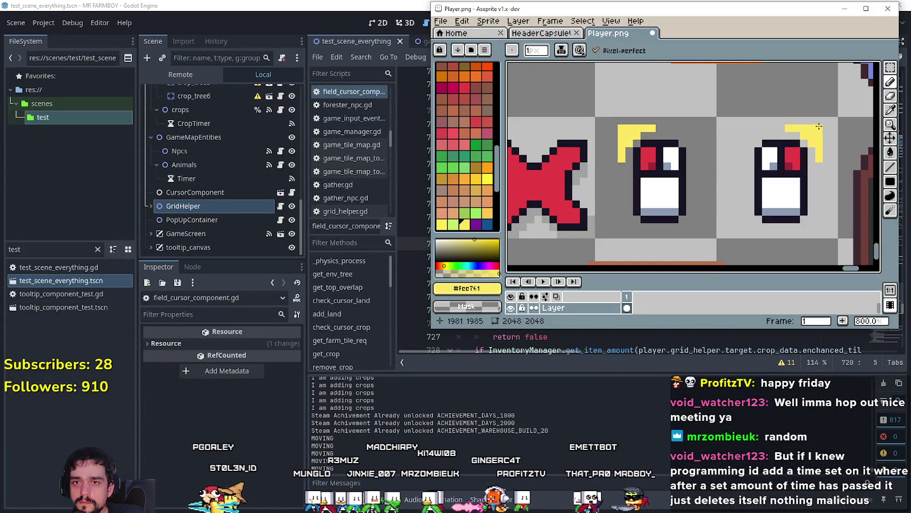
Step: Sample orange #f77622 from the canvas, zoom in on the click arcs, then return to Godot
click(890, 109)
scroll(up, 3)
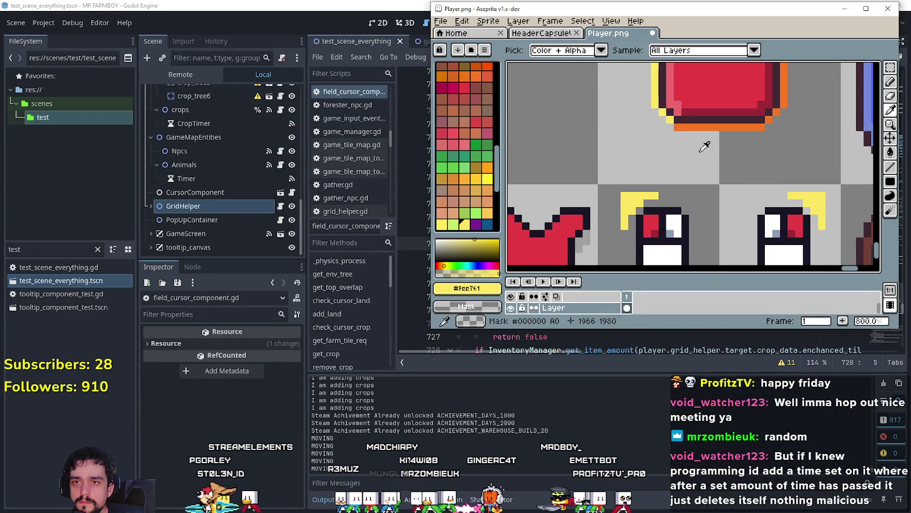
click(890, 82)
scroll(up, 3)
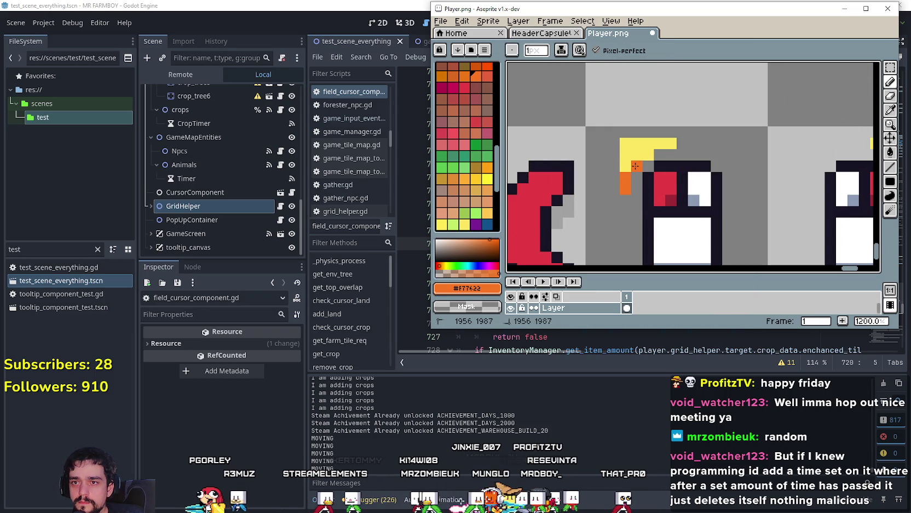
scroll(right, 3)
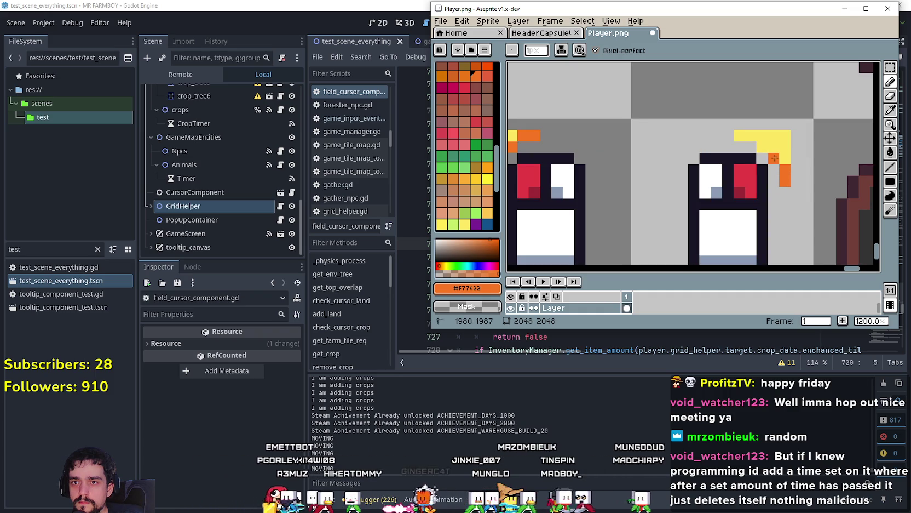
scroll(down, 3)
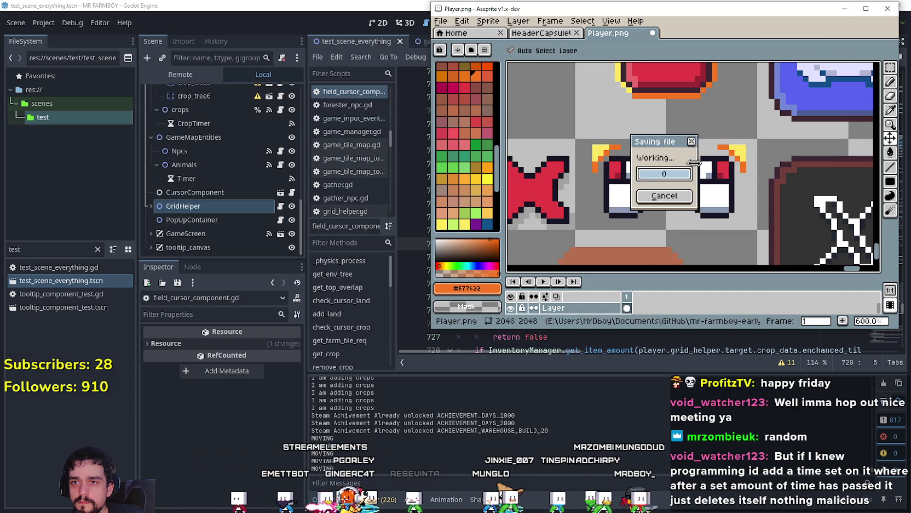
key(alt+Tab)
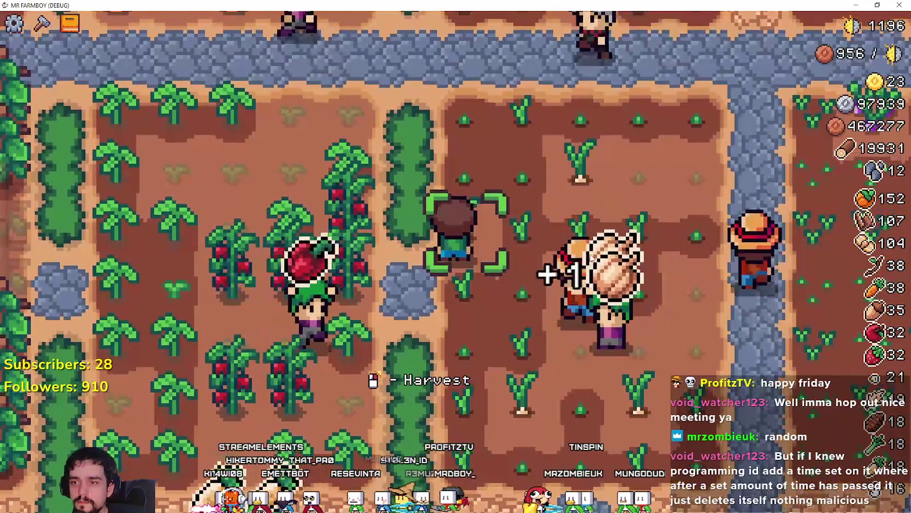
key(w)
key(d)
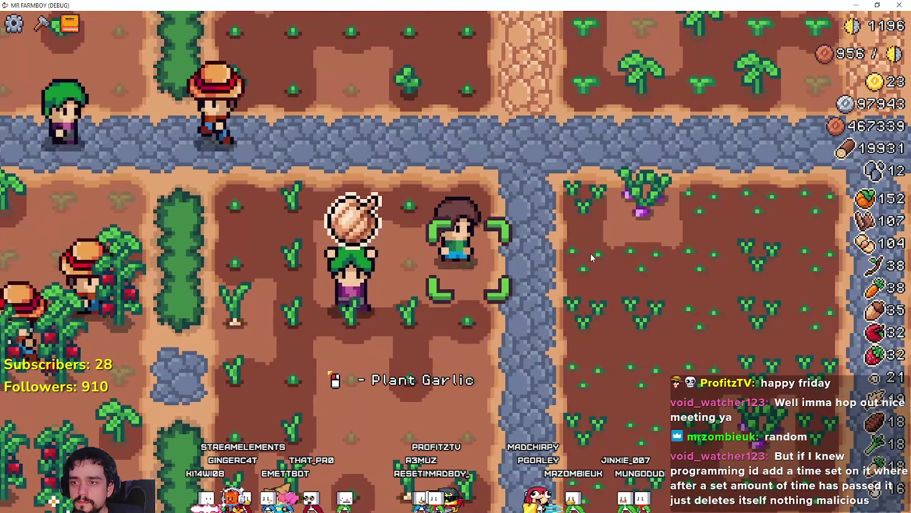
key(F8)
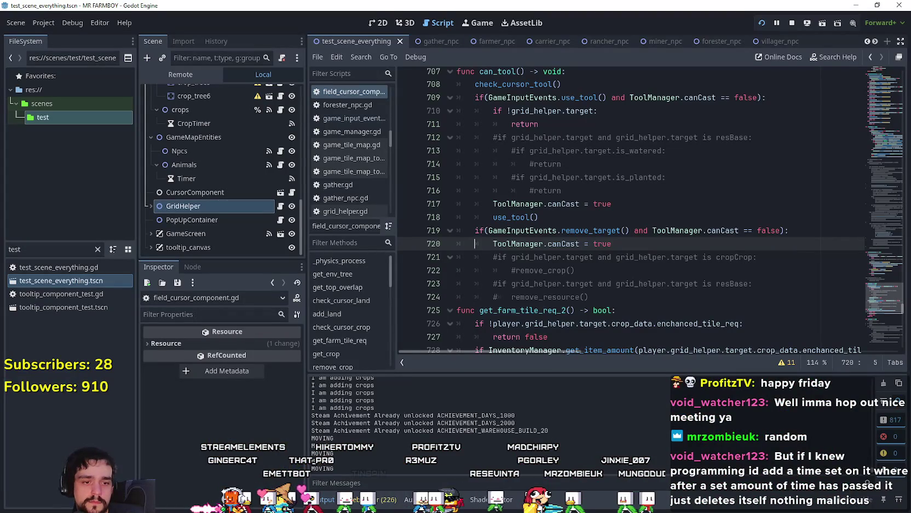
key(alt+Tab)
scroll(up, 3)
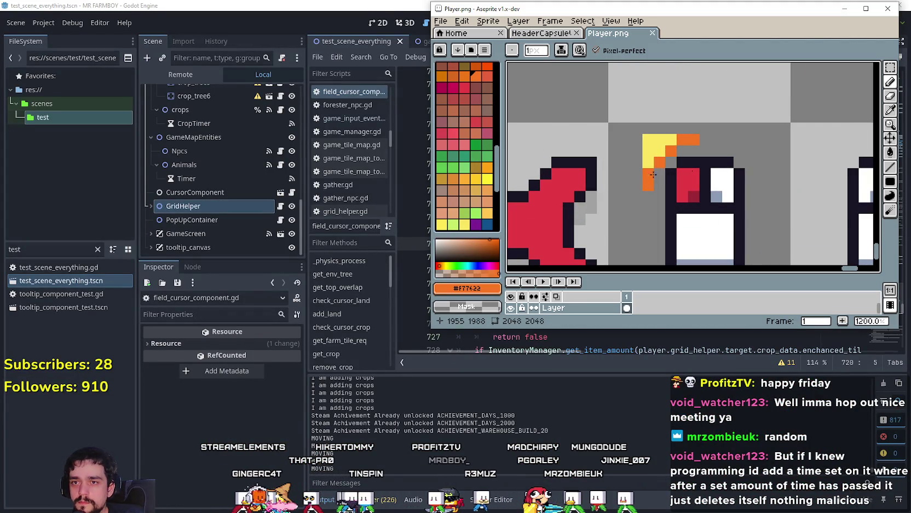
Step: Zoom the Player.png canvas in and back out, then bring the Godot script editor forward
scroll(up, 3)
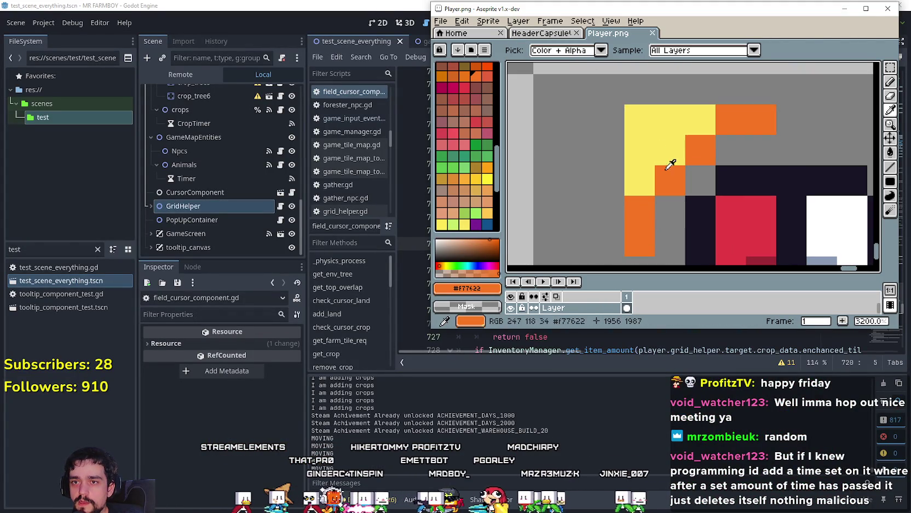
scroll(down, 3)
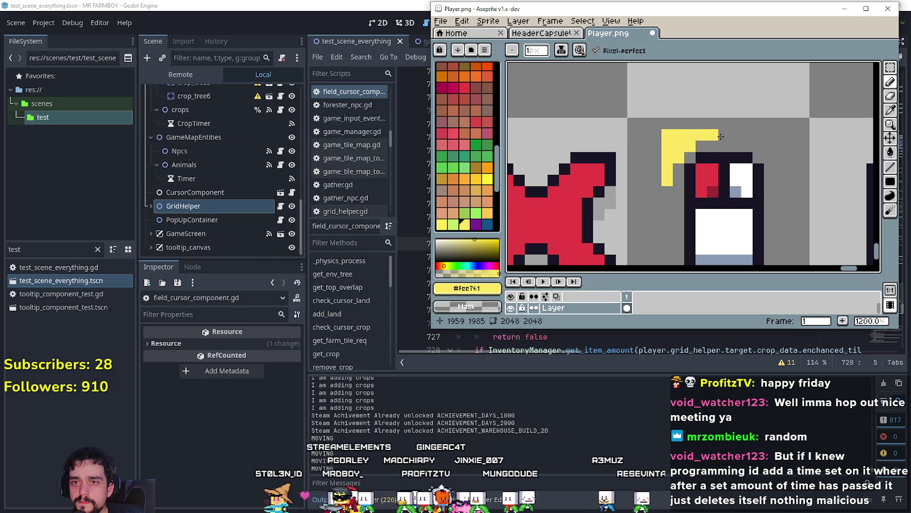
scroll(down, 3)
scroll(up, 3)
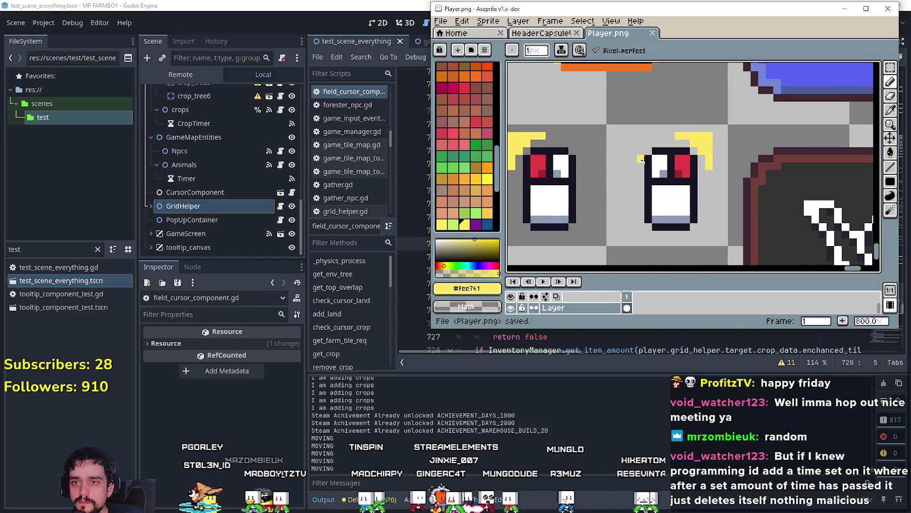
click(629, 393)
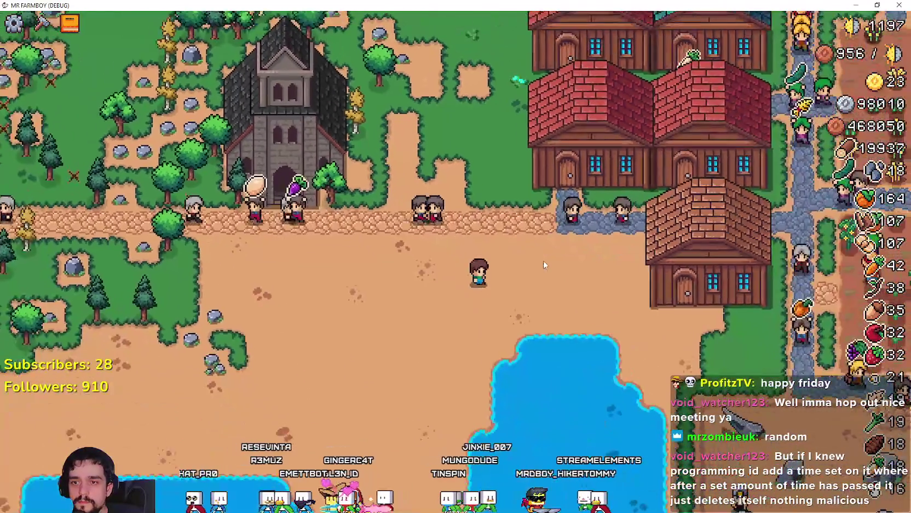
Step: Zoom the camera out and back in around the farmer near the market stall
scroll(down, 3)
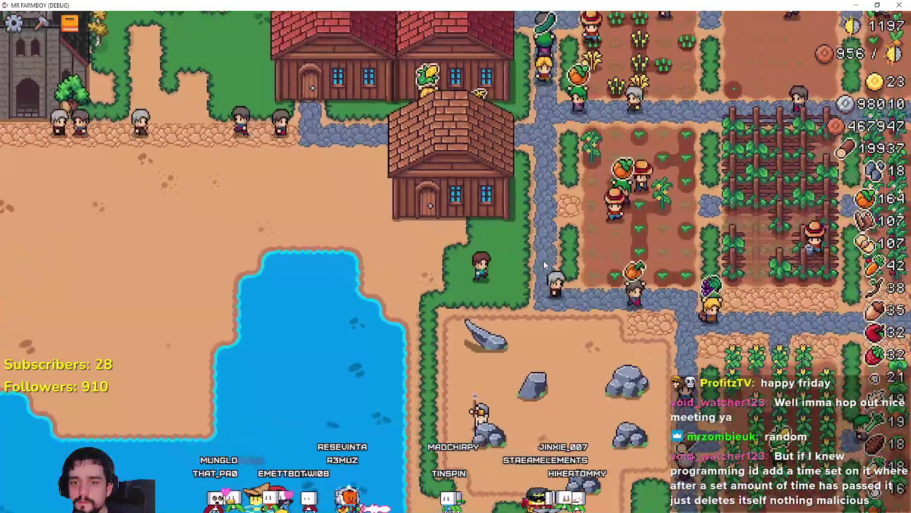
scroll(up, 3)
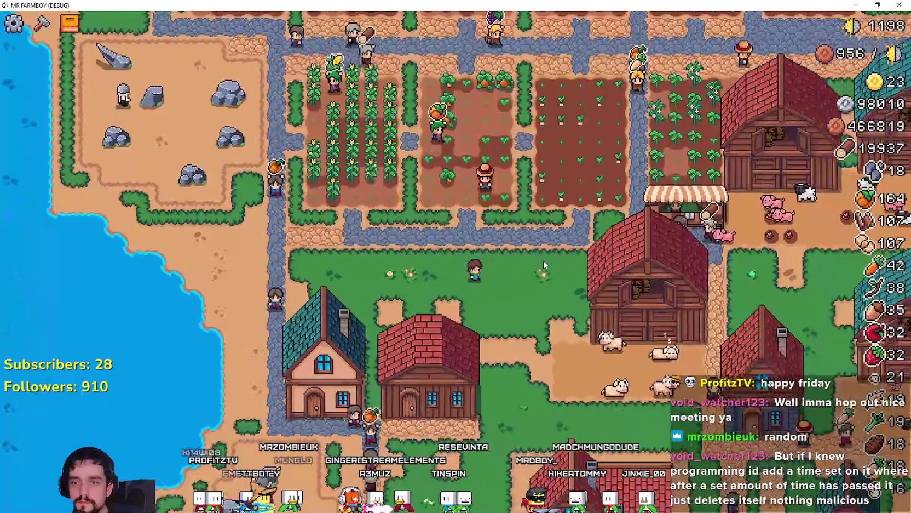
scroll(up, 3)
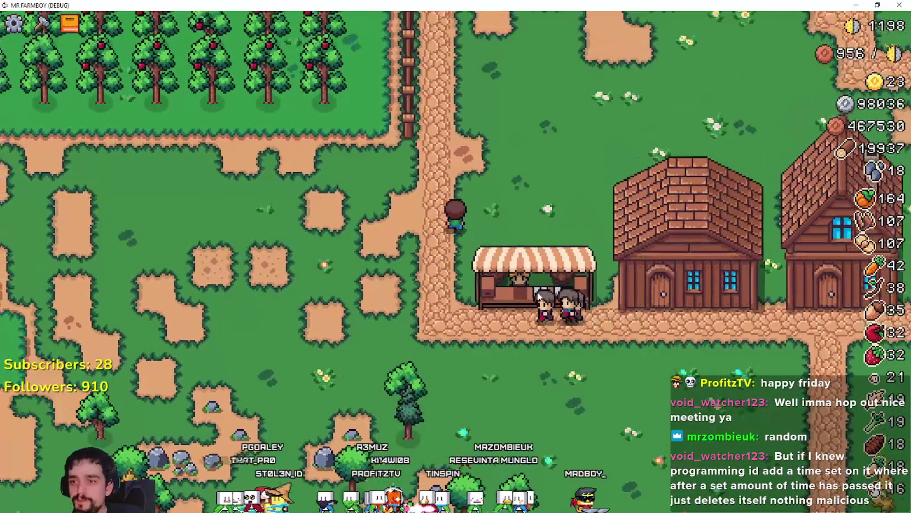
Step: View the Decorations recipes and their ? help in the Crafting menu, then close it
key(c)
click(78, 117)
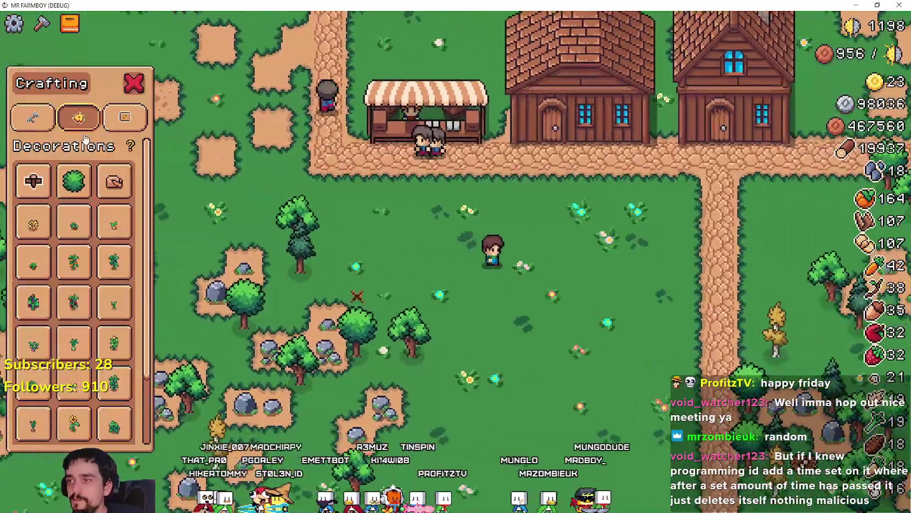
mouse_move(131, 147)
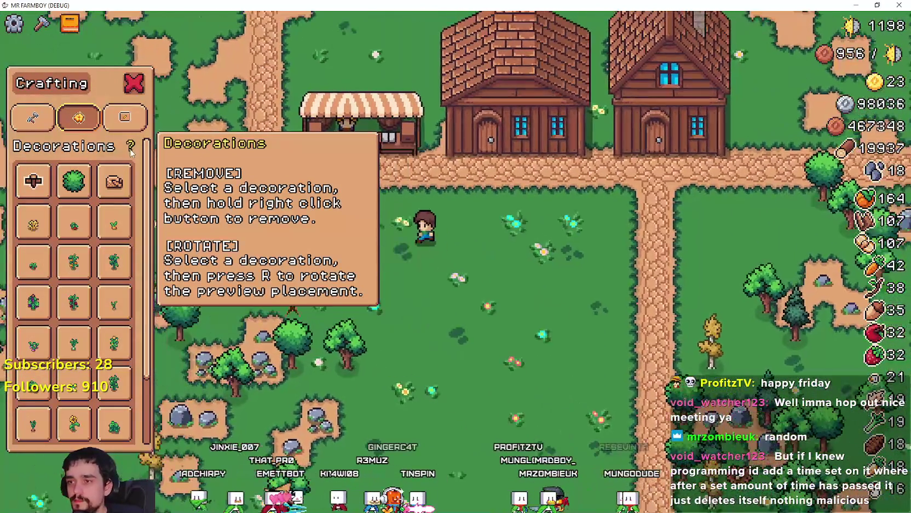
key(c)
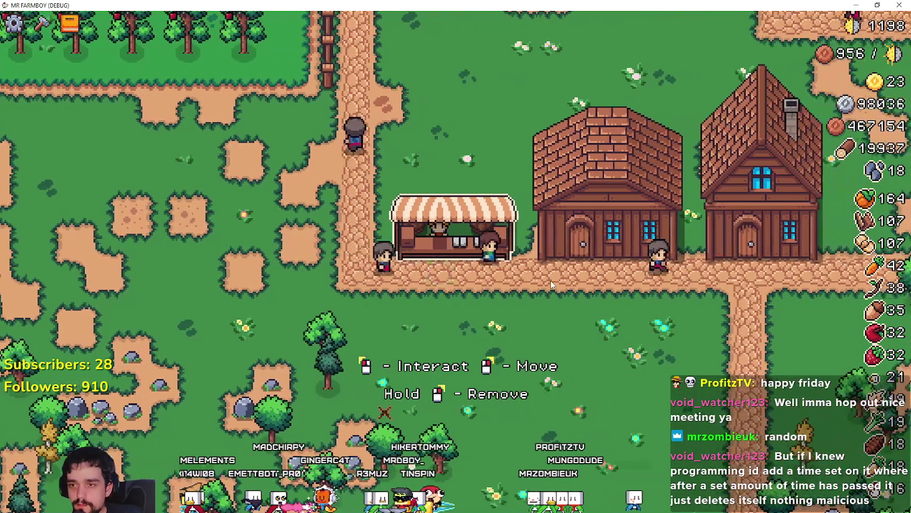
Step: Walk the farmer past the chicken coops to the teal barn and open its Barn window
key(d)
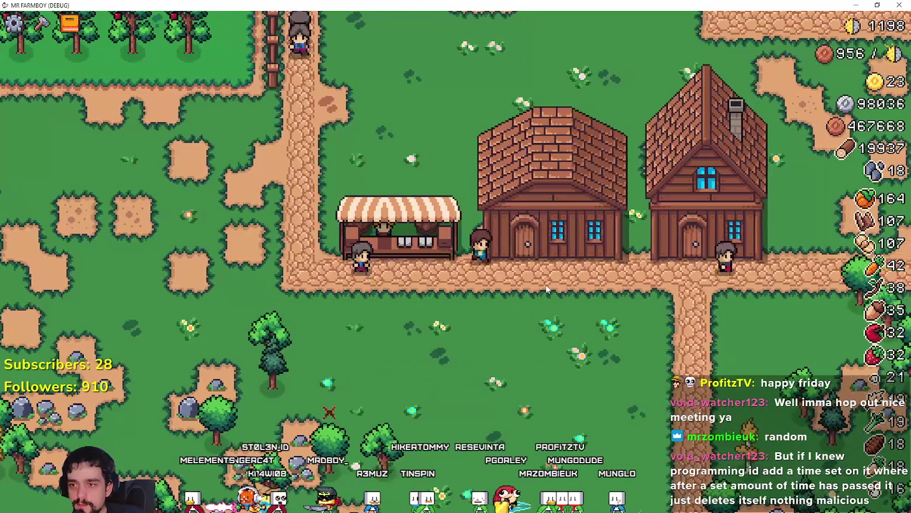
key(w)
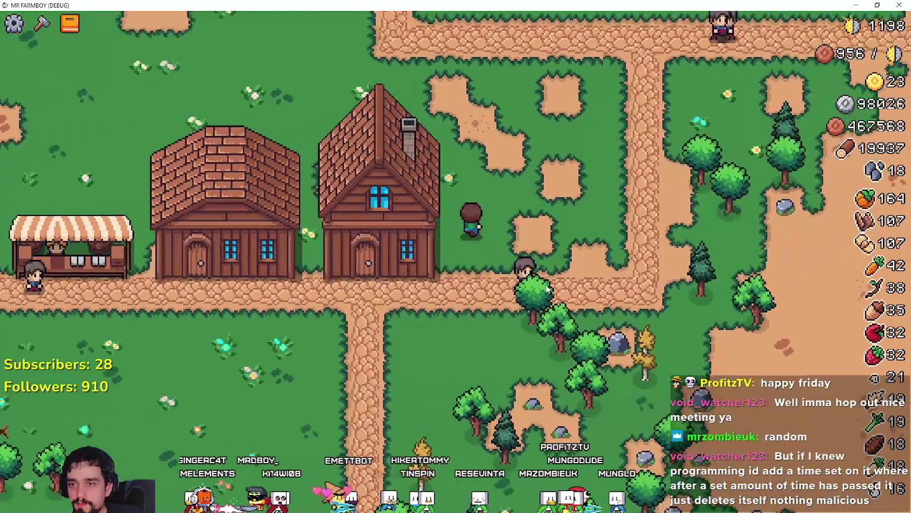
key(w)
key(a)
key(w)
key(a)
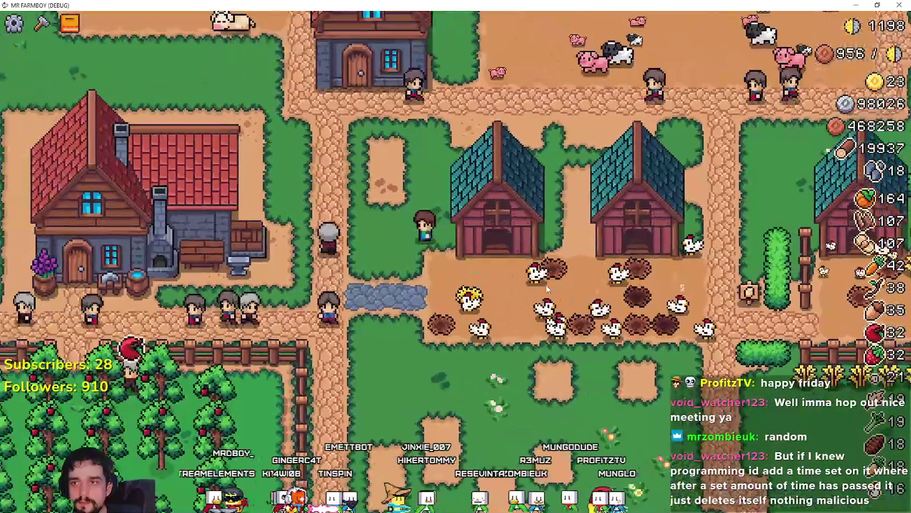
key(w)
key(d)
key(w)
key(d)
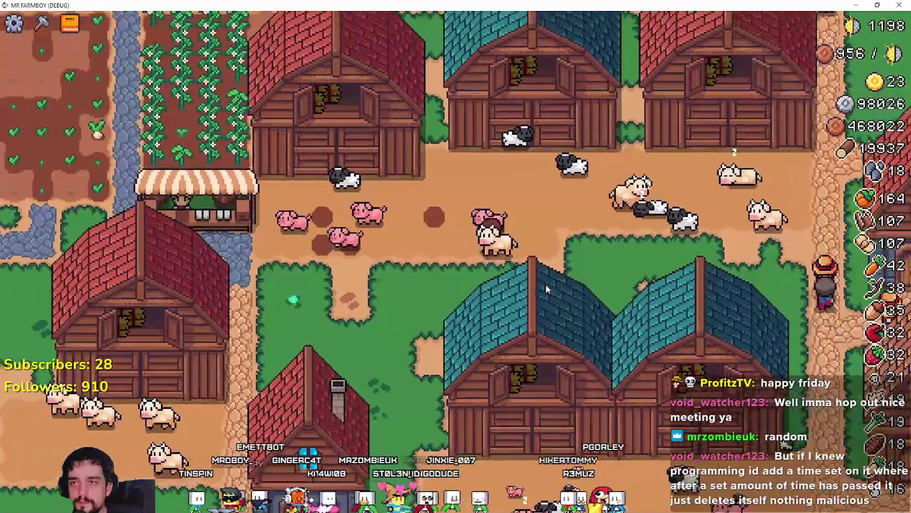
click(545, 285)
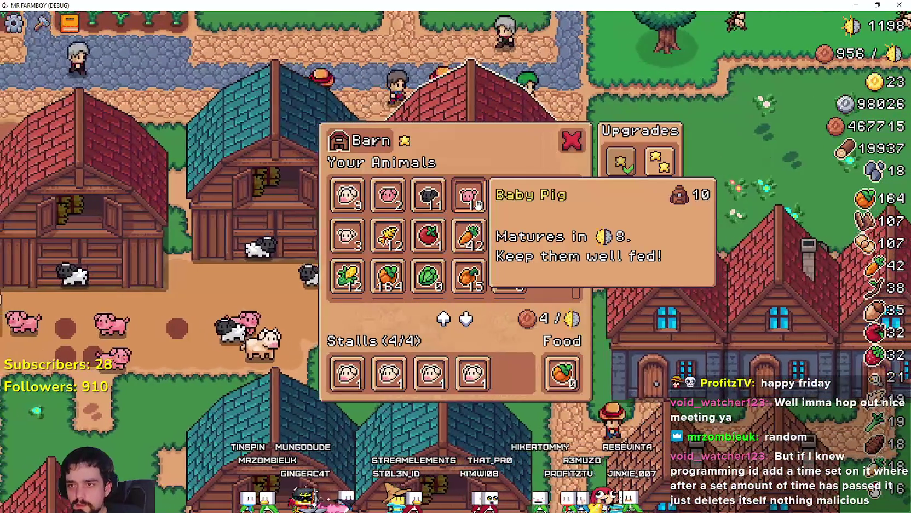
Step: Start moving the barn with M, then cancel so it stays in place
mouse_move(505, 207)
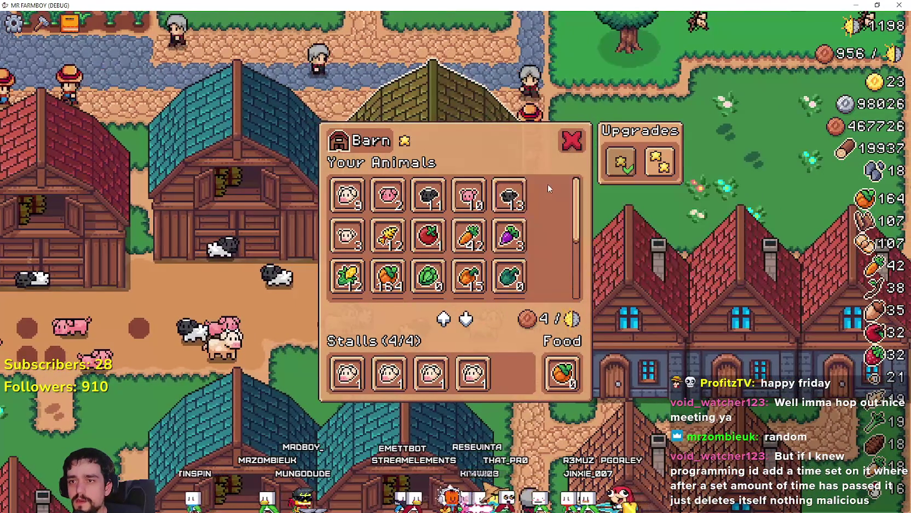
key(m)
right_click(591, 248)
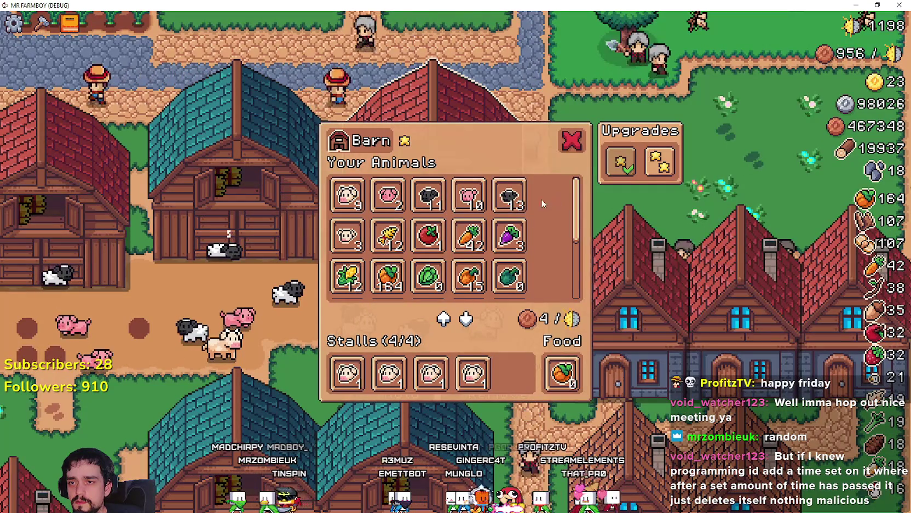
Step: Zoom the camera out and in, then pause and unpause the game with Esc
mouse_move(504, 201)
scroll(down, 3)
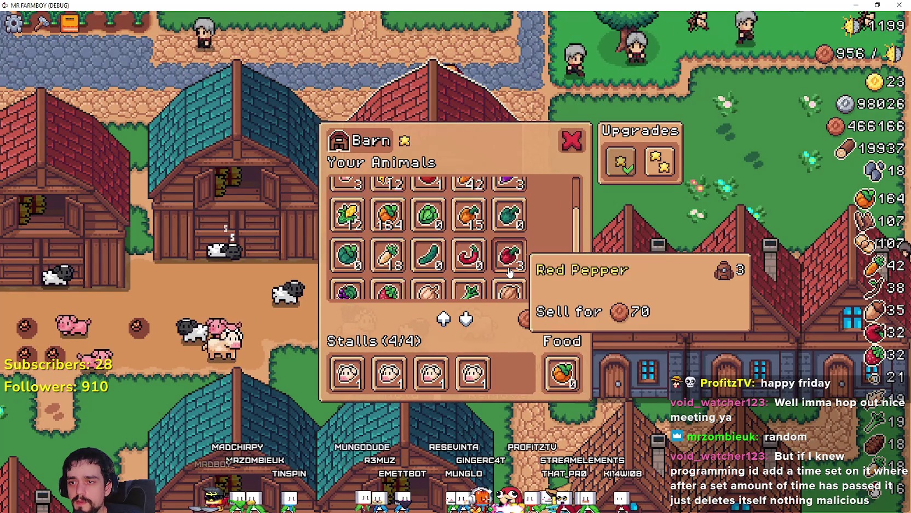
mouse_move(476, 381)
scroll(up, 3)
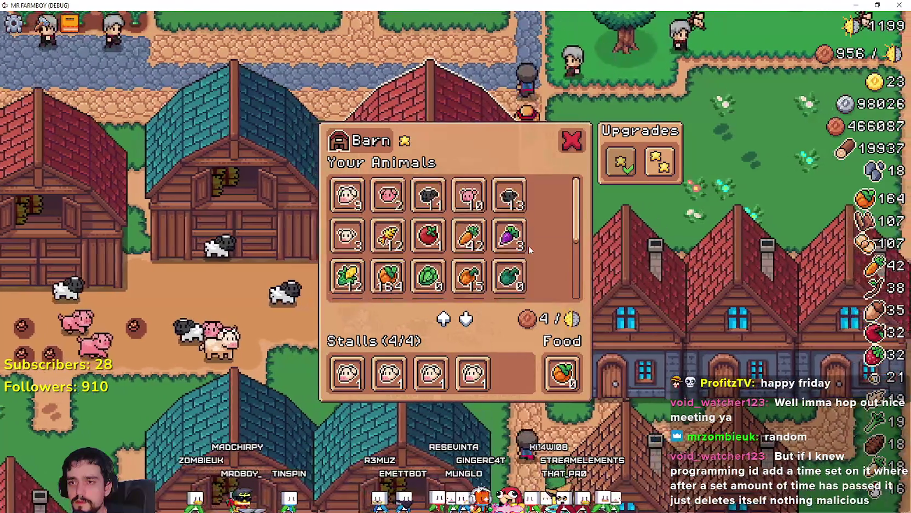
key(Escape)
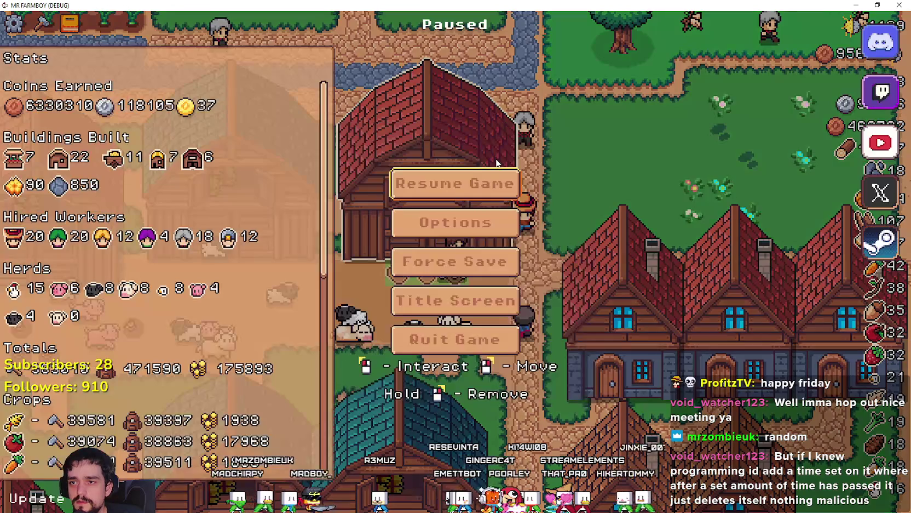
key(Escape)
Step: Reopen and close the Barn window, toggling the crafting panel and pause menu
click(486, 209)
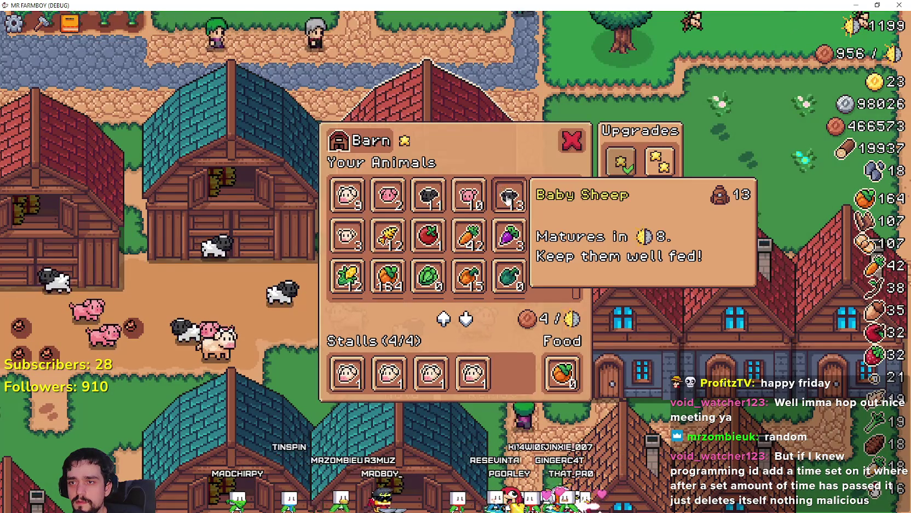
key(Escape)
key(Escape)
key(Escape)
key(c)
key(Escape)
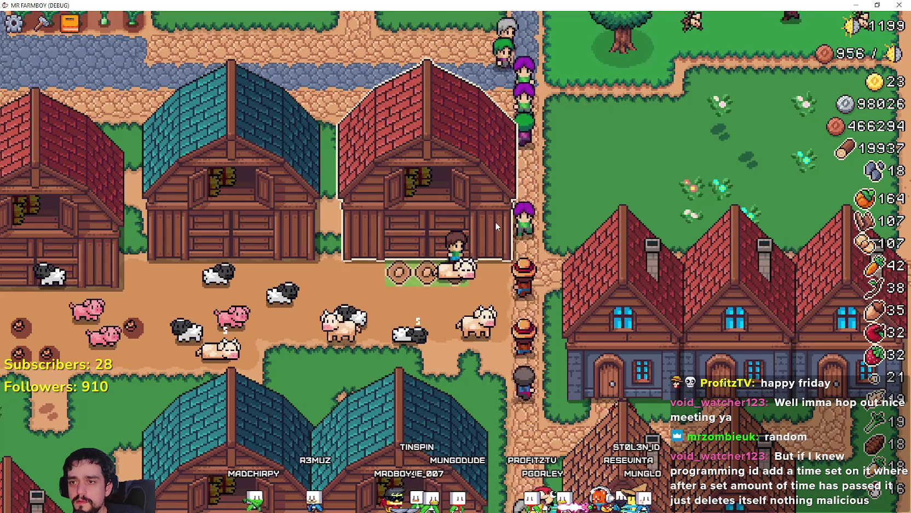
click(495, 221)
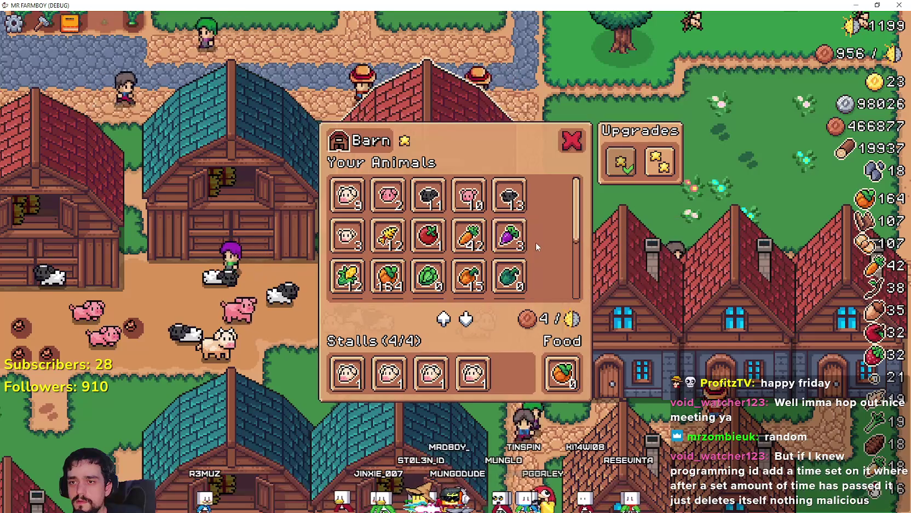
Step: Reopen the Barn window after pausing, scroll its animal grid, and close it with X
key(Escape)
key(Escape)
key(Escape)
key(Escape)
key(Escape)
click(517, 248)
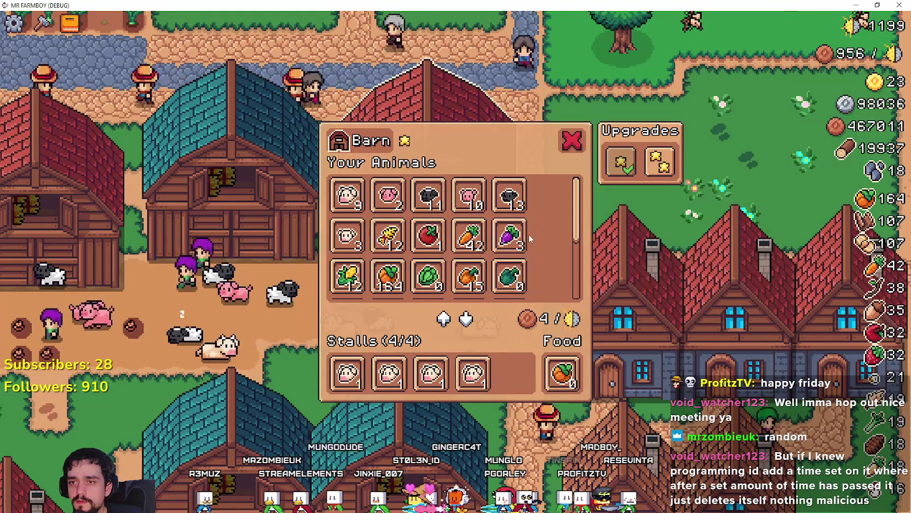
scroll(down, 3)
scroll(up, 3)
click(570, 152)
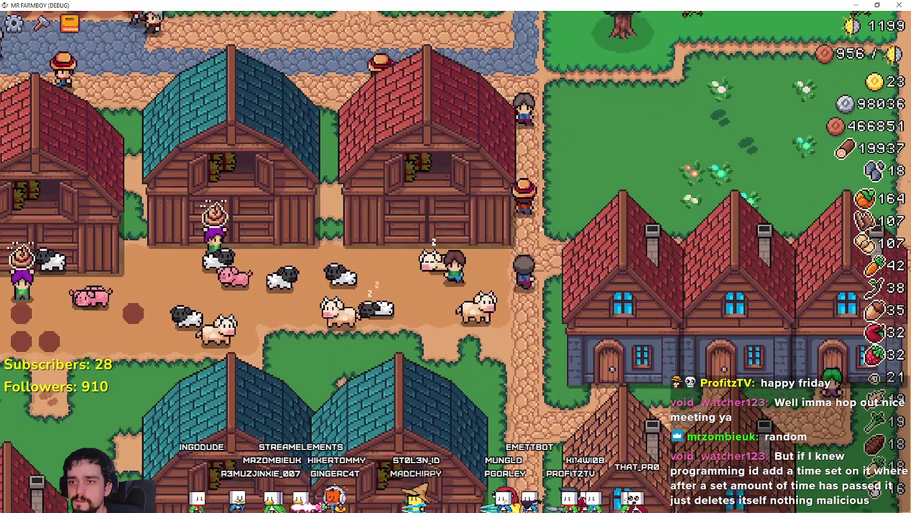
scroll(down, 3)
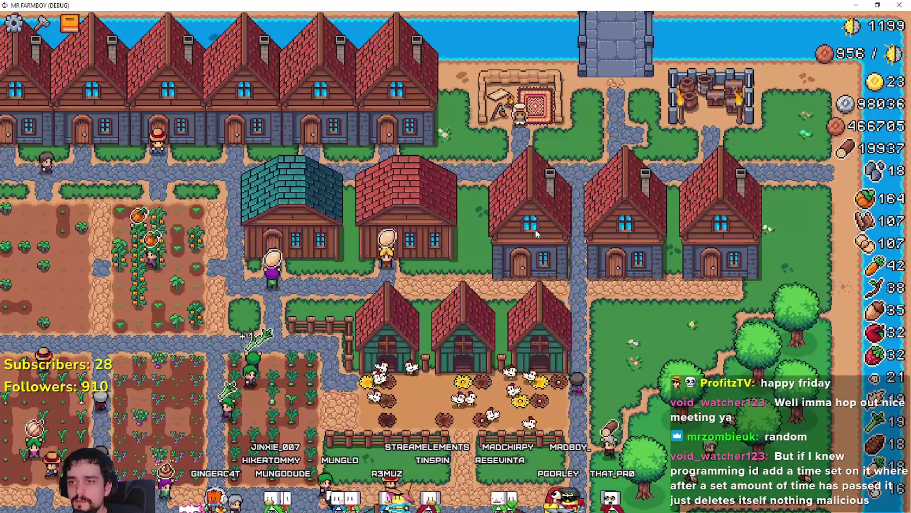
Step: Open and close the House panel repeatedly, checking how Esc toggles the pause menu
click(535, 229)
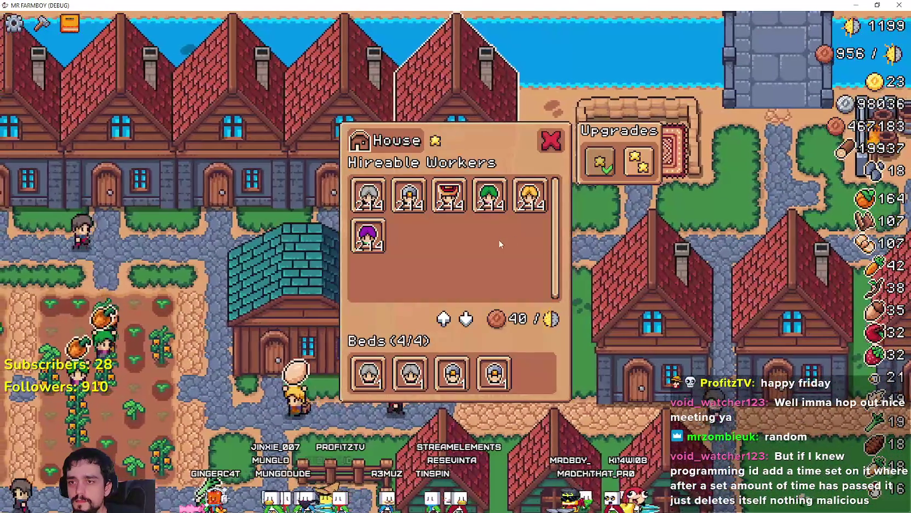
key(Escape)
key(Escape)
key(Escape)
click(493, 240)
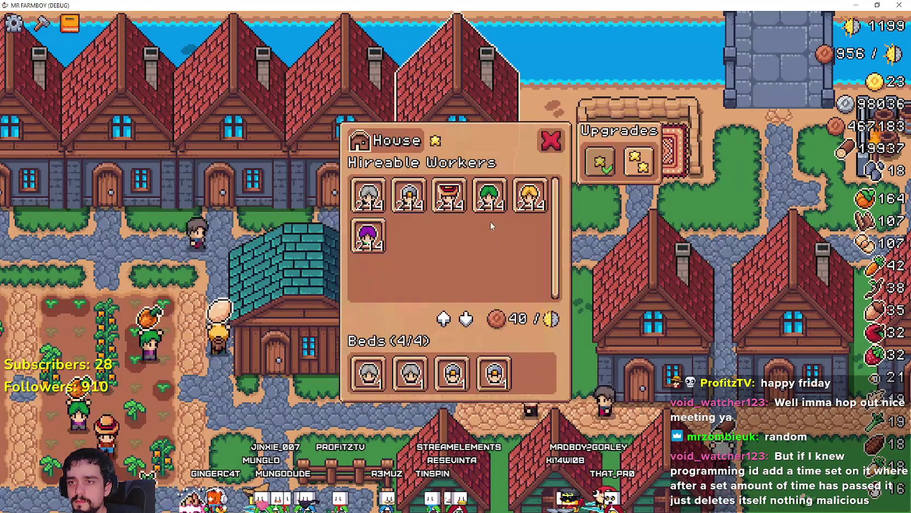
key(Escape)
click(492, 209)
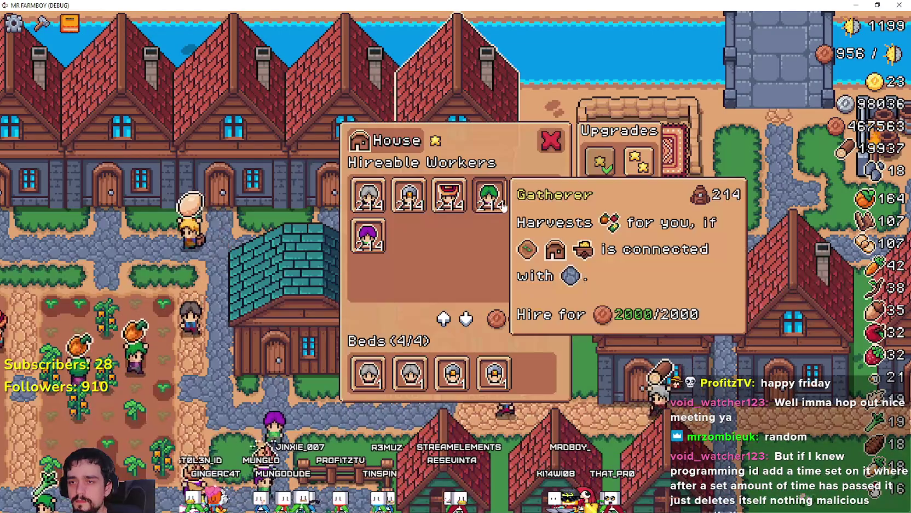
key(Escape)
key(Escape)
key(Escape)
key(Escape)
key(Escape)
click(509, 171)
Step: Repeat the House panel and pause menu test a few more times, then leave the game
key(Escape)
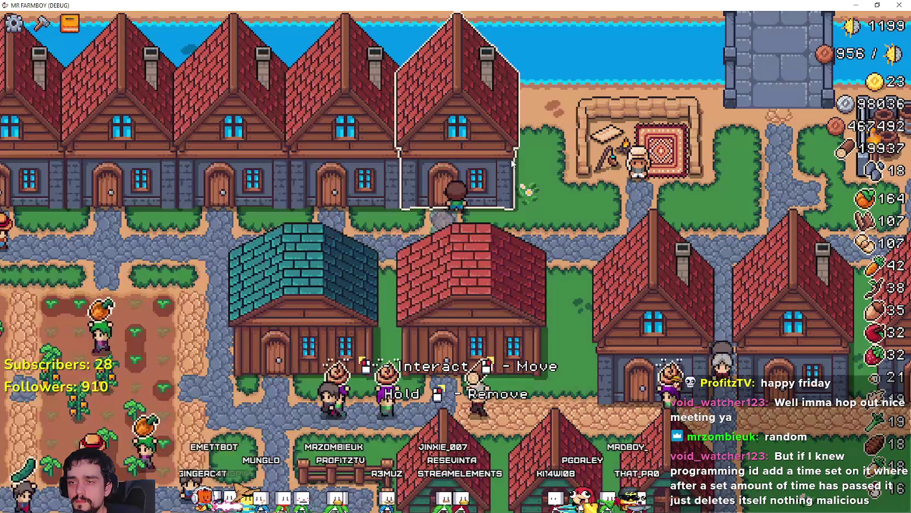
click(505, 207)
key(Escape)
key(Escape)
key(Escape)
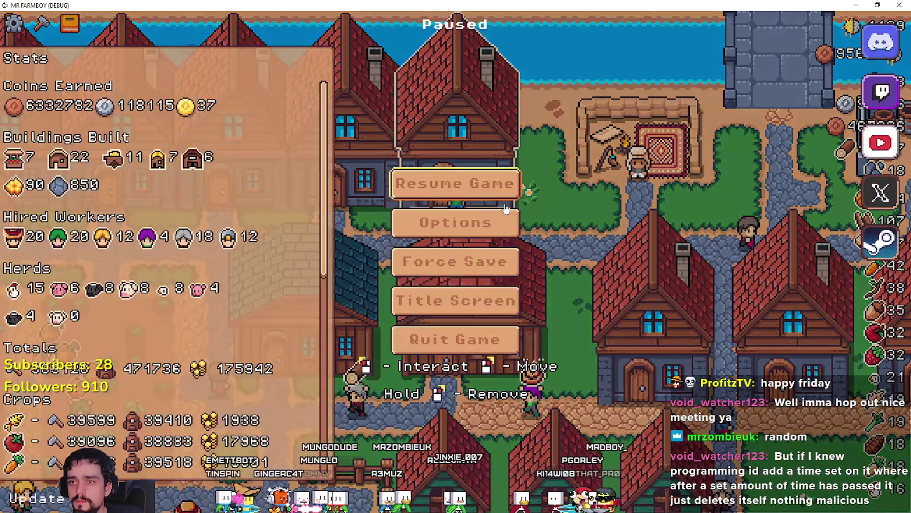
click(502, 174)
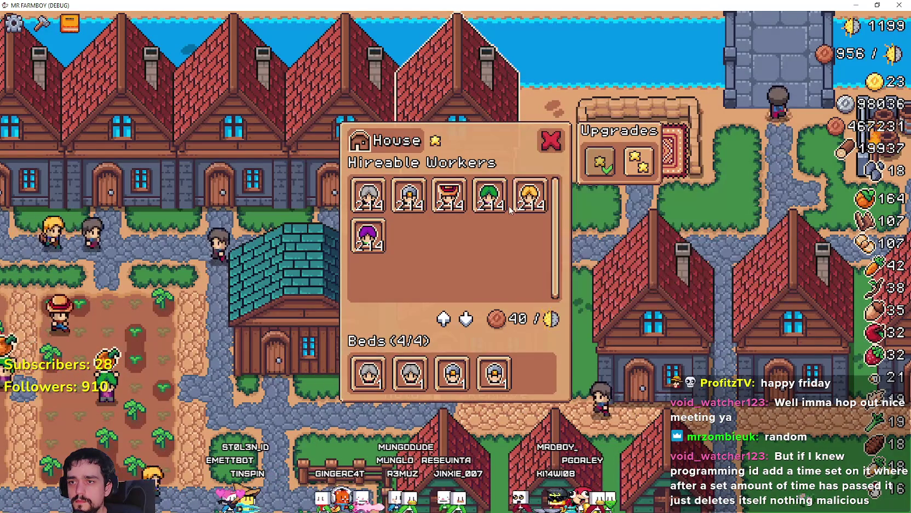
key(Escape)
key(Escape)
key(Escape)
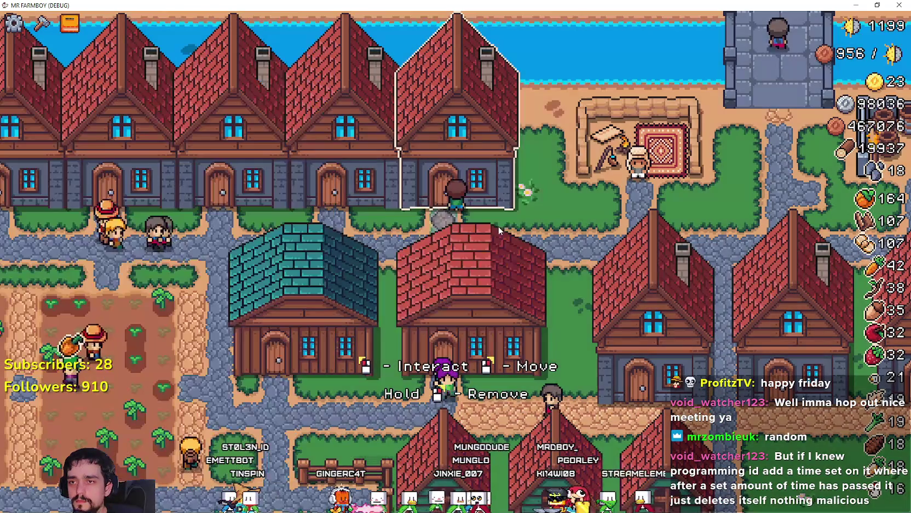
click(506, 205)
key(Escape)
key(Escape)
key(Escape)
click(511, 202)
key(Escape)
key(Escape)
key(Escape)
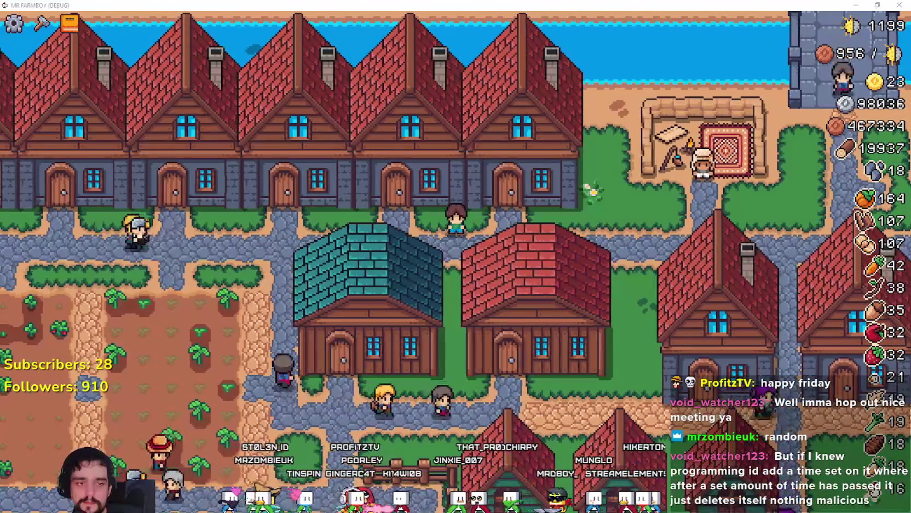
key(alt+Tab)
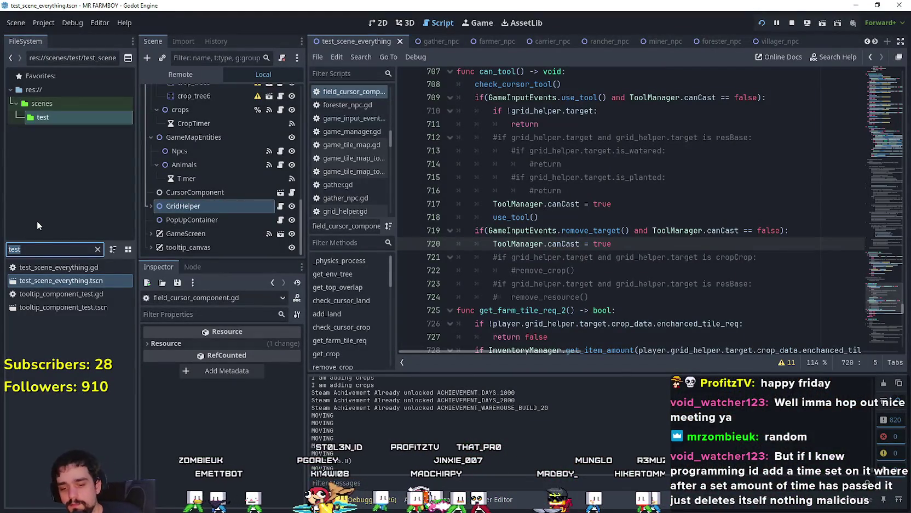
Step: Open game_screen.tscn from a 'game_sc' file search, then select and collapse its BuildingPanel node
text(game_sc)
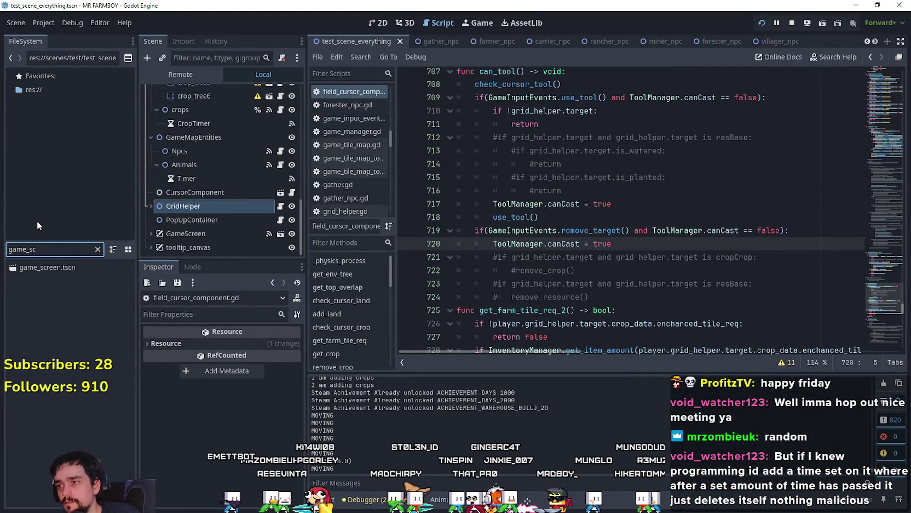
double_click(51, 267)
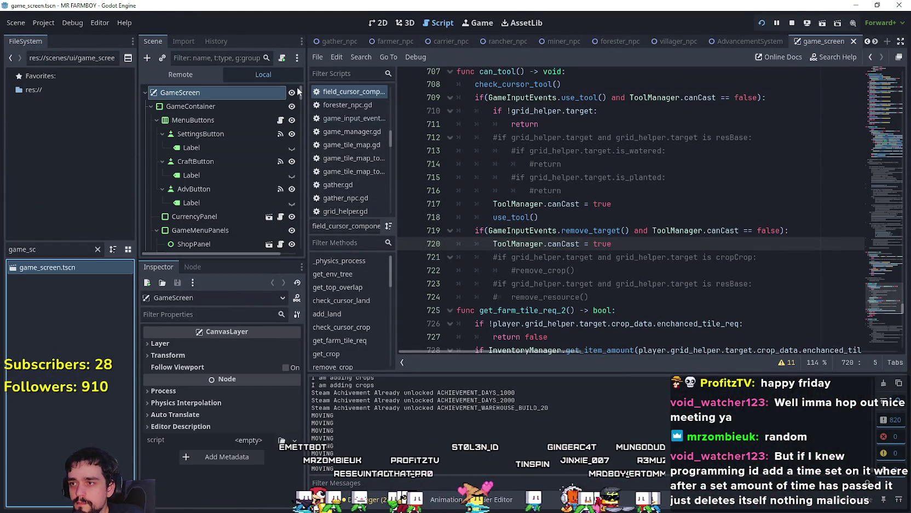
scroll(down, 3)
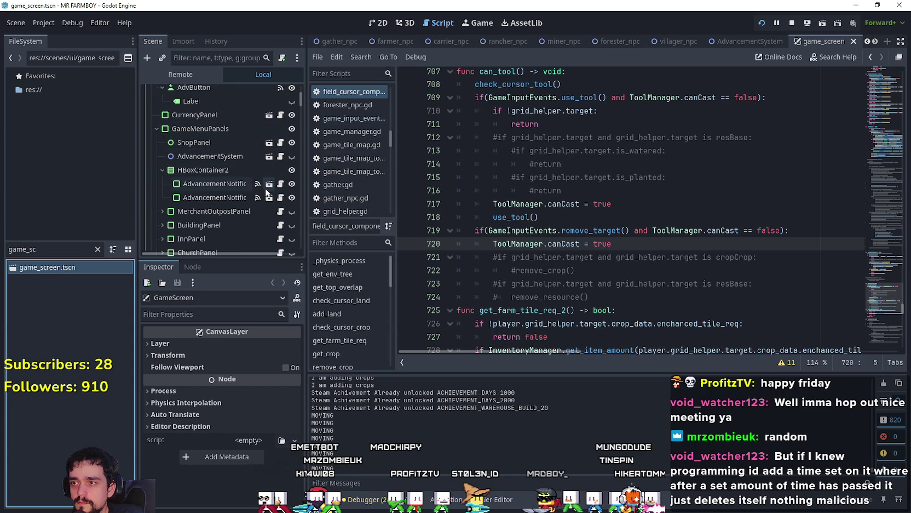
scroll(down, 3)
click(258, 204)
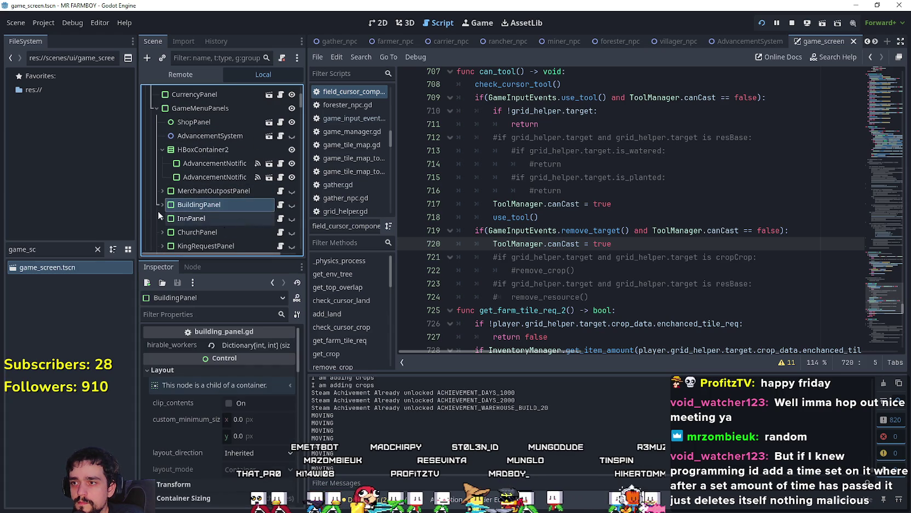
scroll(down, 3)
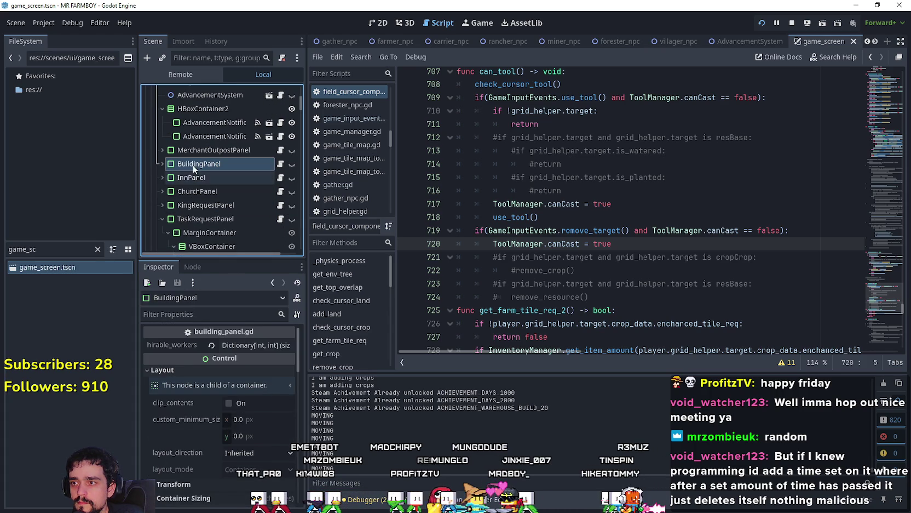
click(161, 163)
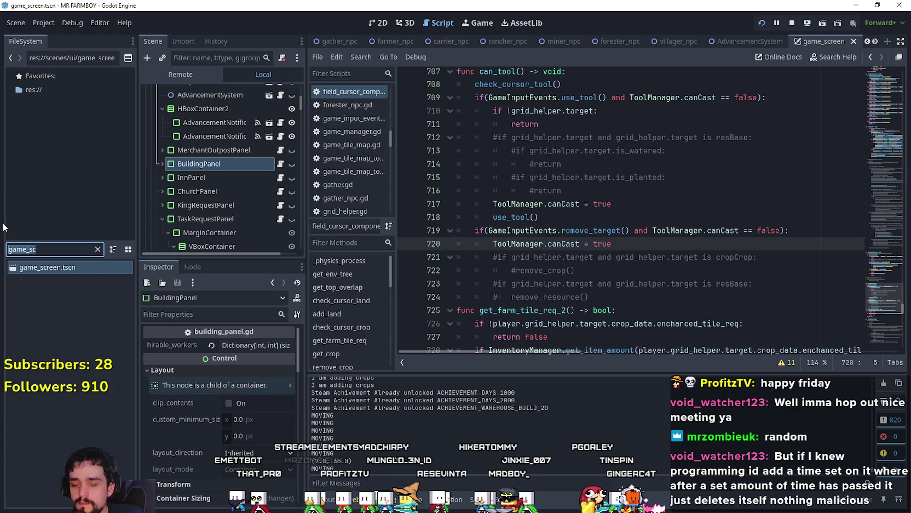
Step: Open shopItem.tscn and jump from the Button's mouse_exited signal to its handler code
text(shopI)
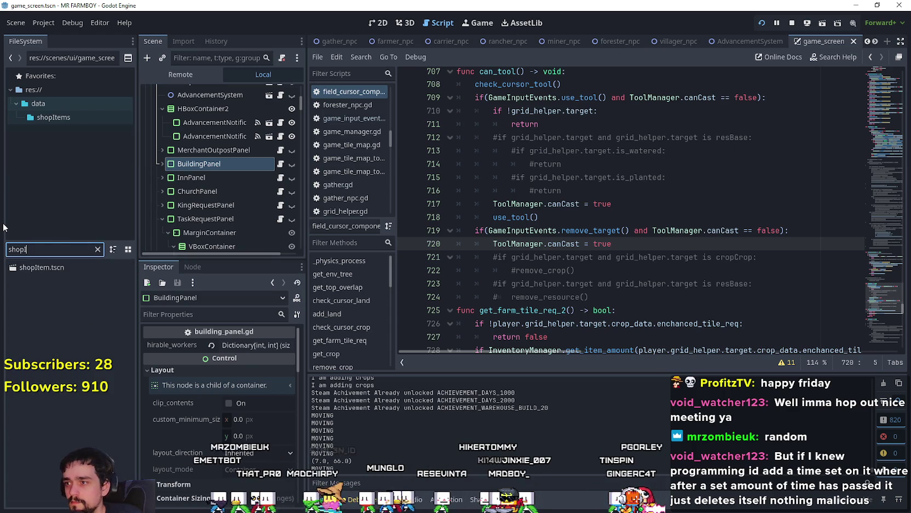
double_click(59, 265)
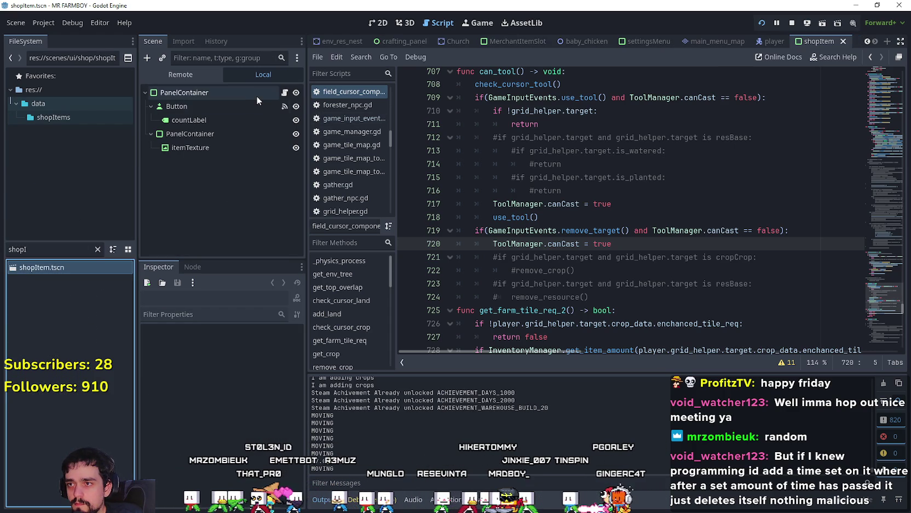
click(261, 94)
click(189, 267)
click(203, 105)
scroll(down, 3)
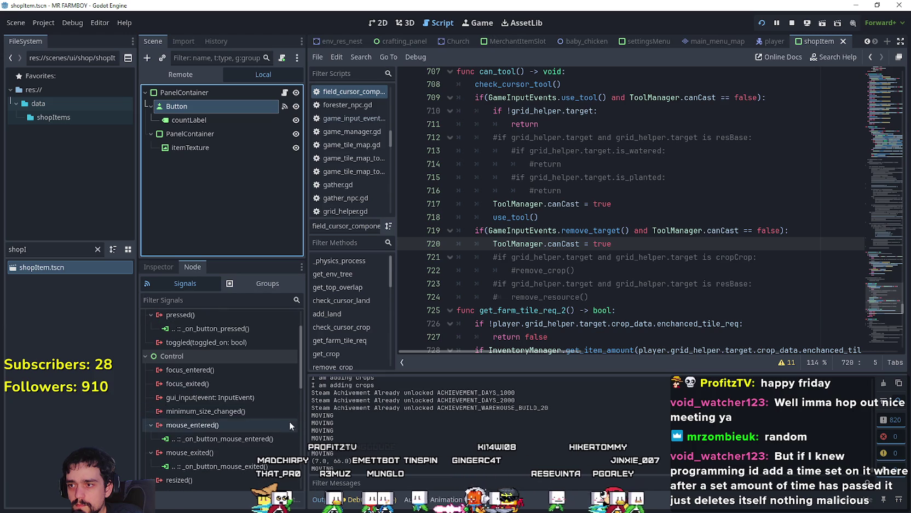
double_click(258, 424)
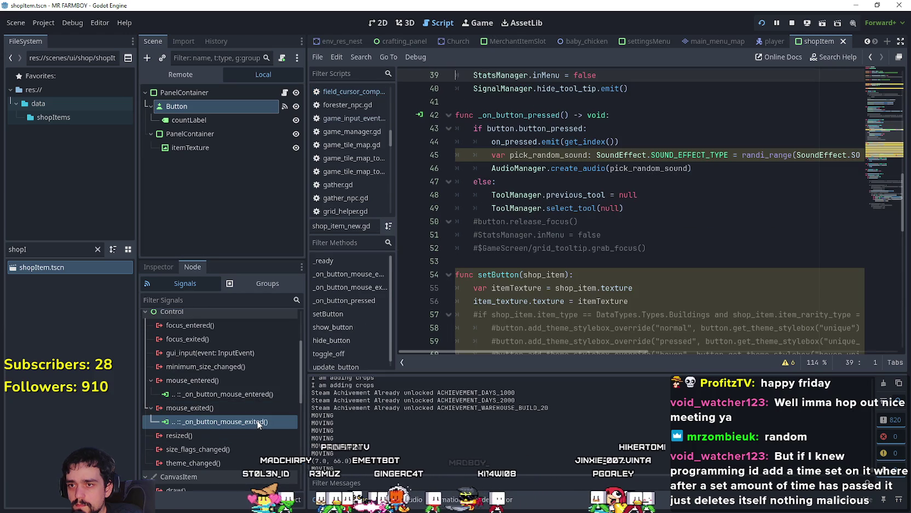
Step: Comment out line 39's inMenu = false, restore it, save, and filter files for 'merchant'
scroll(up, 3)
key(Down)
key(Down)
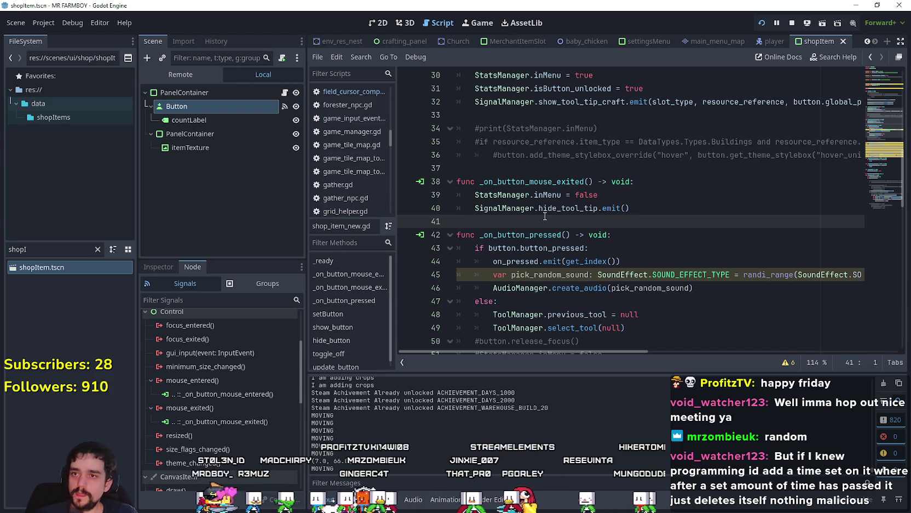
click(475, 194)
text(#)
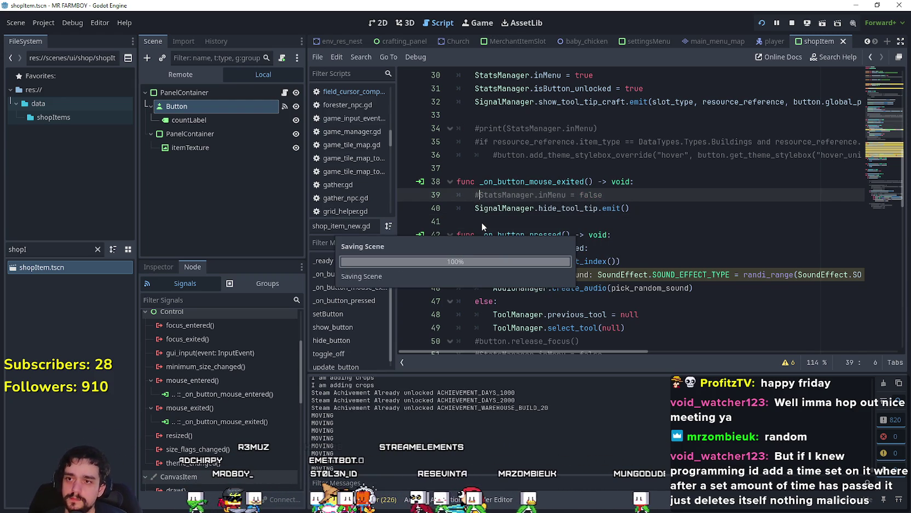
click(557, 208)
click(557, 216)
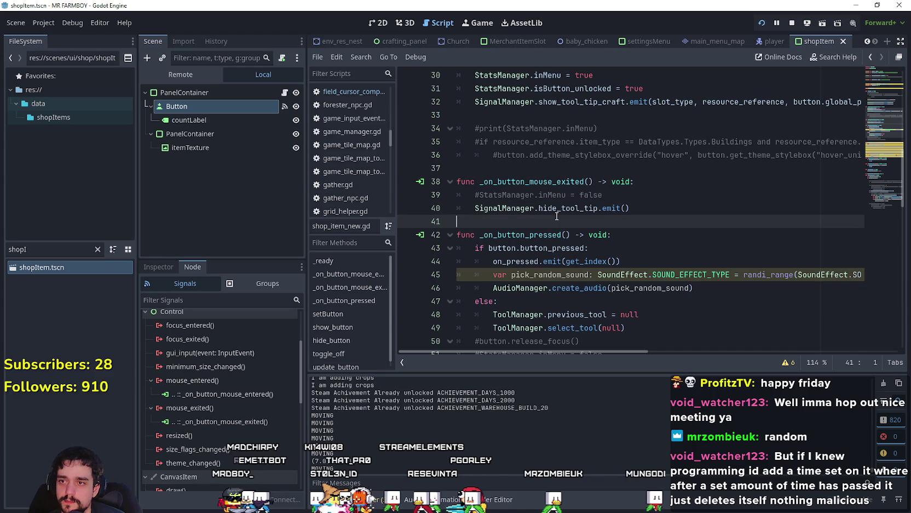
click(478, 195)
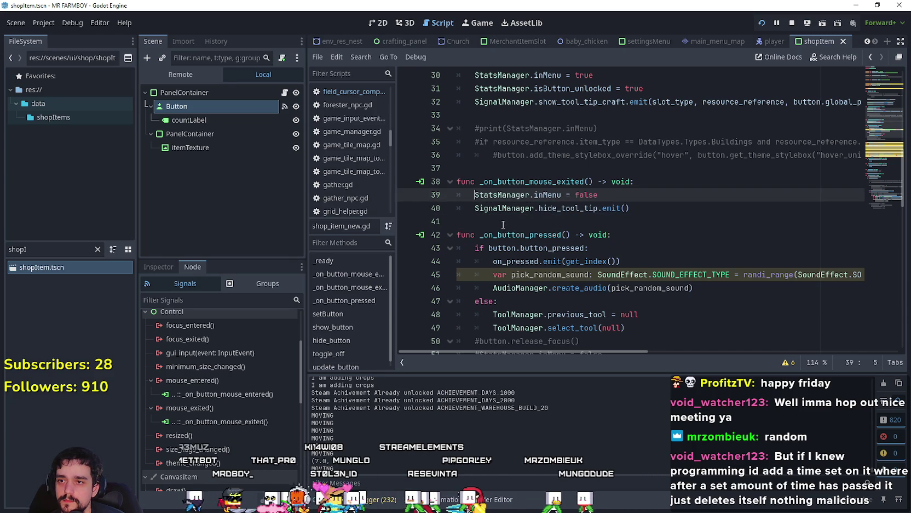
click(502, 225)
key(ctrl+s)
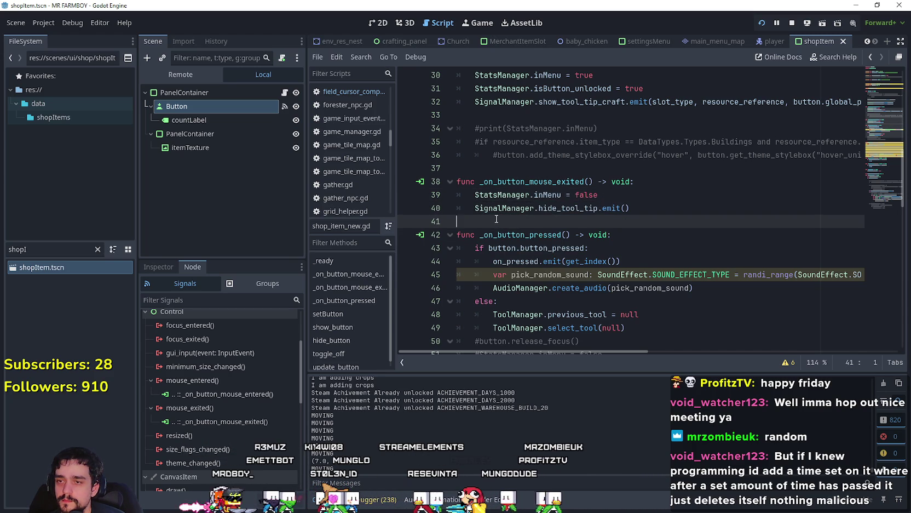
text(merchant)
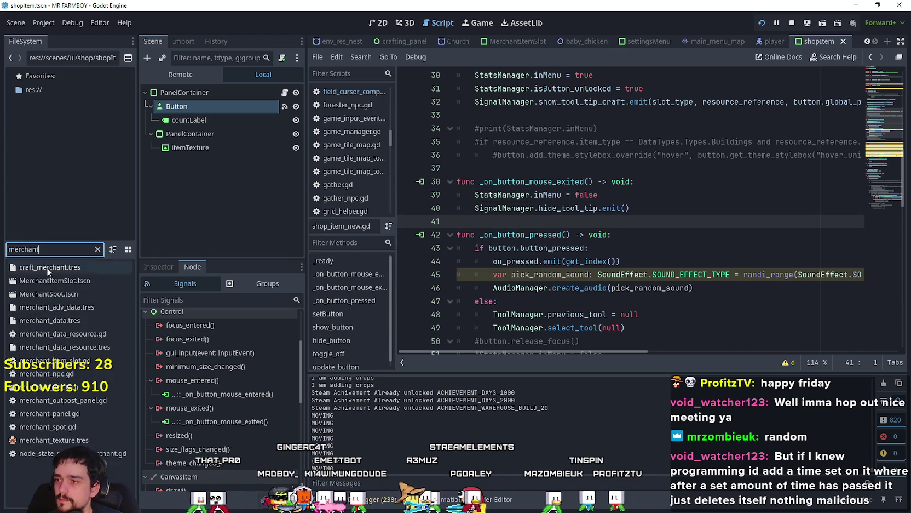
Step: Open MerchantItemSlot.tscn's Button mouse_exited handler in merchant_item_slot.gd, then save and run the game
double_click(52, 278)
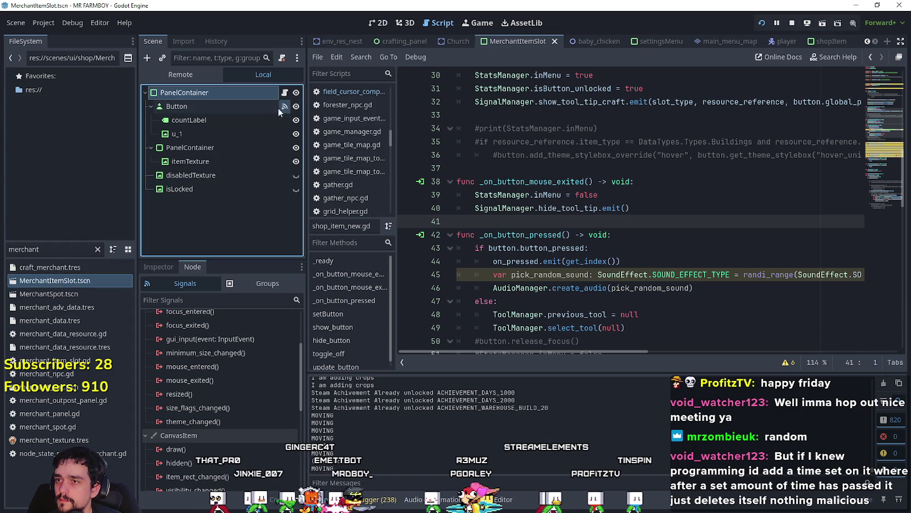
click(283, 107)
double_click(239, 420)
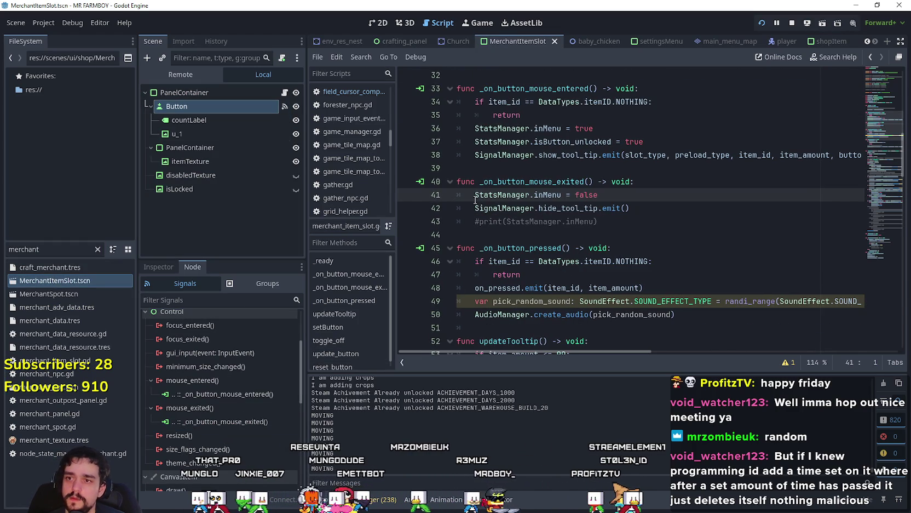
text(#)
key(ctrl+s)
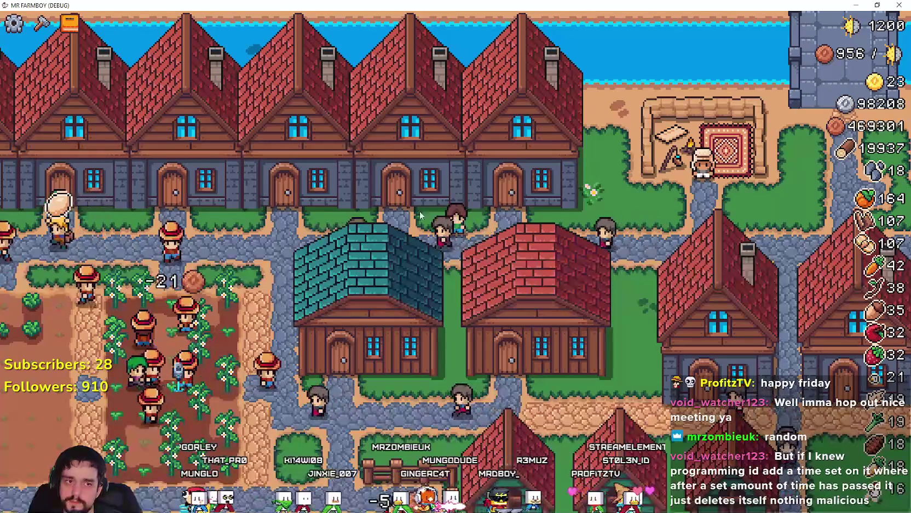
Step: Open the house's worker panel and check the pause menu opens and closes over it
click(592, 299)
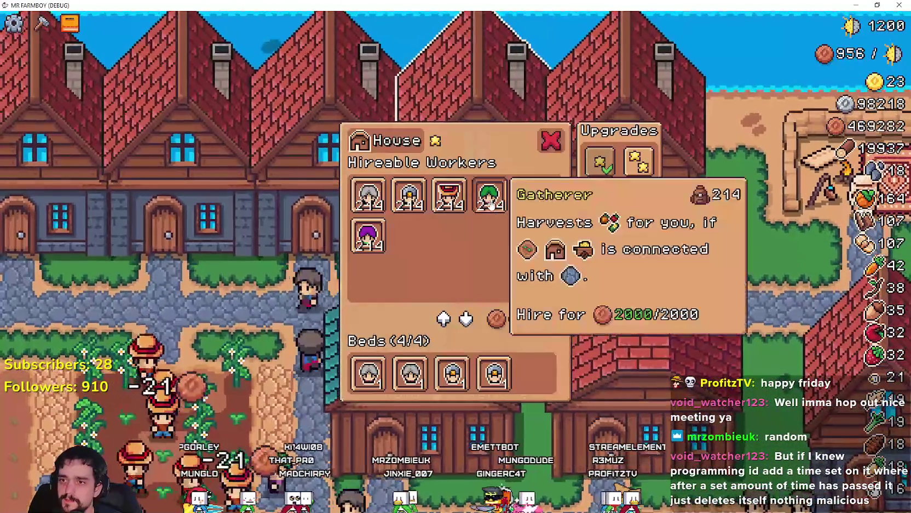
key(Escape)
click(464, 200)
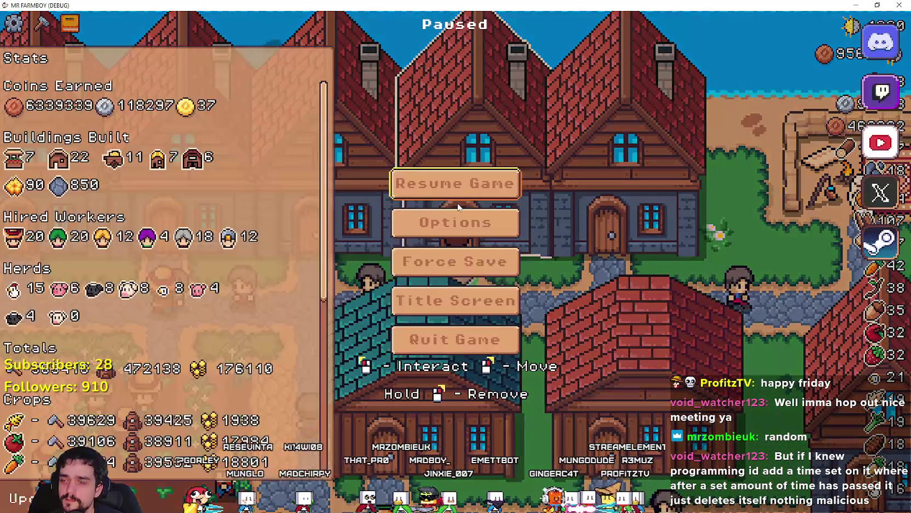
click(458, 203)
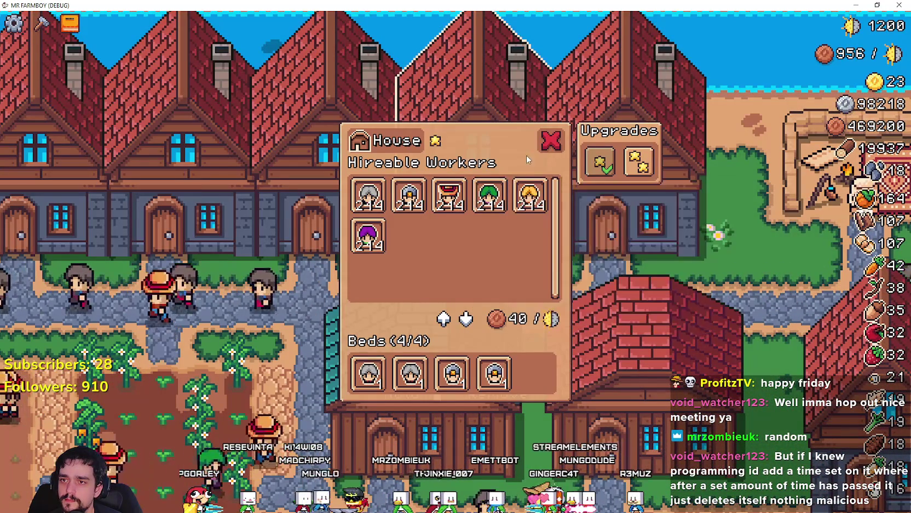
click(550, 141)
key(Escape)
click(491, 186)
Step: Reopen the house panel several times, viewing the new Carrier worker, while toggling pause
click(493, 205)
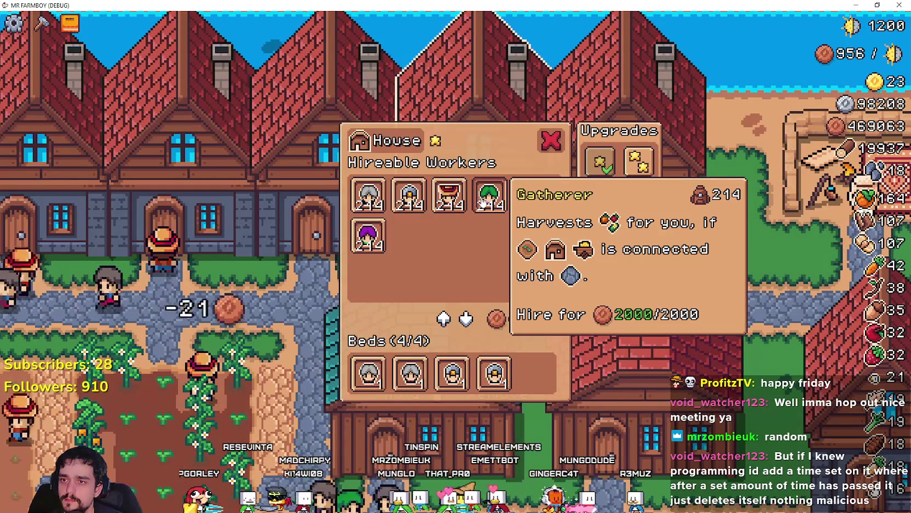
key(Escape)
key(Escape)
click(495, 189)
click(496, 198)
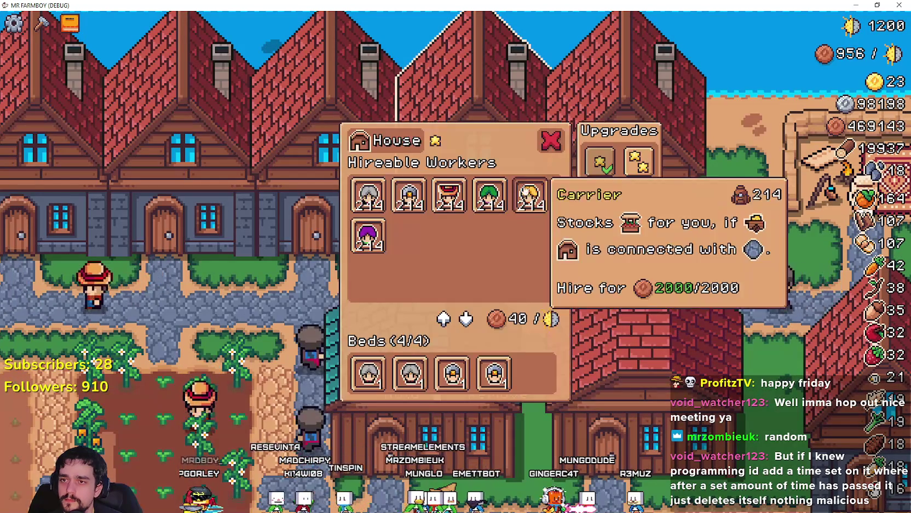
key(Escape)
key(Escape)
key(Escape)
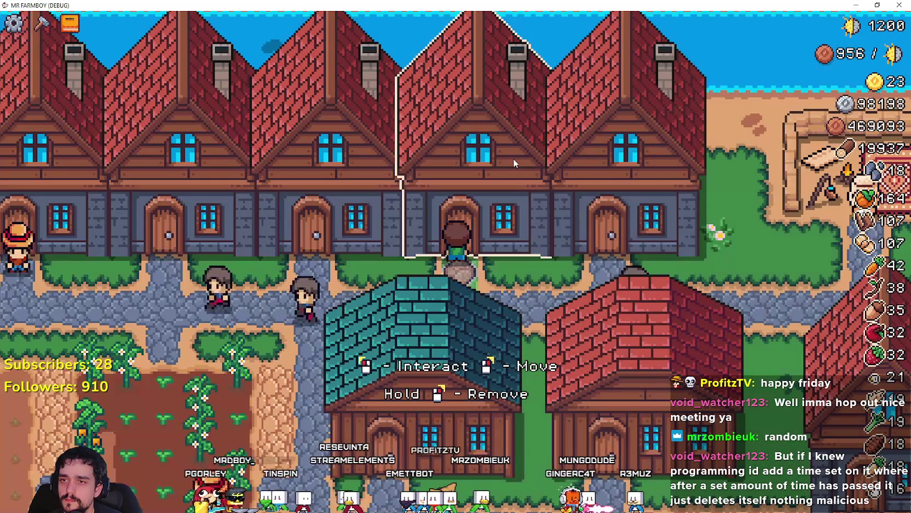
click(512, 159)
key(Escape)
key(Escape)
key(Escape)
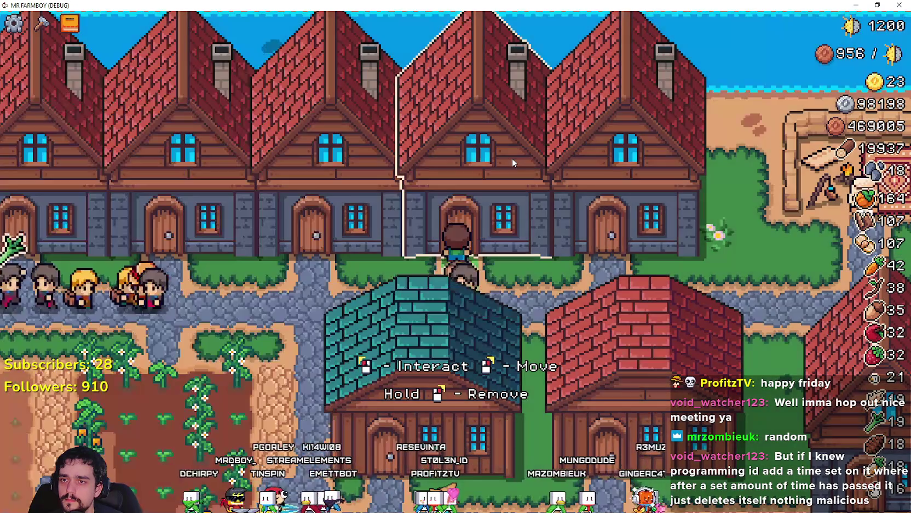
Step: Open and close the warehouse inventory repeatedly alongside the pause menu
click(525, 343)
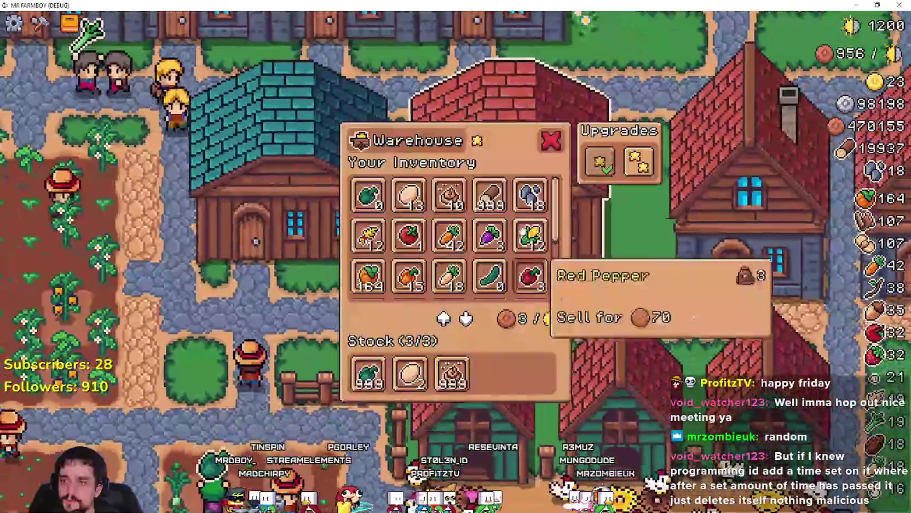
key(Escape)
key(Escape)
key(Escape)
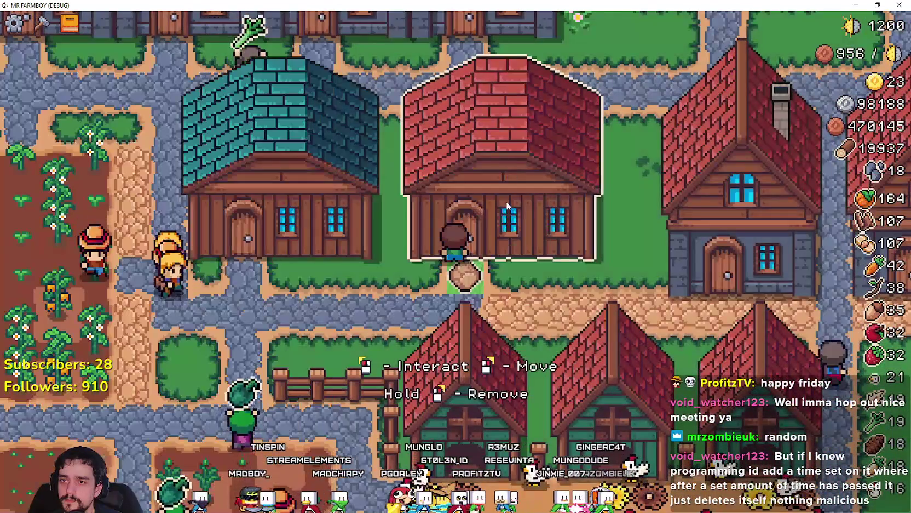
click(508, 196)
key(Escape)
key(Escape)
Step: Reopen a house panel, then open and close the merchant's selling panel with Esc
key(Escape)
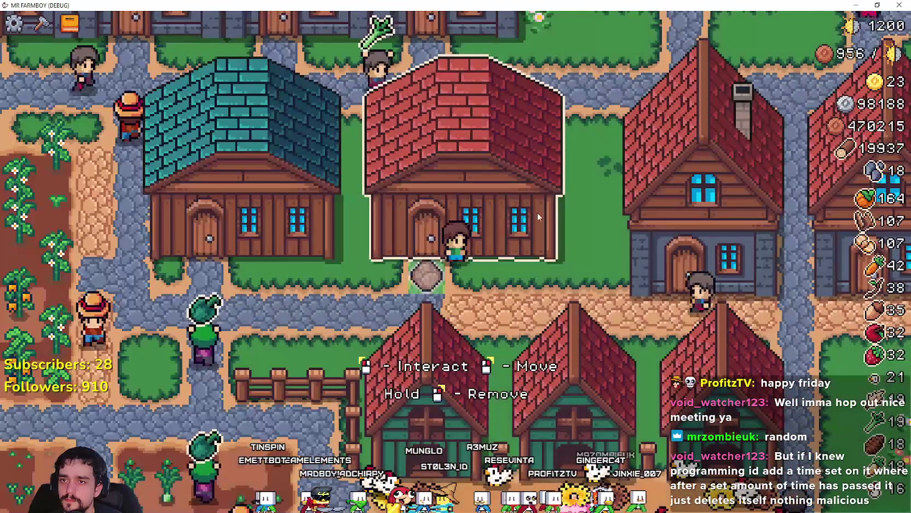
click(545, 209)
key(Escape)
key(Escape)
key(Escape)
click(589, 267)
key(Escape)
key(Escape)
key(Escape)
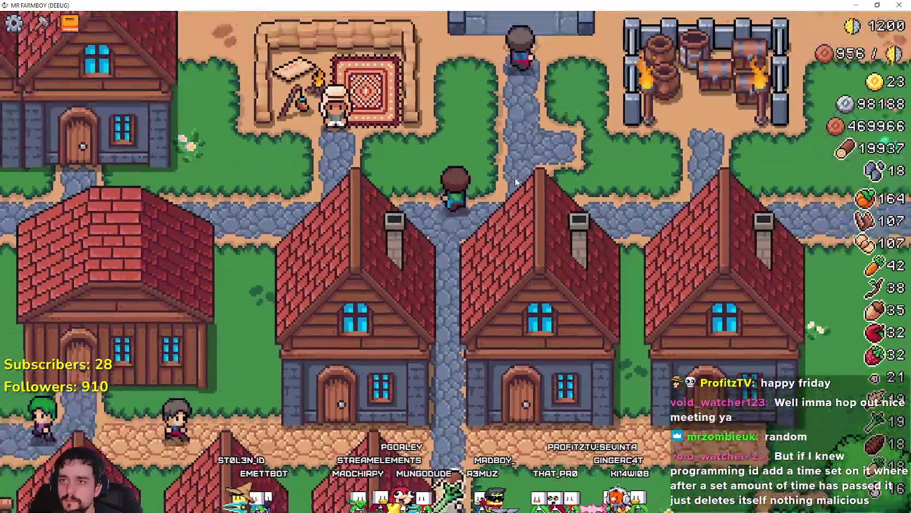
click(466, 210)
key(Escape)
key(Escape)
key(Escape)
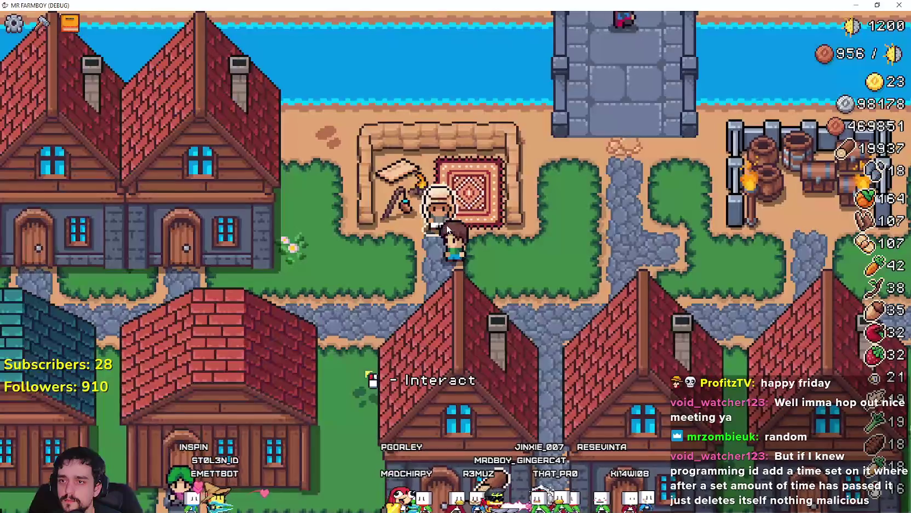
click(448, 229)
key(Escape)
Step: Walk the farmer south between the houses and through the tree meadow toward the barns
key(s)
key(s)
key(d)
key(s)
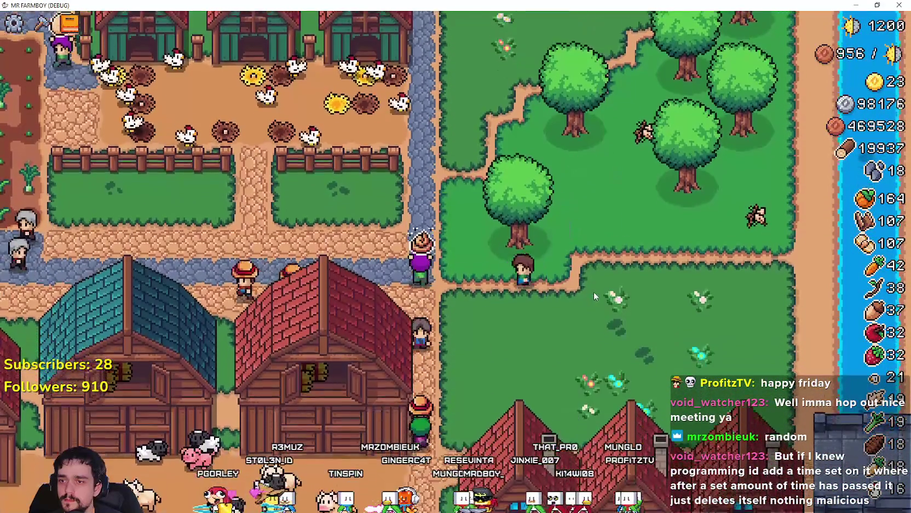
key(s)
Step: Open the Barn panel with E, reopen it, then close it
key(e)
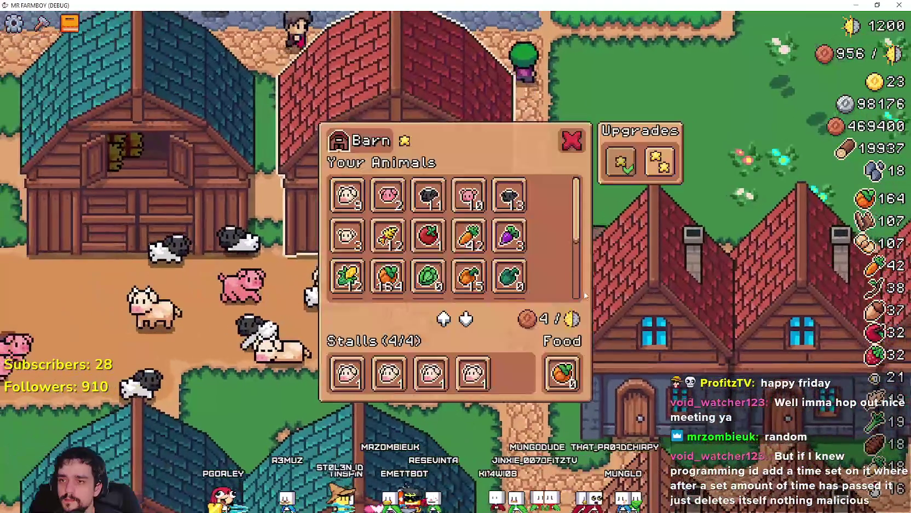
mouse_move(475, 245)
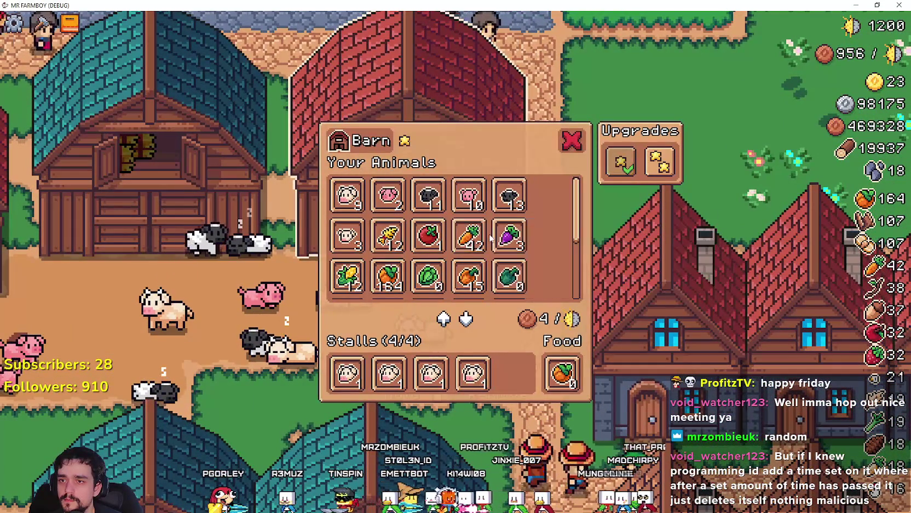
key(e)
key(e)
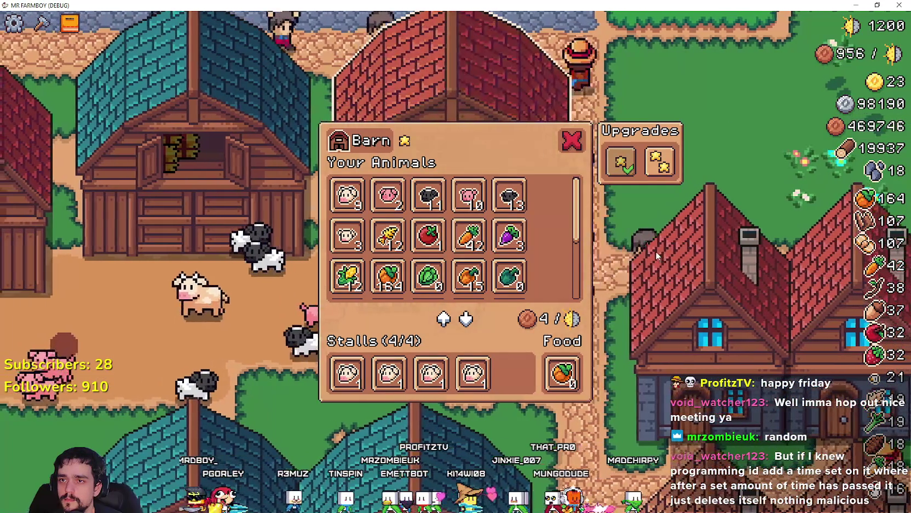
key(e)
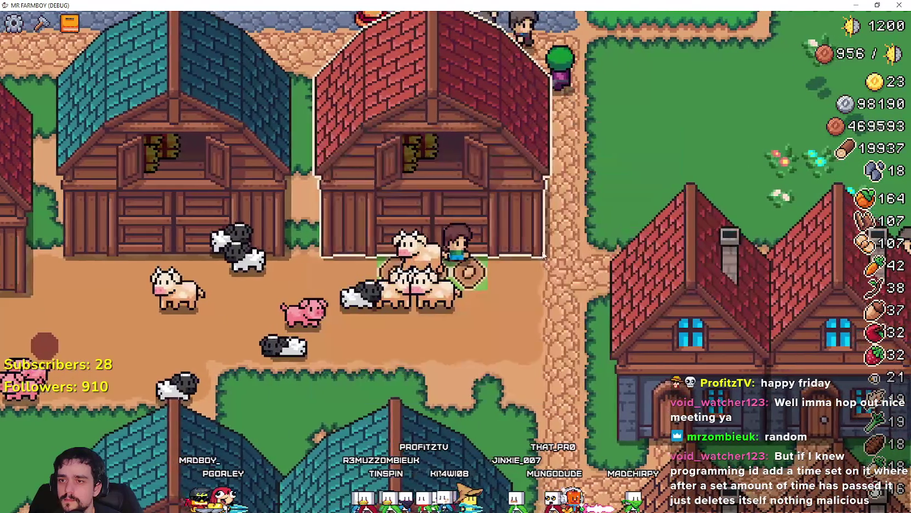
Step: Pick up the barn to move it, test pause, cancel the move, and return to Godot
click(485, 249)
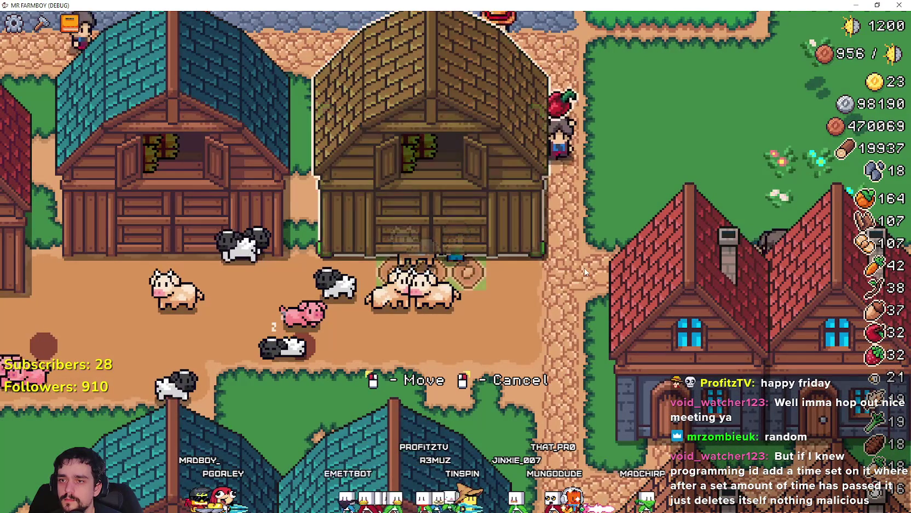
key(Escape)
key(Escape)
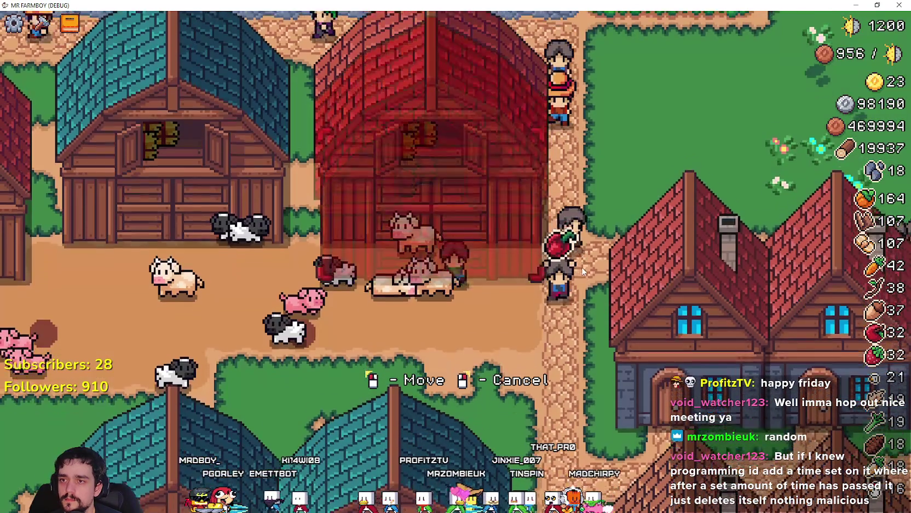
right_click(433, 219)
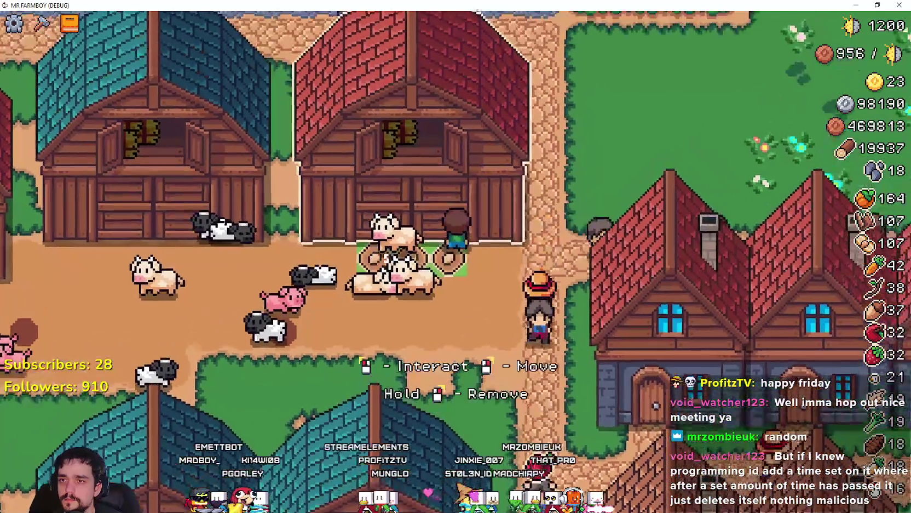
key(alt+Tab)
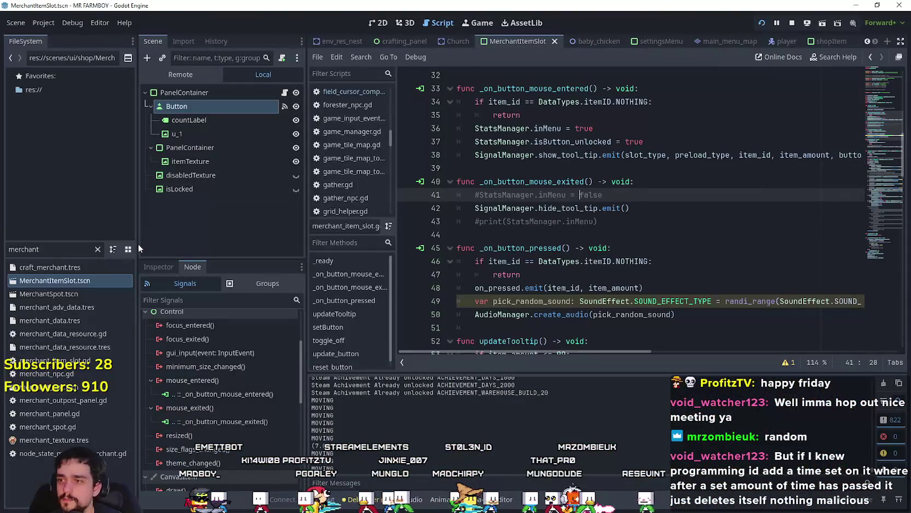
Step: Open test_scene_everything from a 'test' search and scroll field_cursor_component.gd to cancel_deco's first line
text(test)
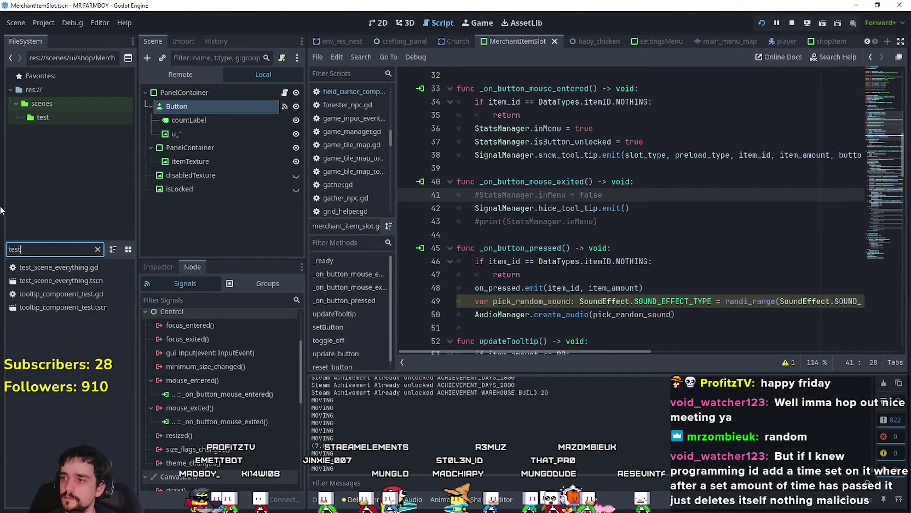
double_click(83, 271)
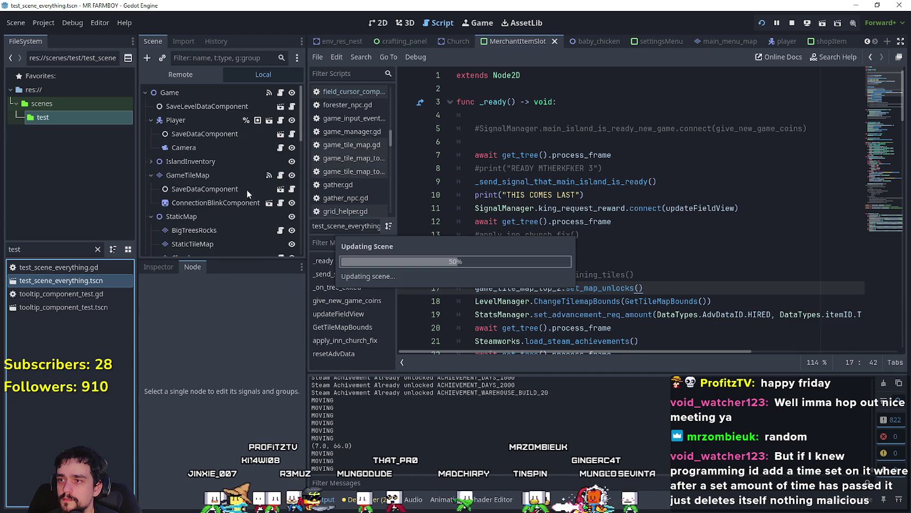
scroll(down, 3)
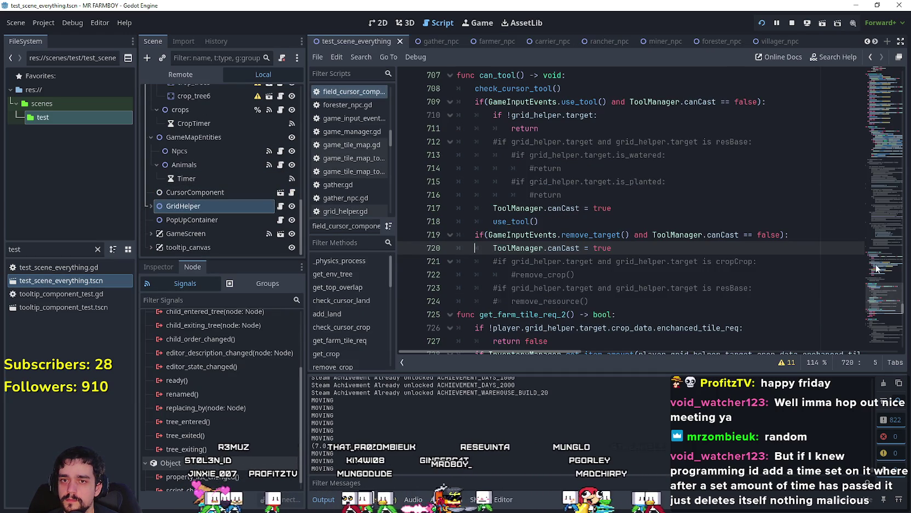
drag(876, 289, 881, 314)
click(623, 132)
Step: Insert 'if StatsManager.inMenu: return' as the first lines of cancel_deco, using autocomplete
key(Return)
text(if)
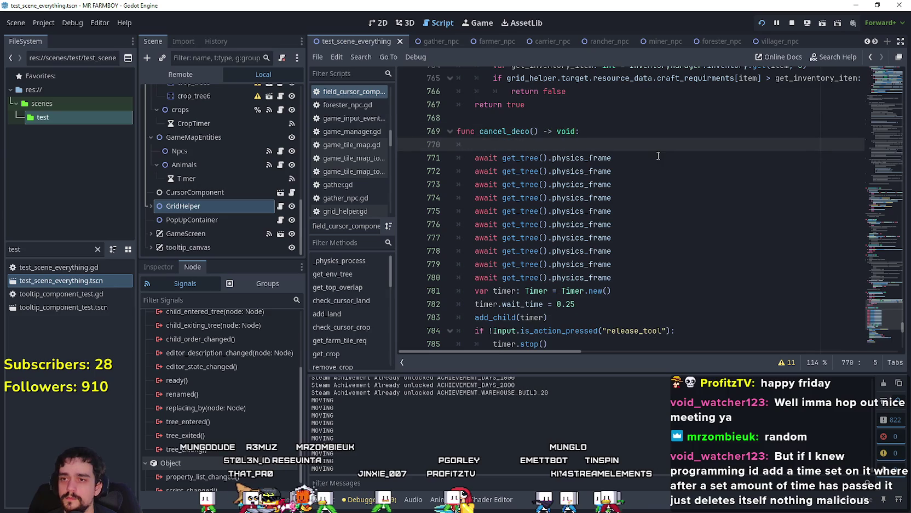
text( S)
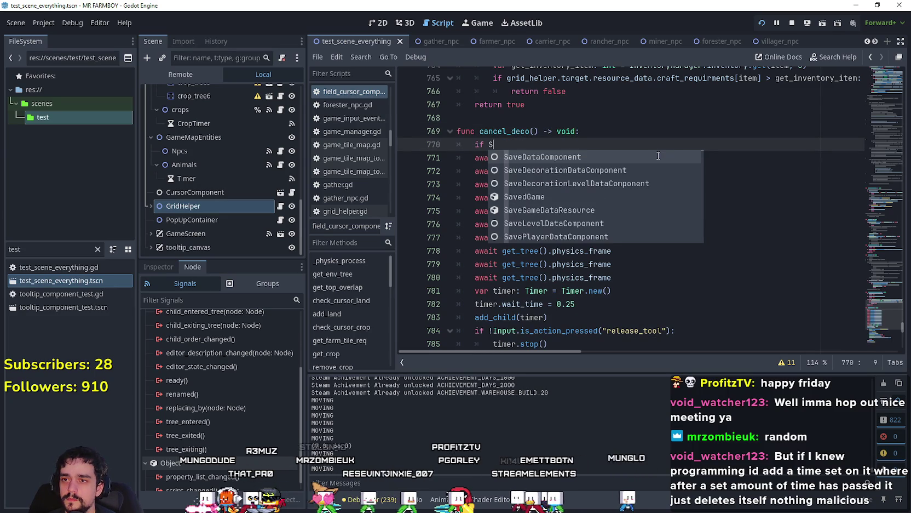
text(tats)
key(Return)
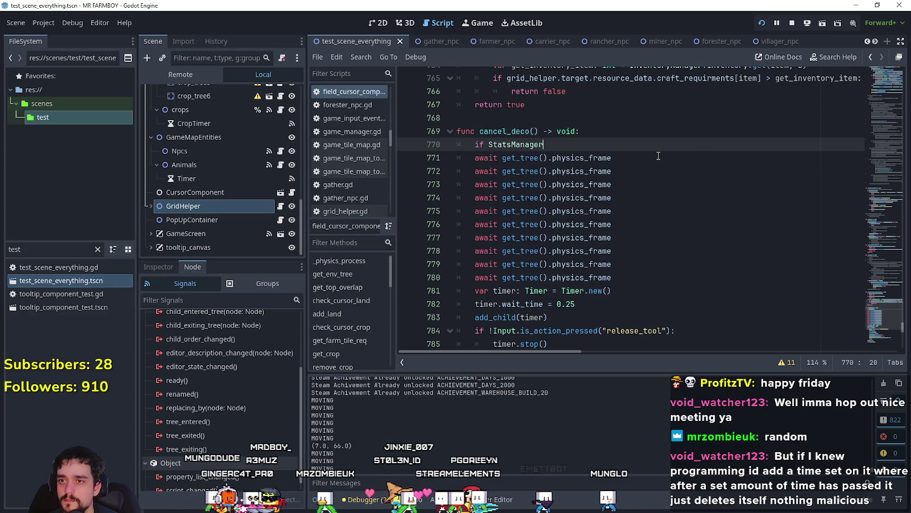
text(.in)
text(Me)
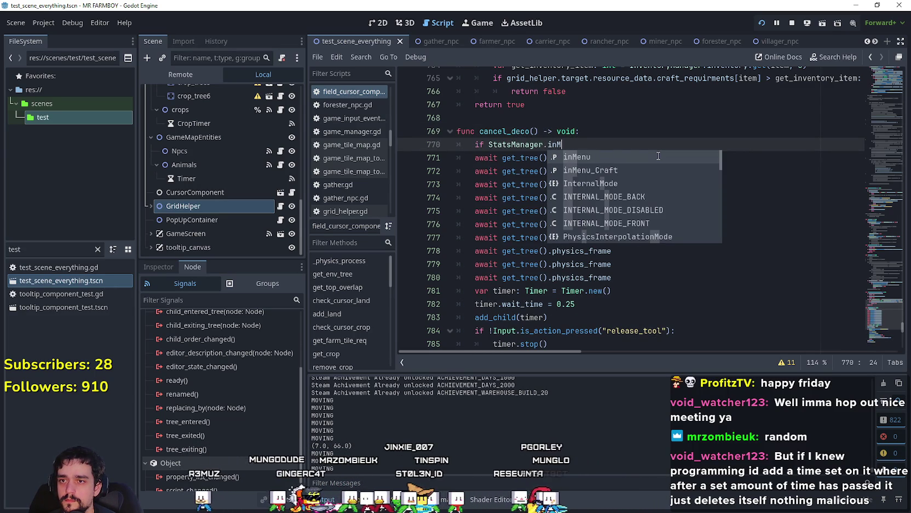
text(n)
key(Return)
text(:)
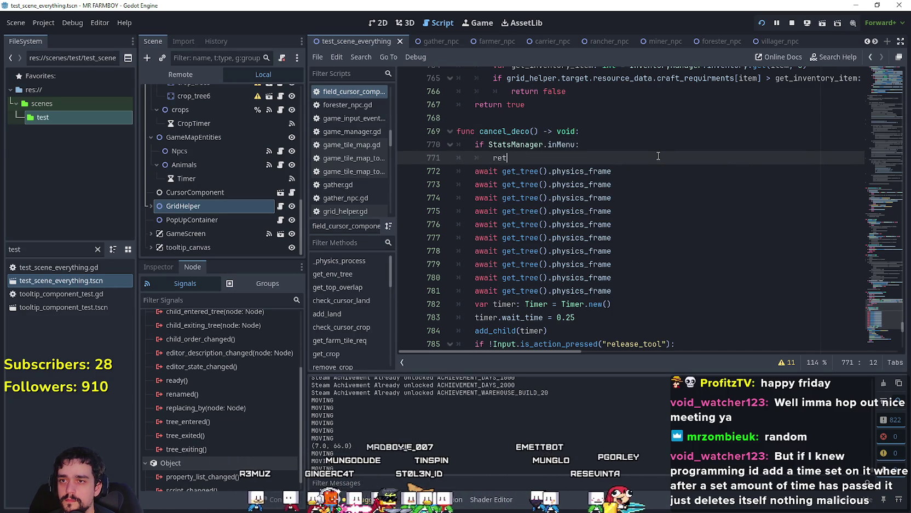
Step: Check the new two-line guard, save the scene and script, and scroll the FileSystem dock
drag(532, 162, 432, 143)
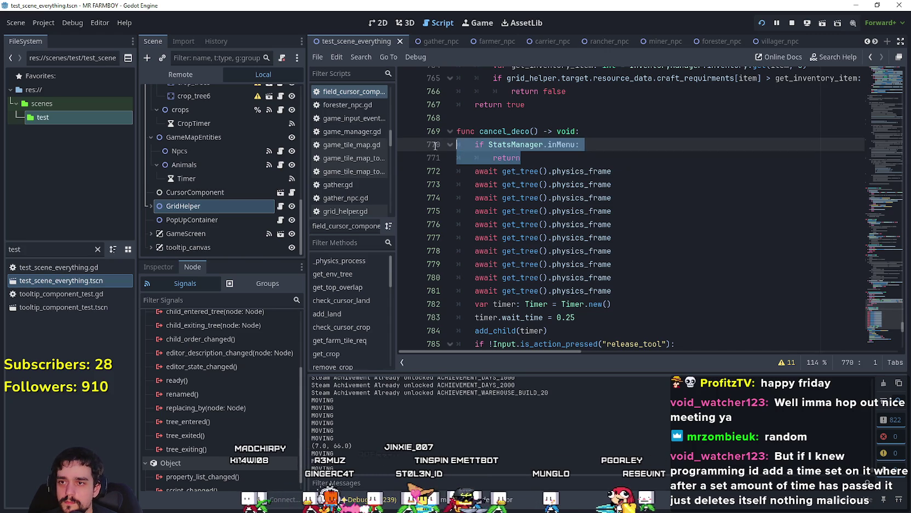
click(559, 145)
key(ctrl+s)
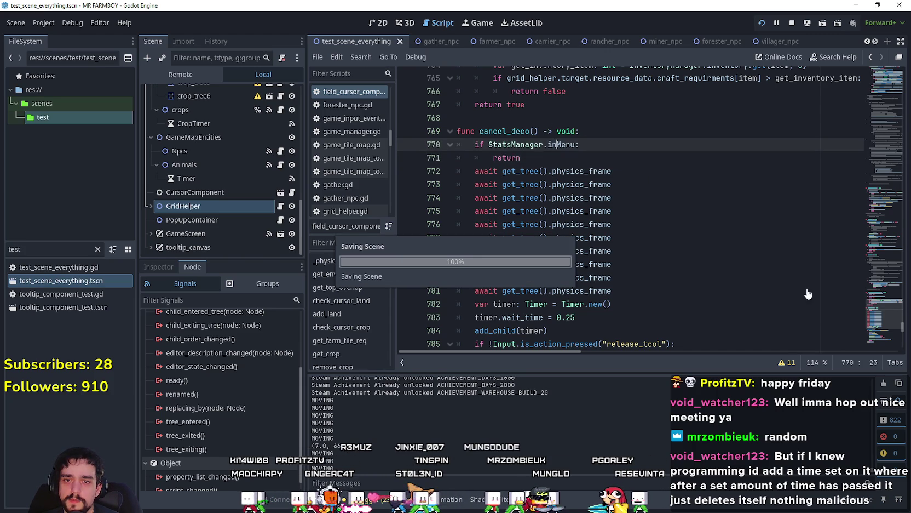
scroll(up, 3)
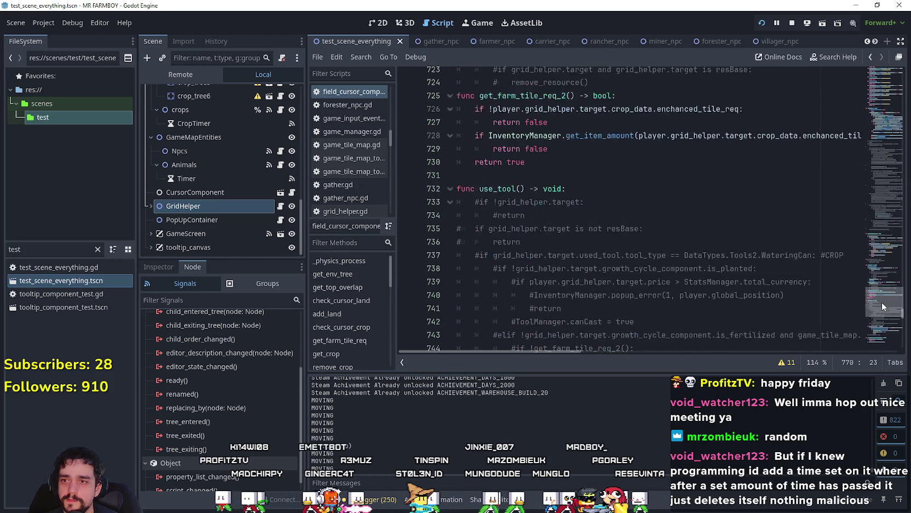
scroll(up, 3)
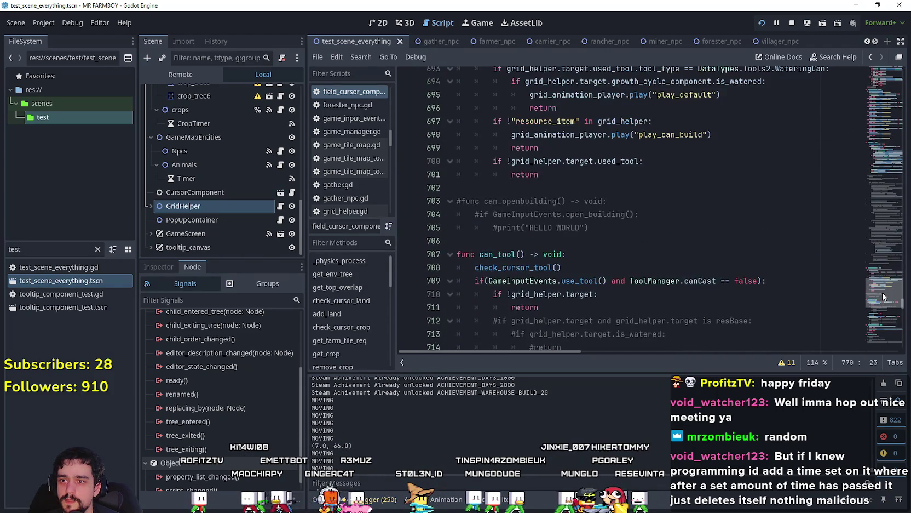
drag(885, 281, 887, 260)
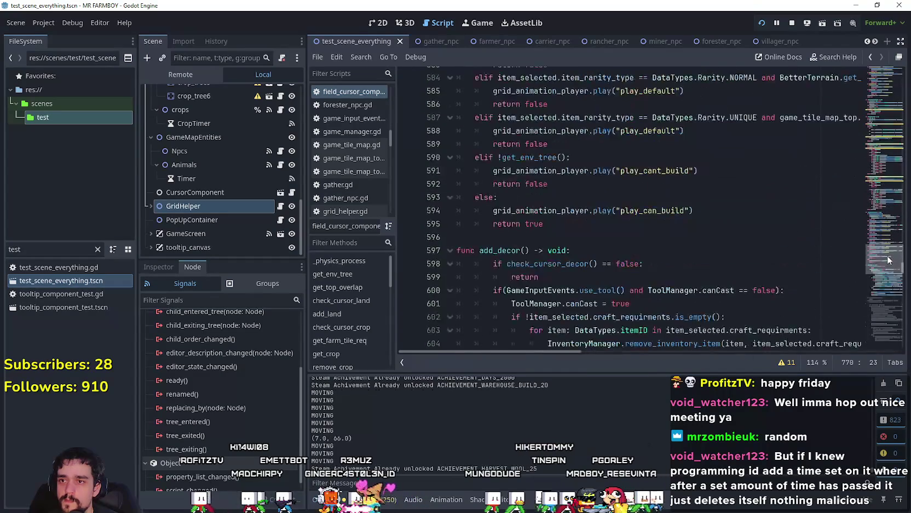
Step: Filter FileSystem for 'house', open House.tscn and switch to its house.gd script
text(house)
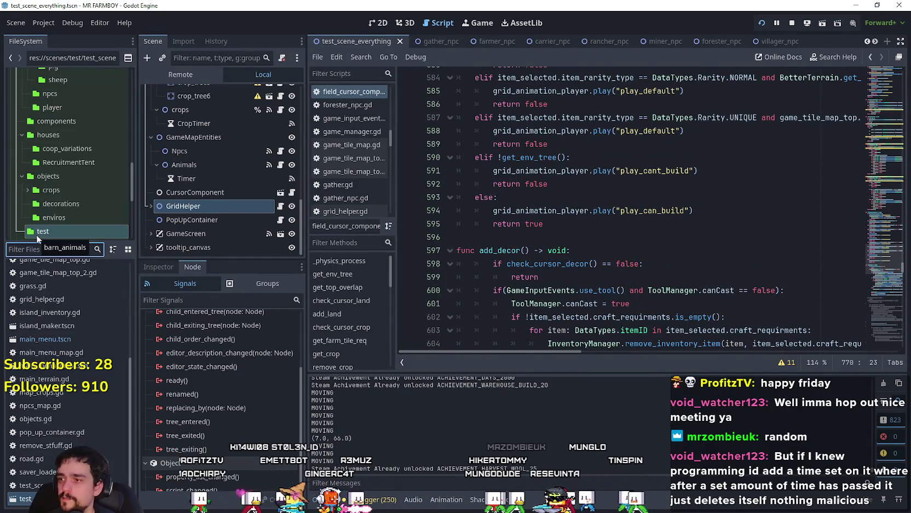
double_click(37, 307)
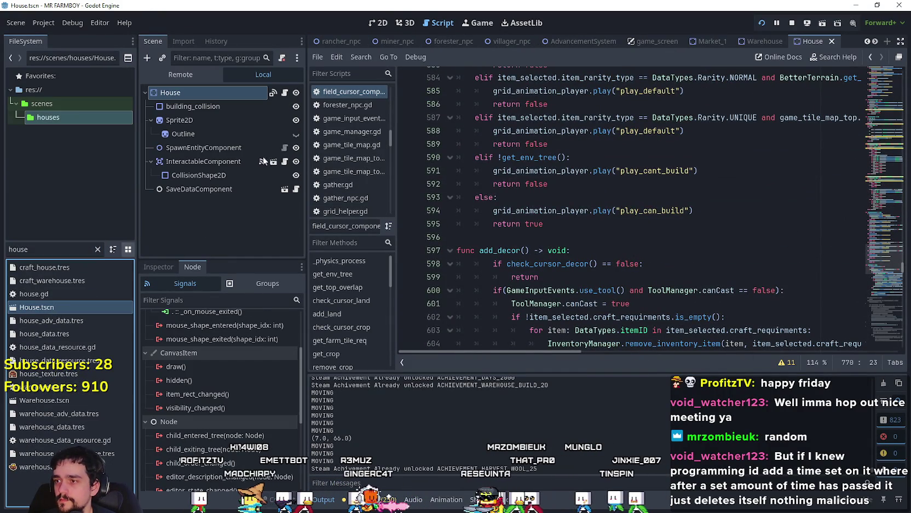
click(285, 93)
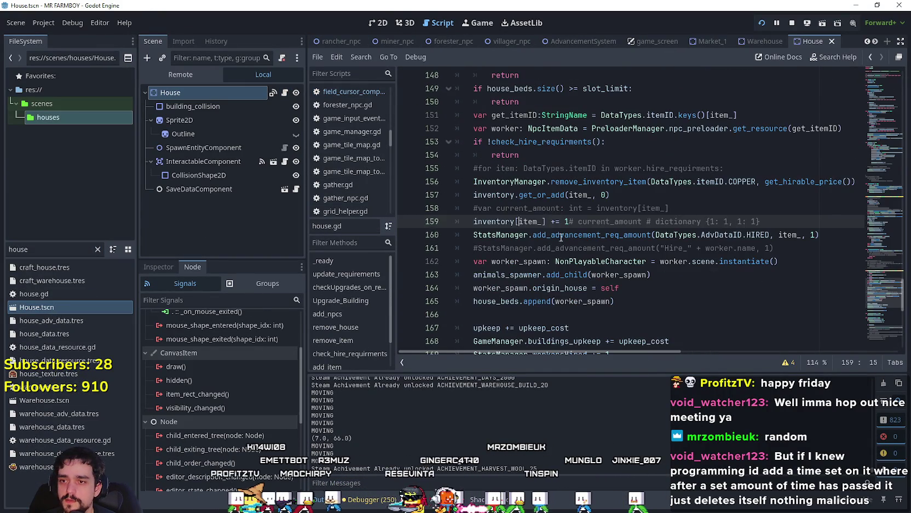
drag(864, 291, 626, 75)
Step: Look up the 'building' class it extends and scroll to the move-building code
right_click(501, 91)
click(528, 264)
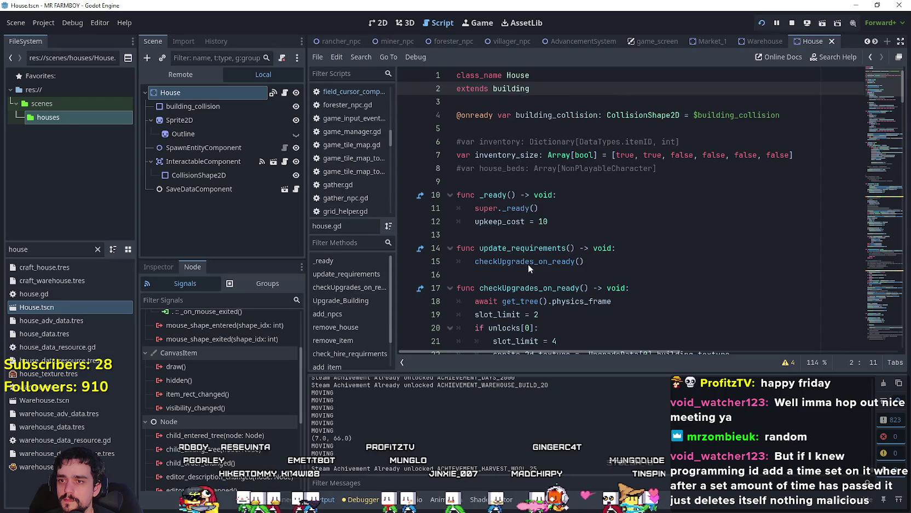
drag(889, 299, 882, 249)
Step: Repeatedly open the teal Warehouse panel and press Esc while it is open to test pausing
click(495, 198)
key(Escape)
key(Escape)
key(Escape)
click(480, 200)
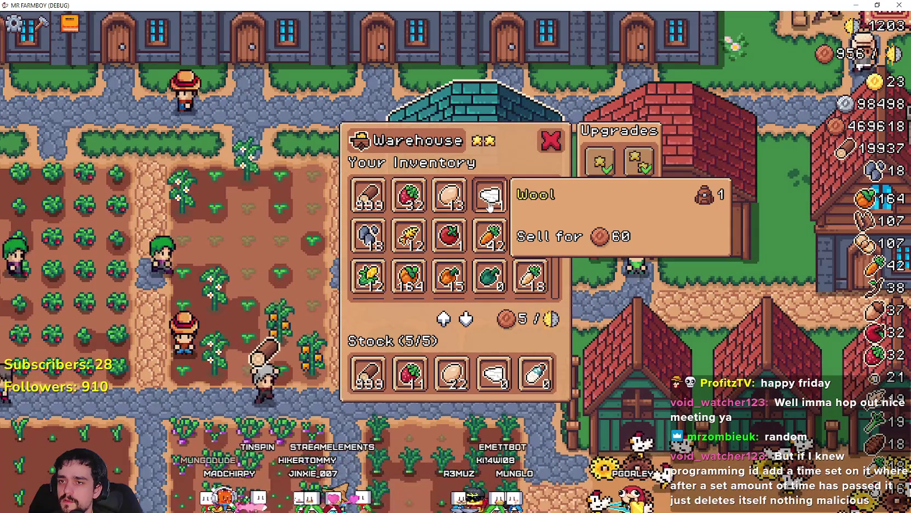
key(Escape)
key(Escape)
key(Escape)
key(Escape)
key(Escape)
click(475, 173)
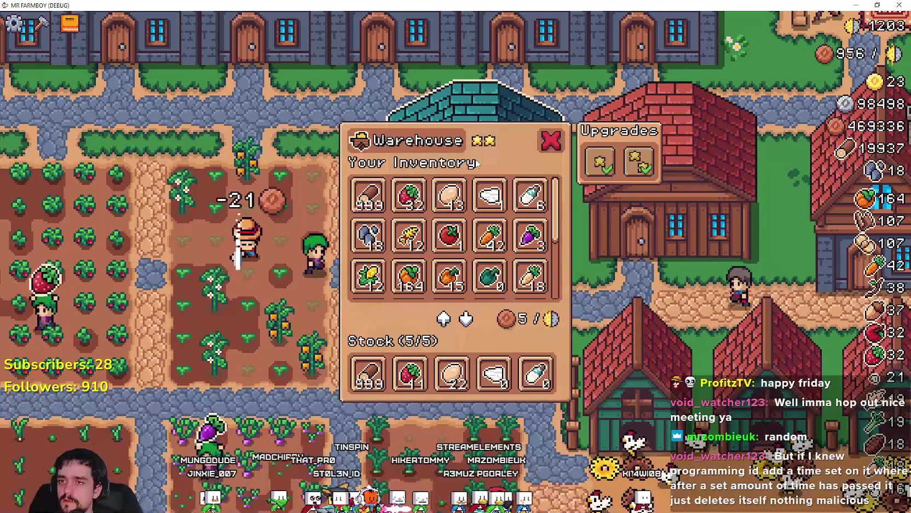
key(Escape)
key(Escape)
Step: Toggle the pause menu over the reopened Warehouse panel, walk the farmer toward the crops, then return to Steam
key(Escape)
click(477, 170)
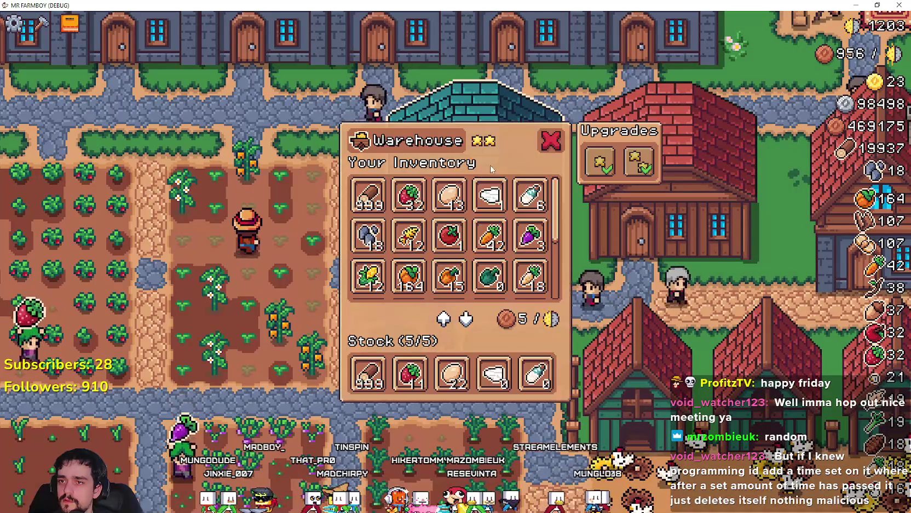
click(544, 137)
key(Escape)
key(Escape)
click(530, 148)
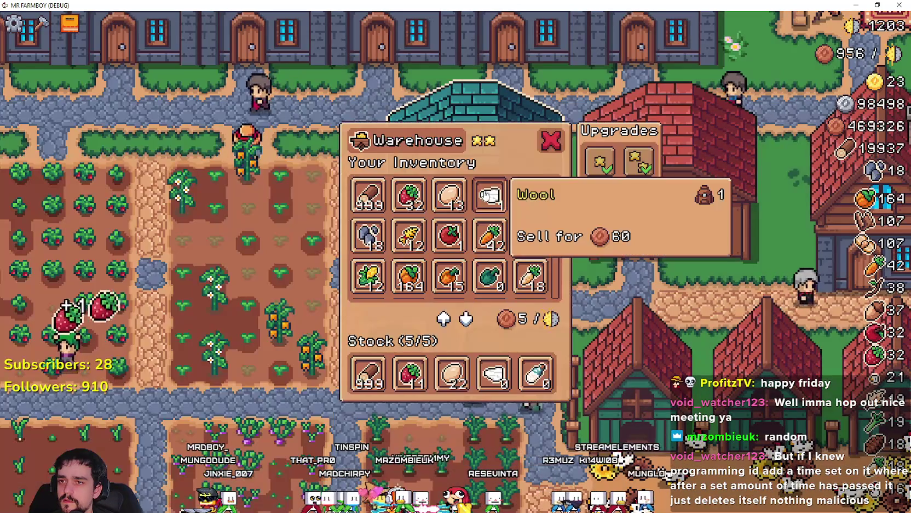
key(Escape)
key(Escape)
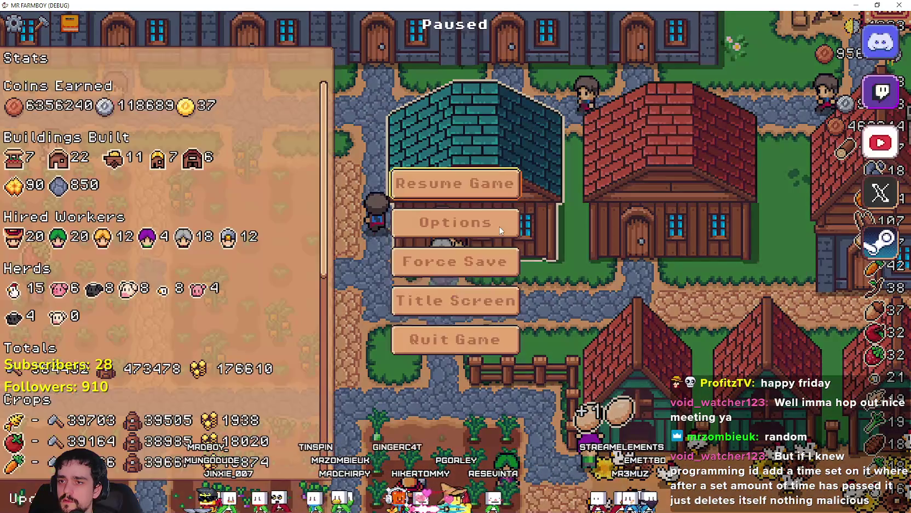
key(Escape)
key(a)
key(s)
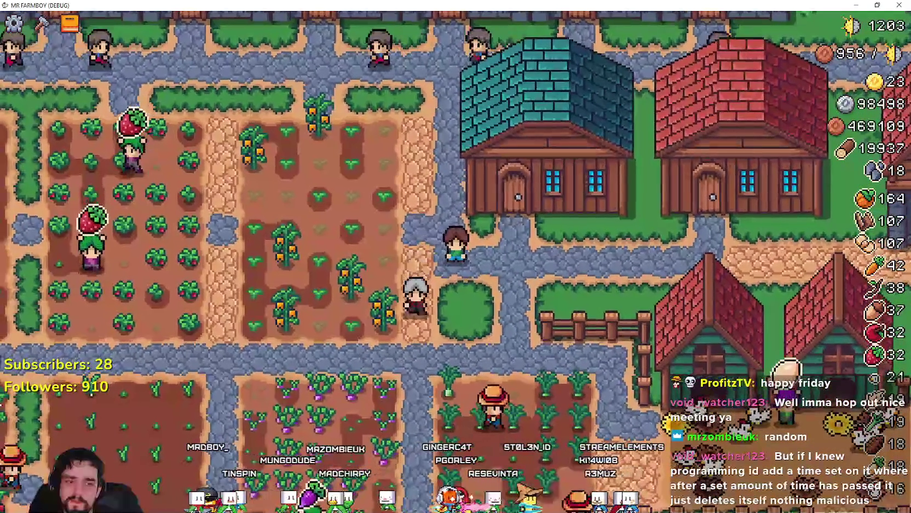
key(alt+Tab)
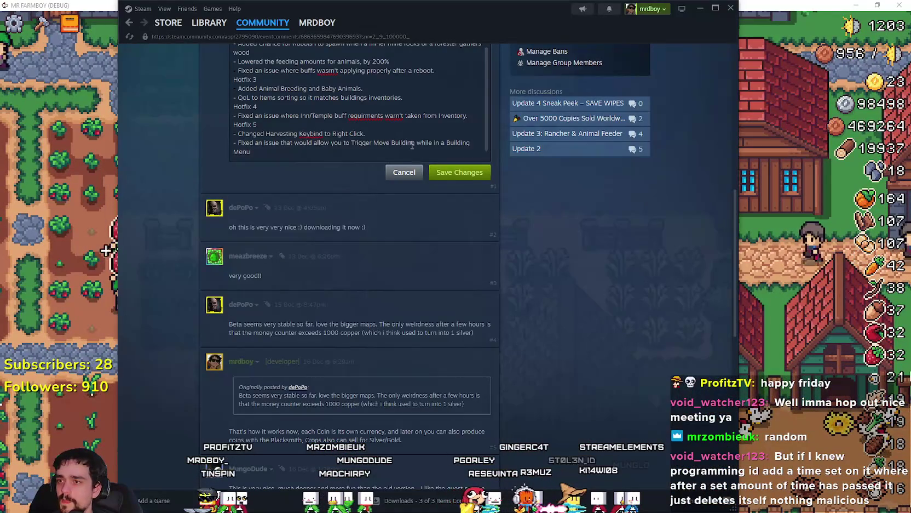
Step: Close the [/spoiler] tag and add the Hotfix 5 line about Move Building triggering inside building menus
key(Return)
text([/spoiler])
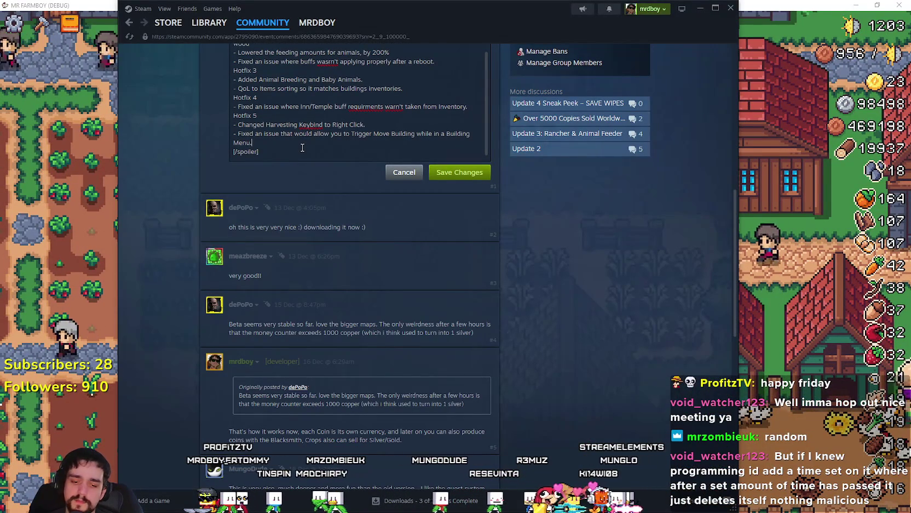
key(Return)
text(-)
text( Fi)
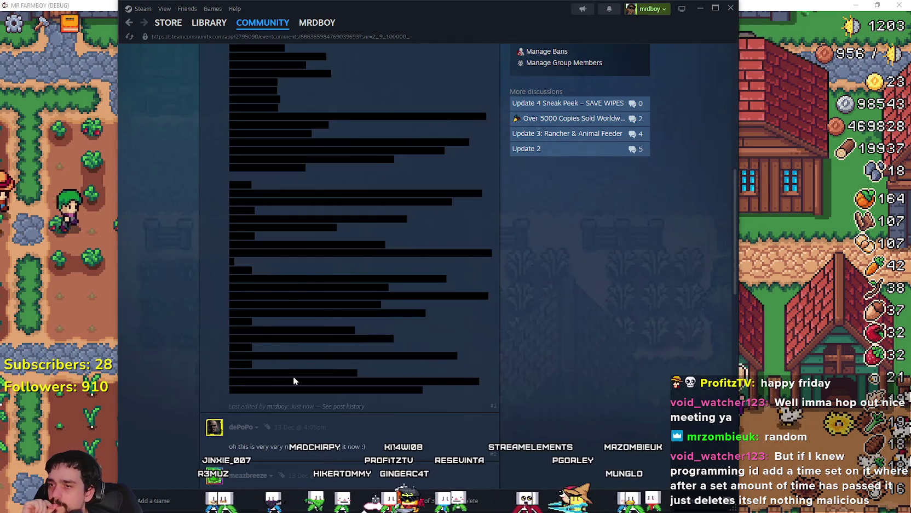
click(823, 282)
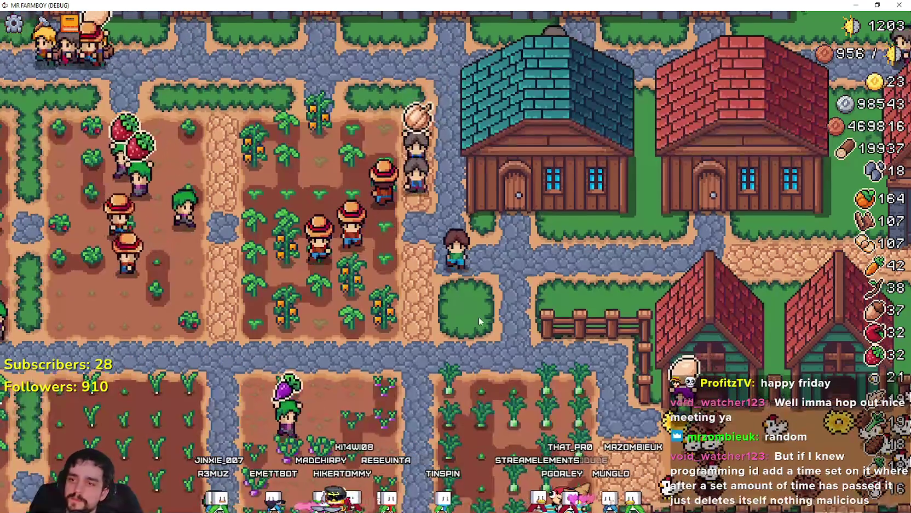
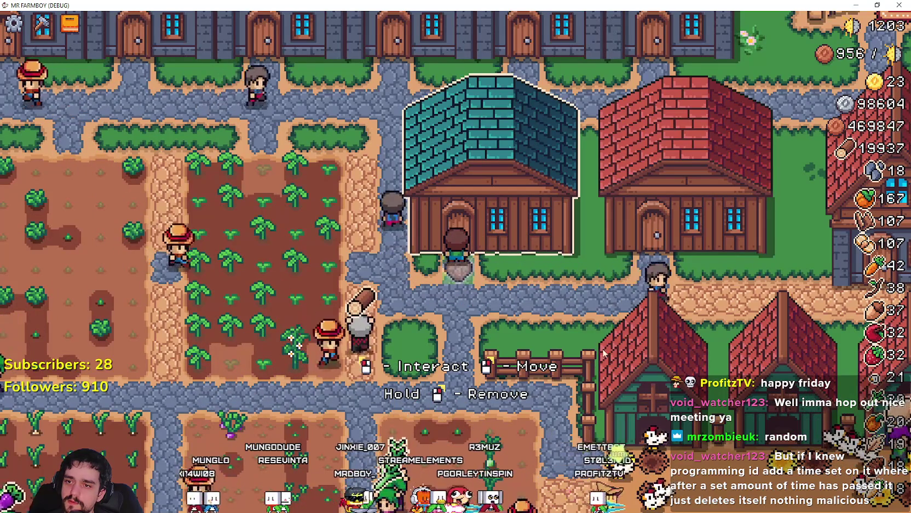
Step: Pause the game and scroll through the Key Bindings list in Options
key(Escape)
click(441, 229)
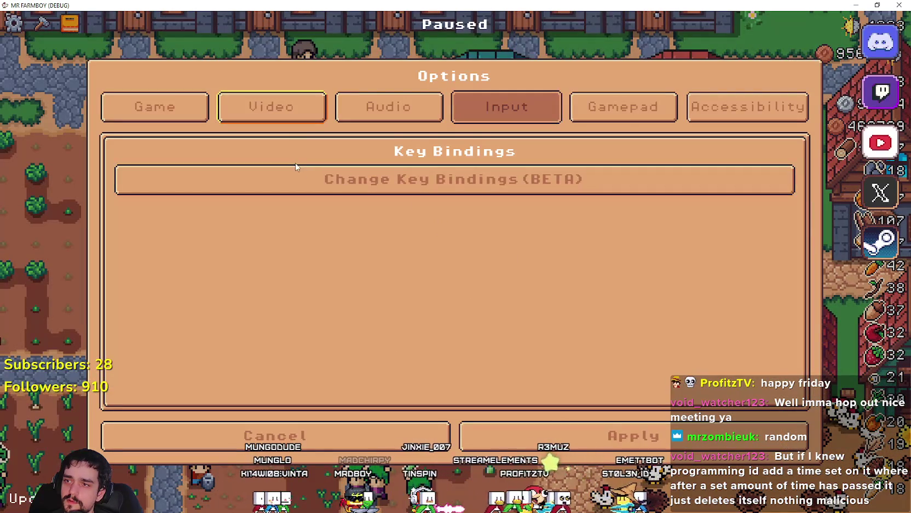
click(296, 170)
scroll(down, 3)
scroll(up, 3)
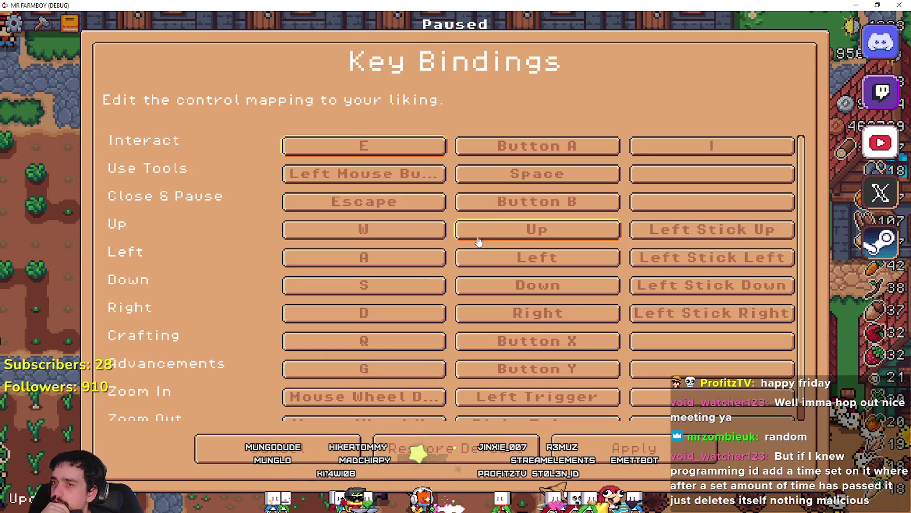
scroll(down, 3)
scroll(up, 3)
scroll(down, 3)
scroll(up, 3)
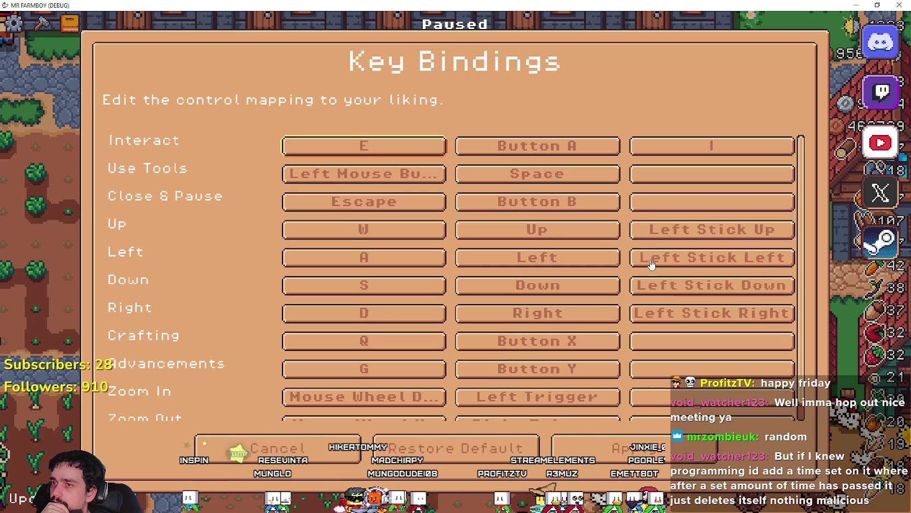
scroll(down, 3)
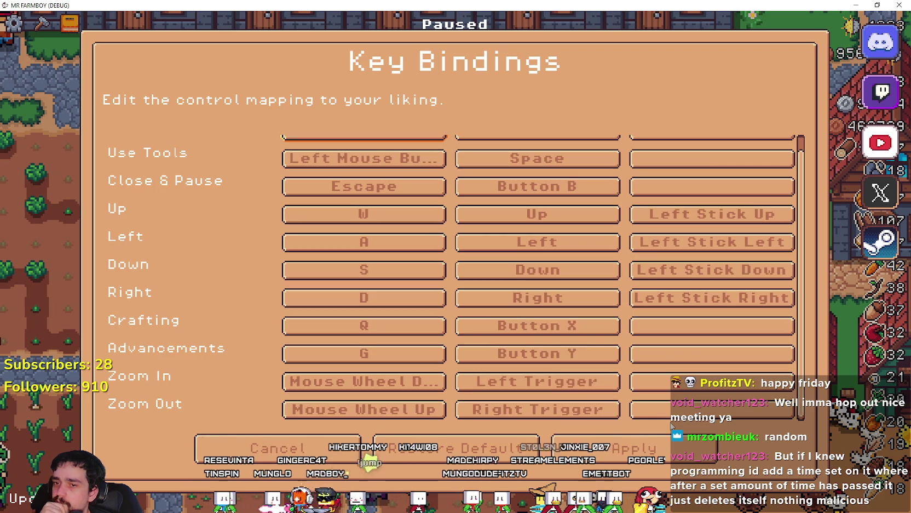
Step: Close the key bindings list and options, and resume the game
click(252, 441)
click(315, 430)
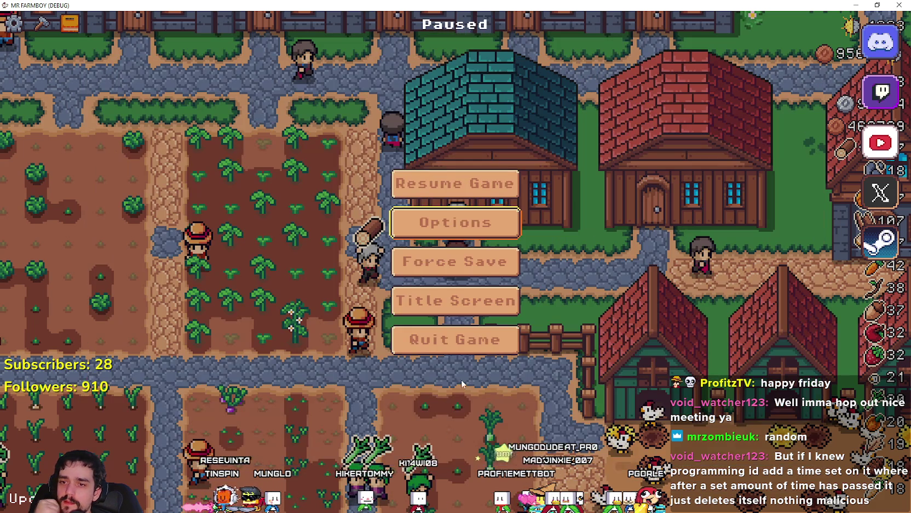
click(465, 196)
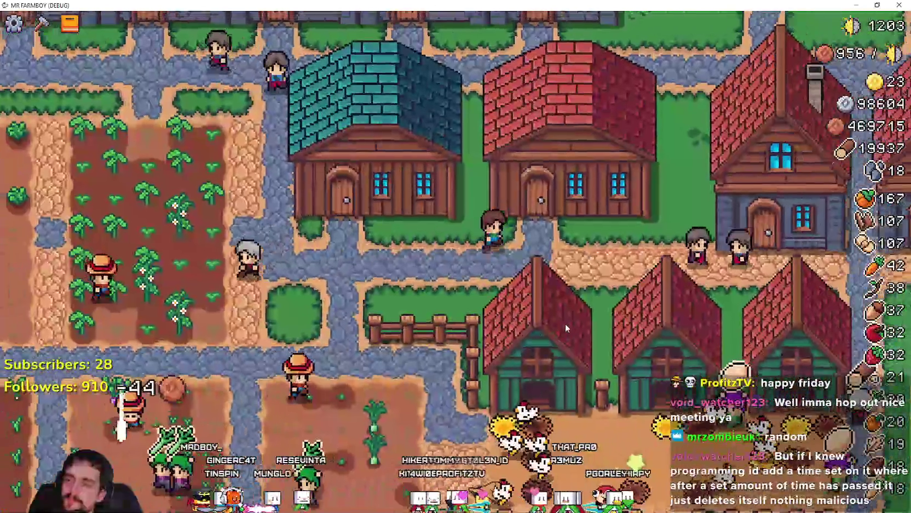
Step: Move the nearby red house, set it down, and walk right onto the grass
key(e)
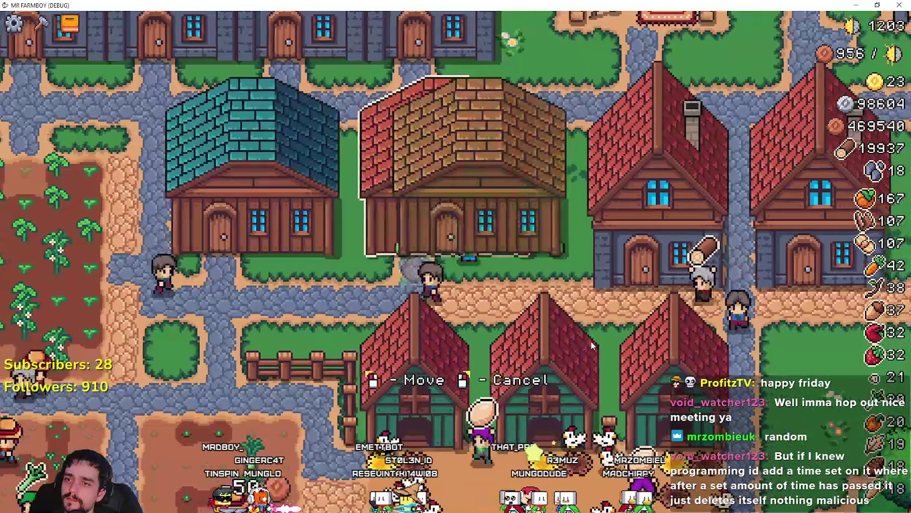
click(591, 340)
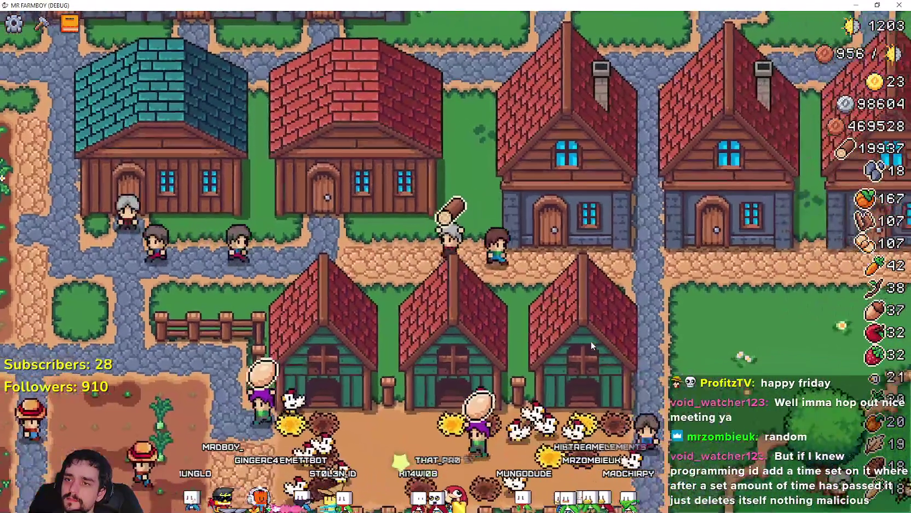
key(d)
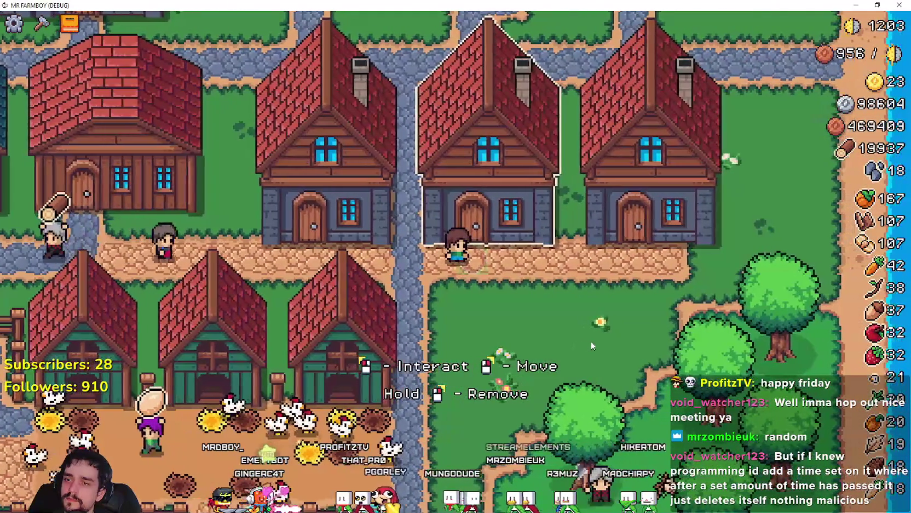
key(d)
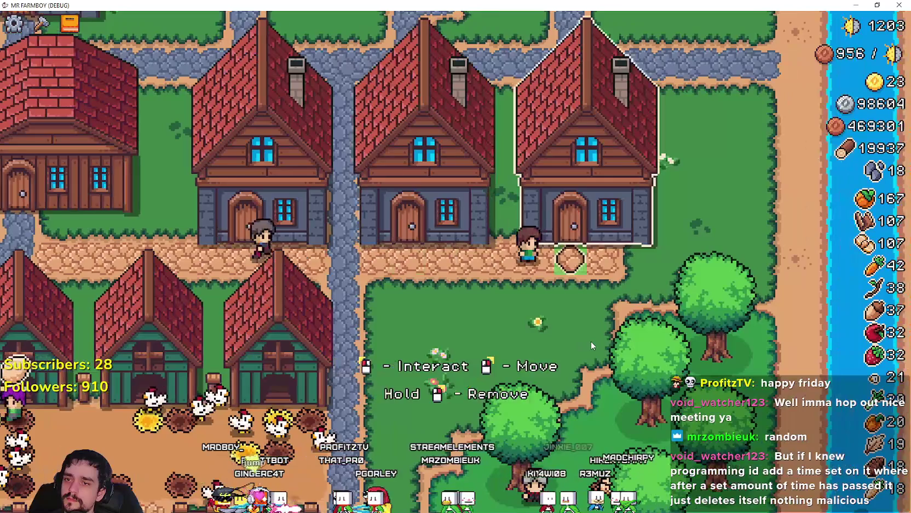
key(s)
Step: Pause again and reopen the Key Bindings list from Options
key(Escape)
click(454, 221)
click(234, 181)
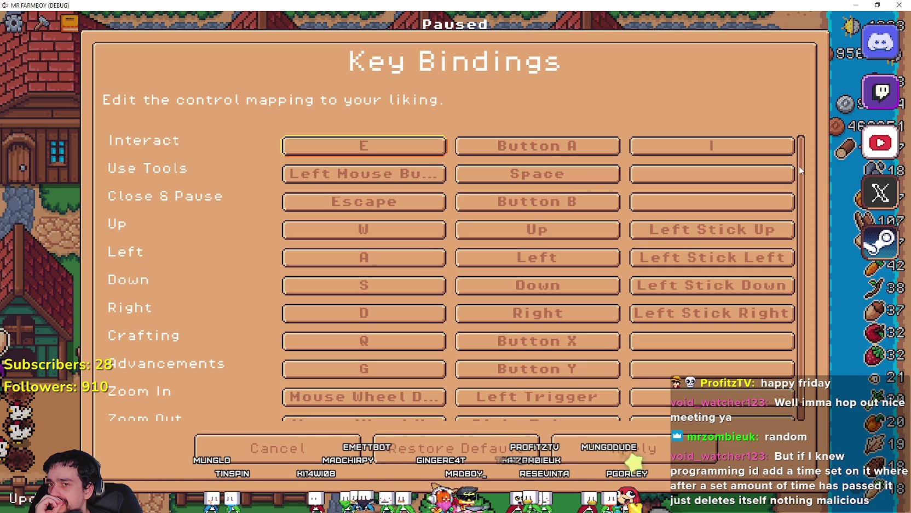
Step: Scroll through the key bindings list to review the default mappings
scroll(down, 3)
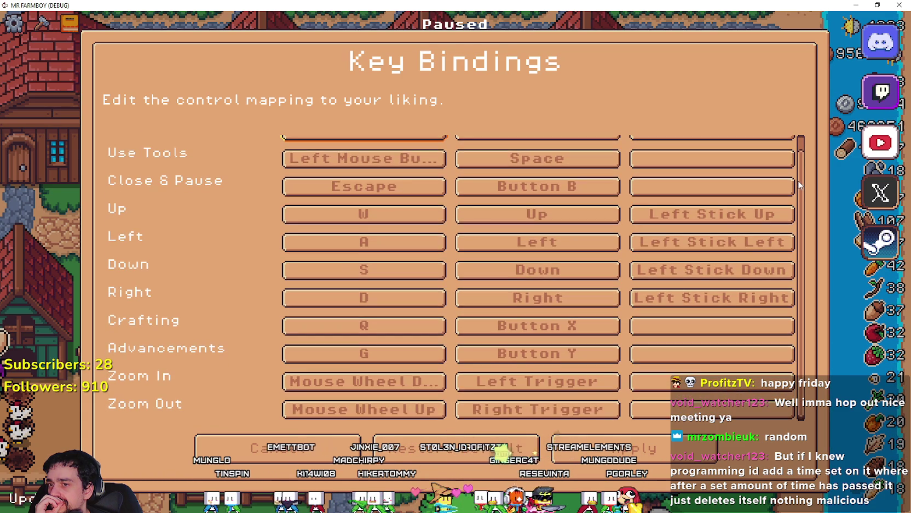
scroll(up, 3)
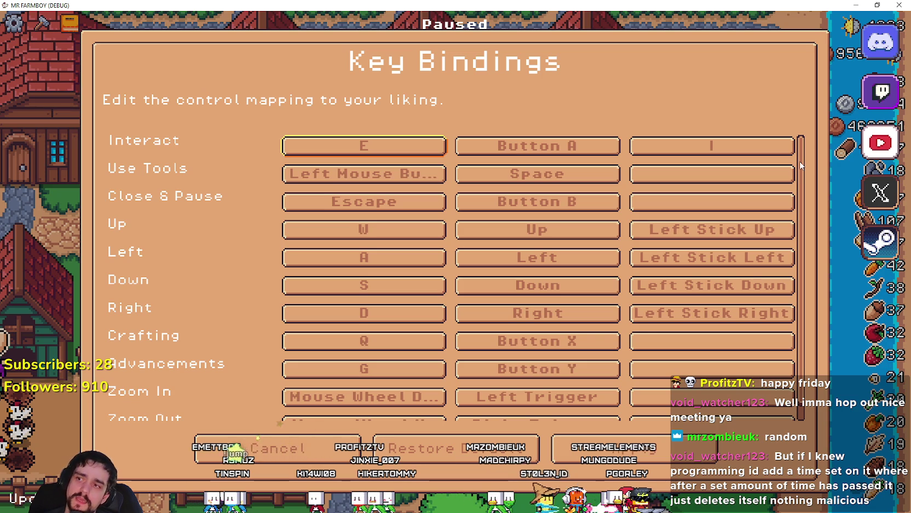
scroll(down, 3)
scroll(up, 3)
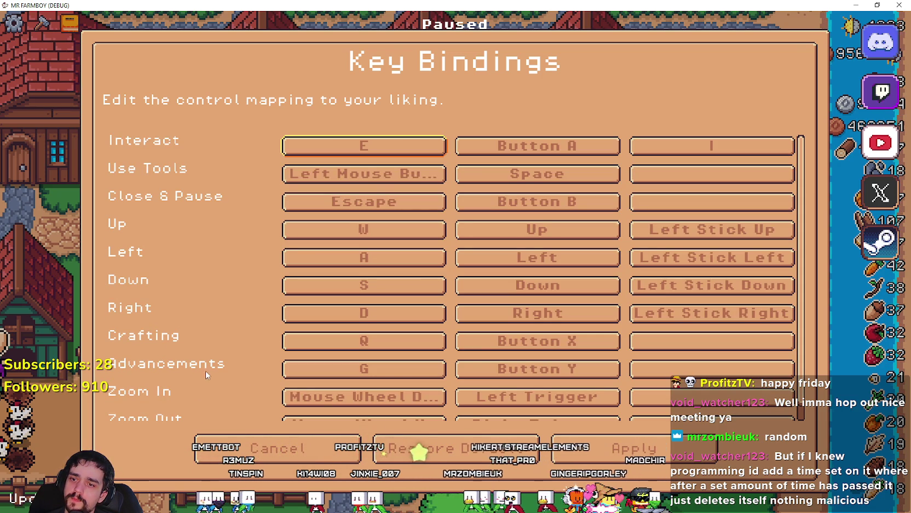
Step: Back out of Key Bindings and Options, resume play, and put the nearby house in move mode
click(271, 446)
click(267, 435)
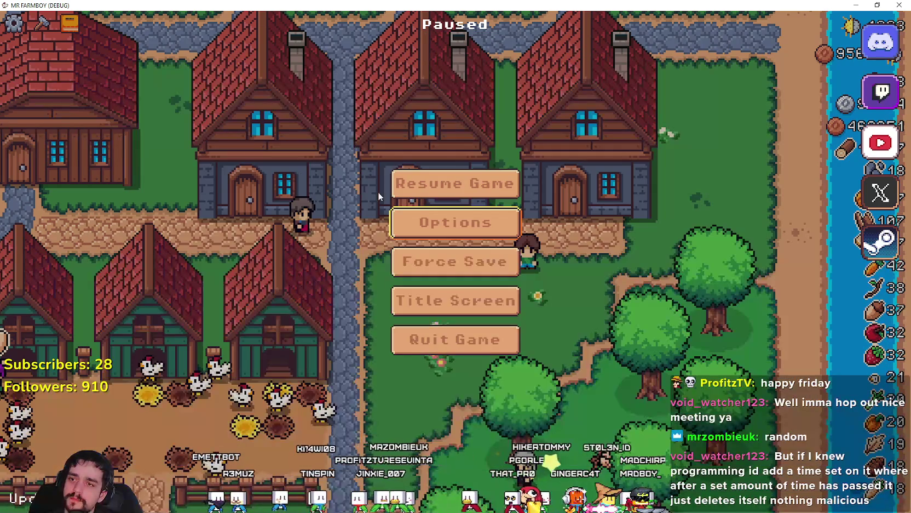
click(402, 188)
key(e)
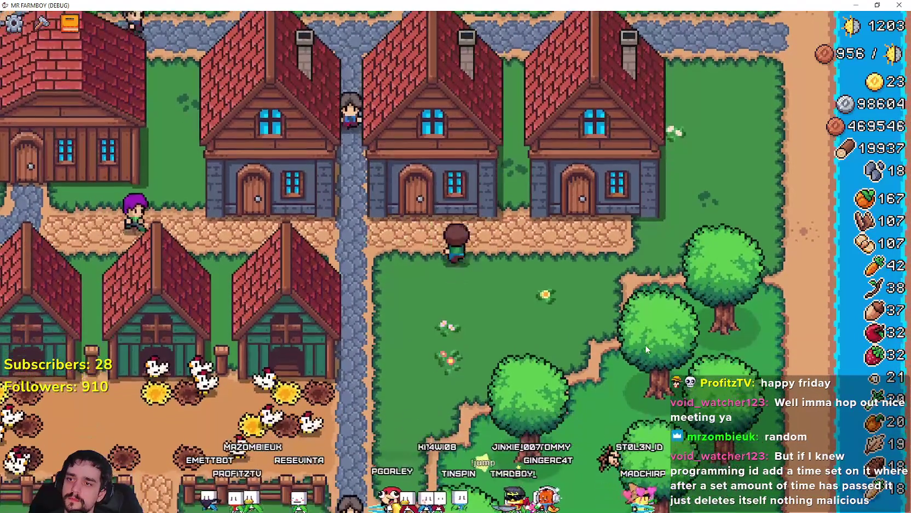
Step: Open and close the workers panels of two neighbouring houses
key(e)
key(Escape)
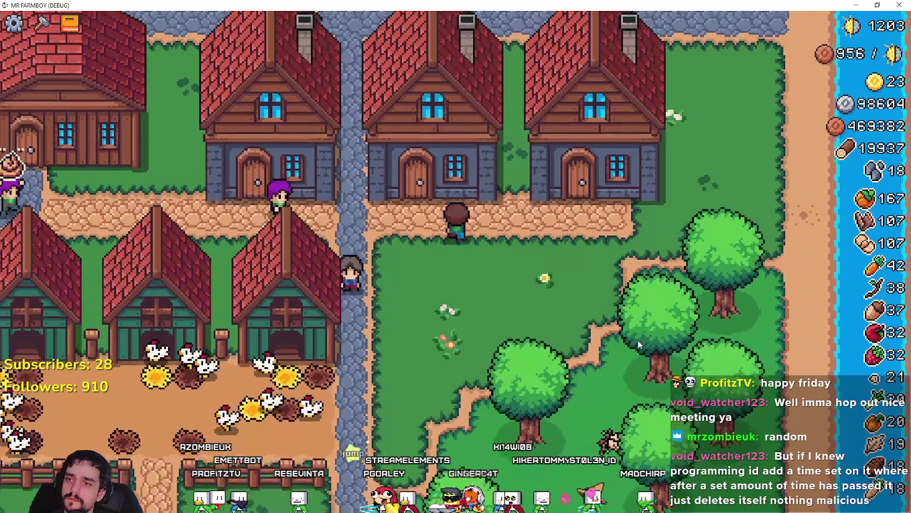
key(e)
key(Escape)
key(d)
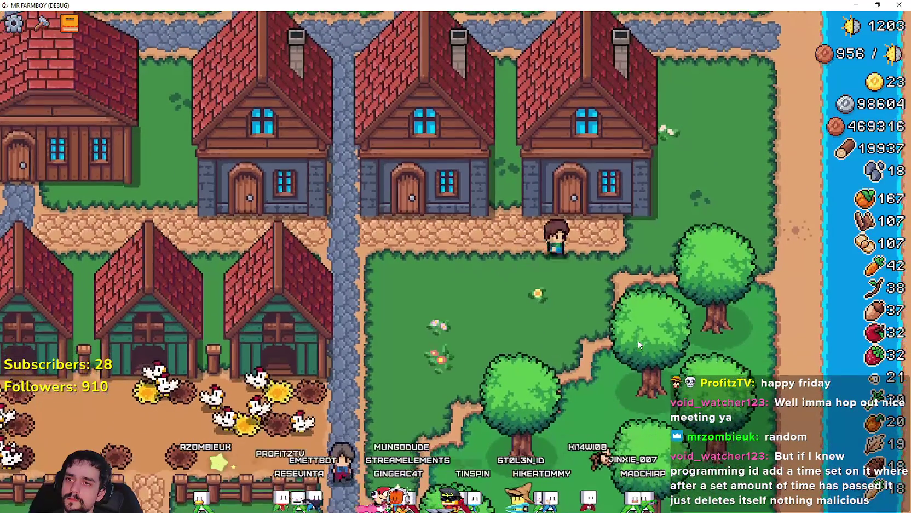
key(e)
key(Escape)
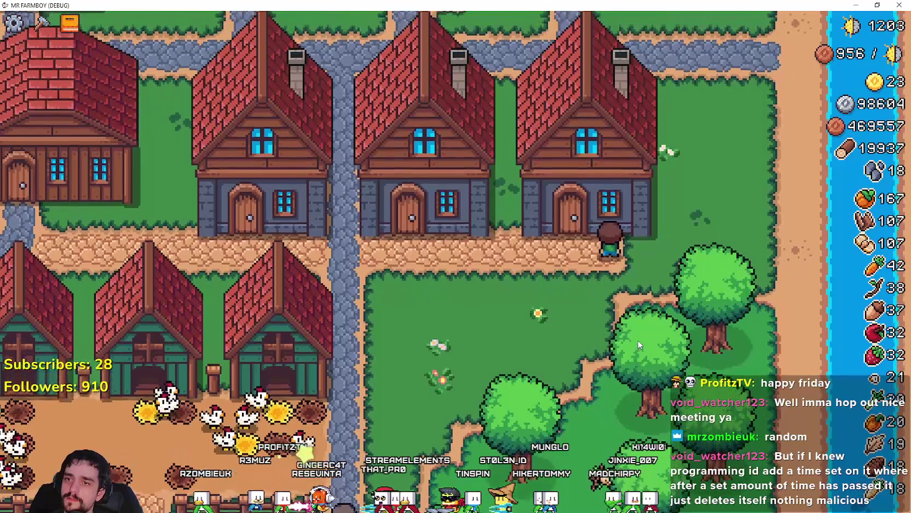
Step: Collect a branch in the trees (sticks 43) and open a house's hireable workers panel
key(e)
key(Escape)
key(s)
scroll(down, 3)
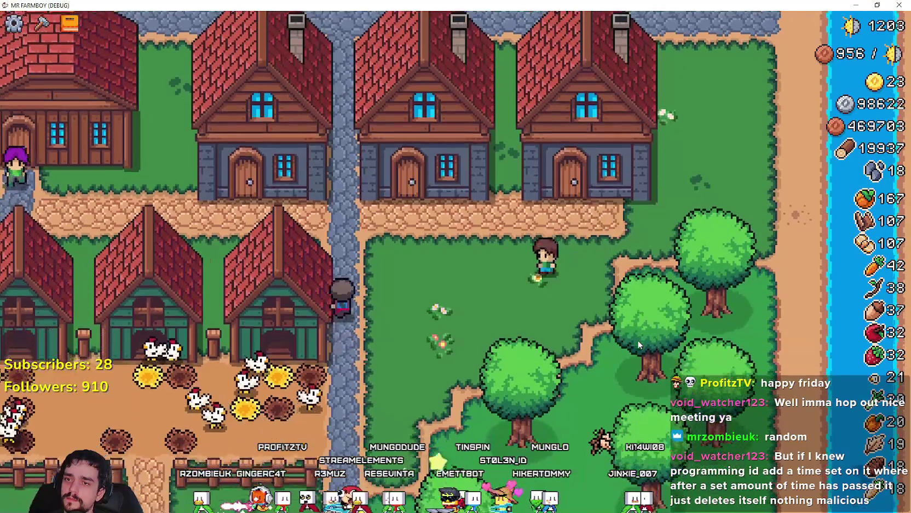
key(d)
key(s)
scroll(up, 3)
key(a)
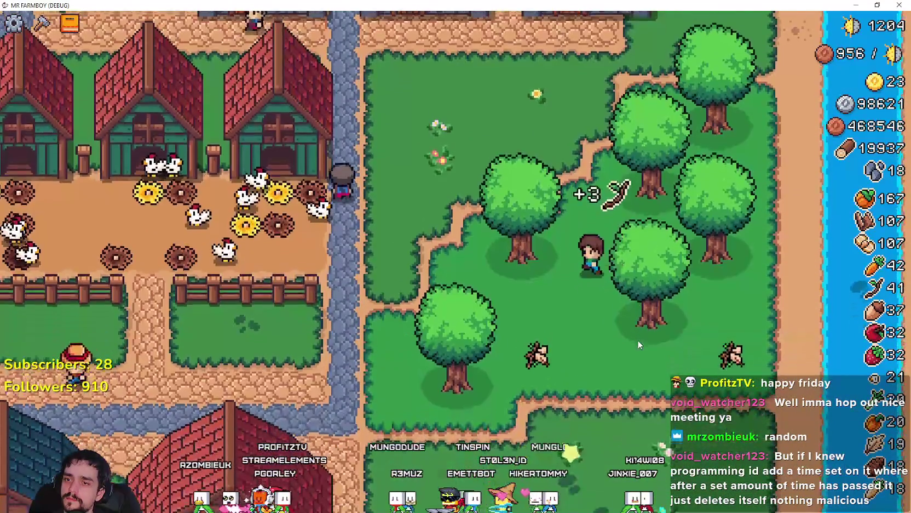
click(637, 339)
key(d)
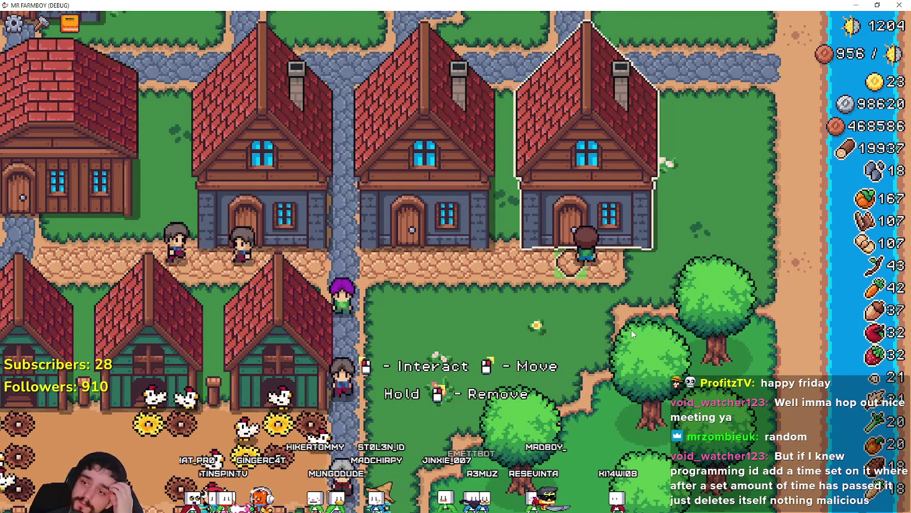
click(632, 333)
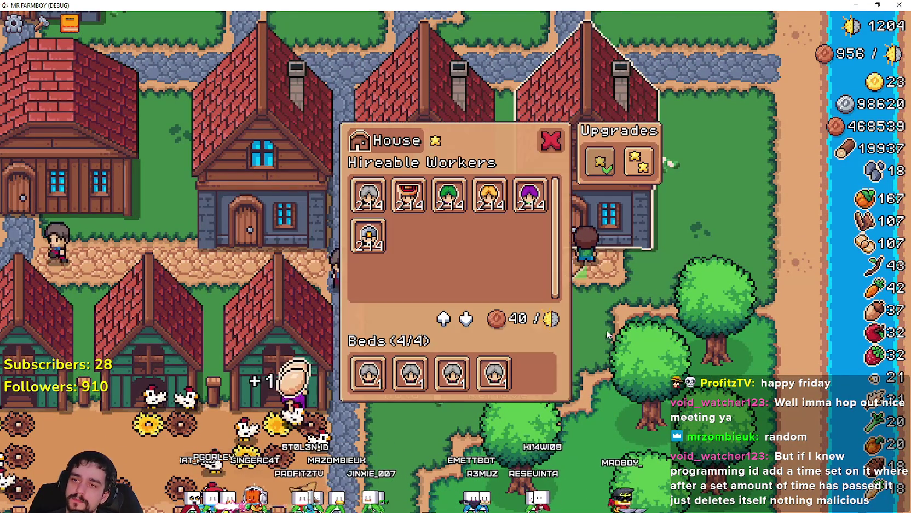
Step: Pause, open the Key Bindings list from Options, then close it
key(Escape)
key(Escape)
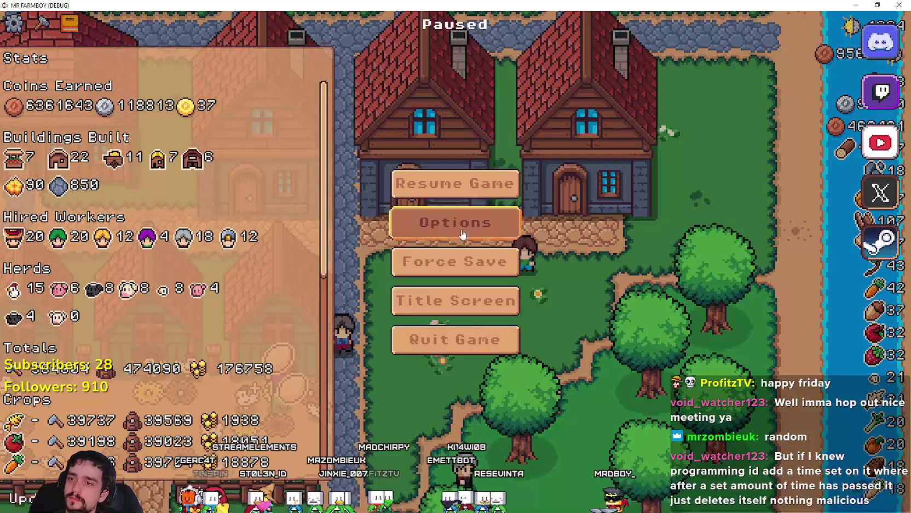
click(460, 230)
click(273, 175)
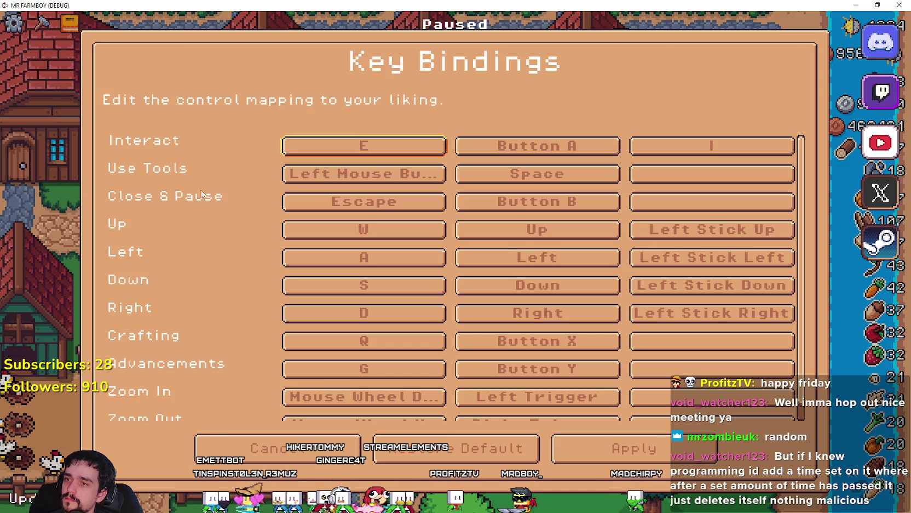
key(Escape)
key(Escape)
Step: Resume and walk the character toward the bridge
key(d)
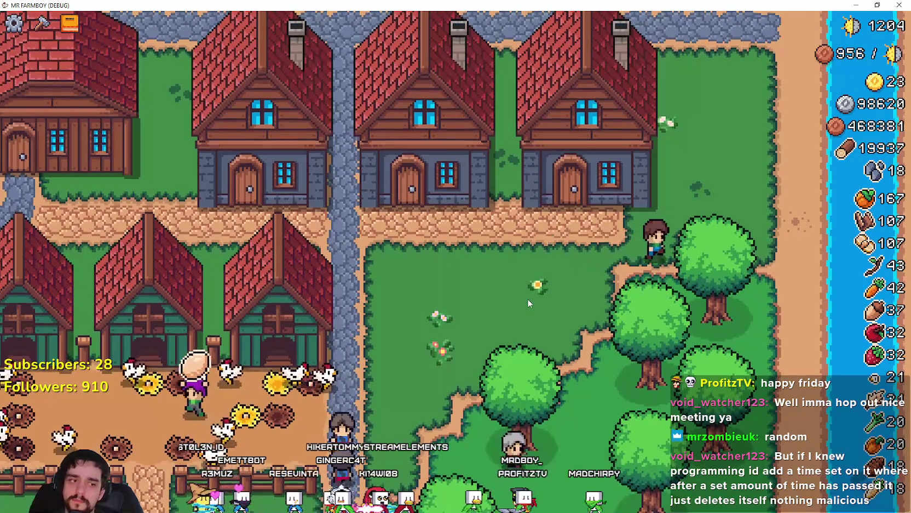
key(w)
key(a)
key(s)
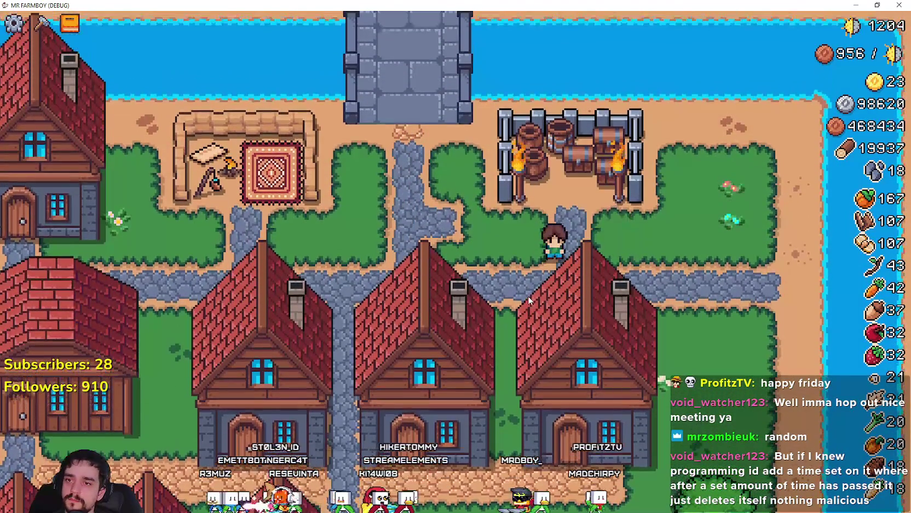
Step: Pause again, review the key bindings list, then back out and resume play
key(Escape)
click(408, 222)
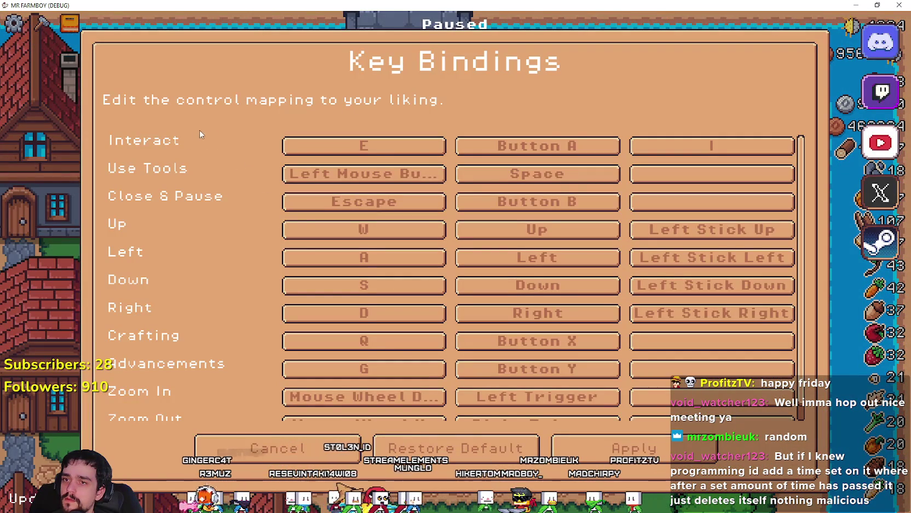
scroll(down, 3)
scroll(up, 3)
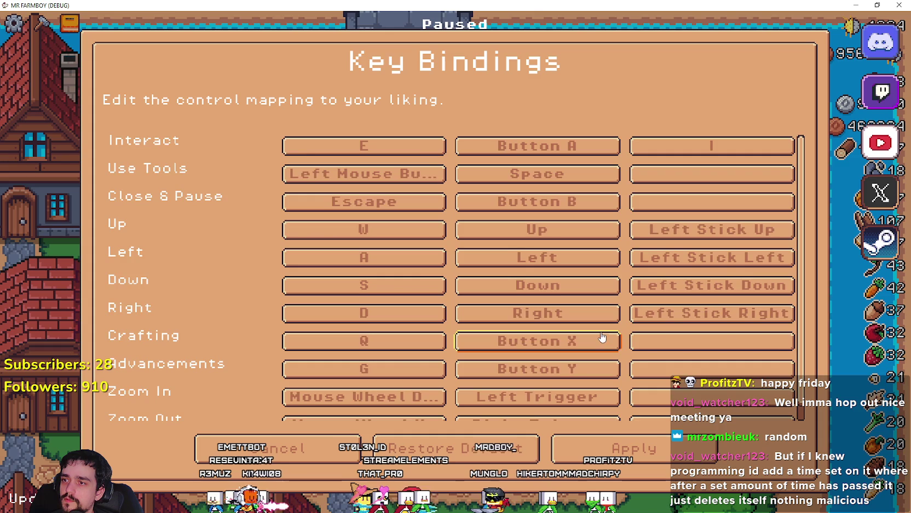
scroll(down, 3)
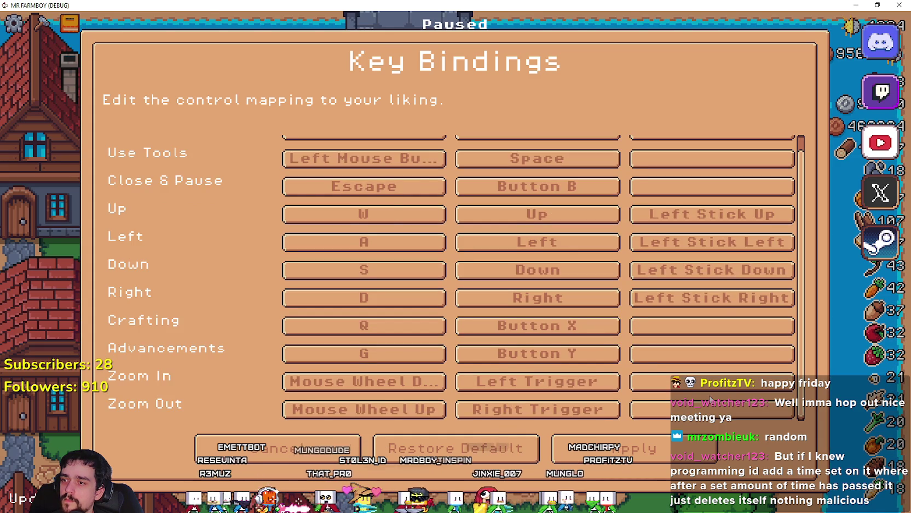
scroll(up, 3)
click(241, 453)
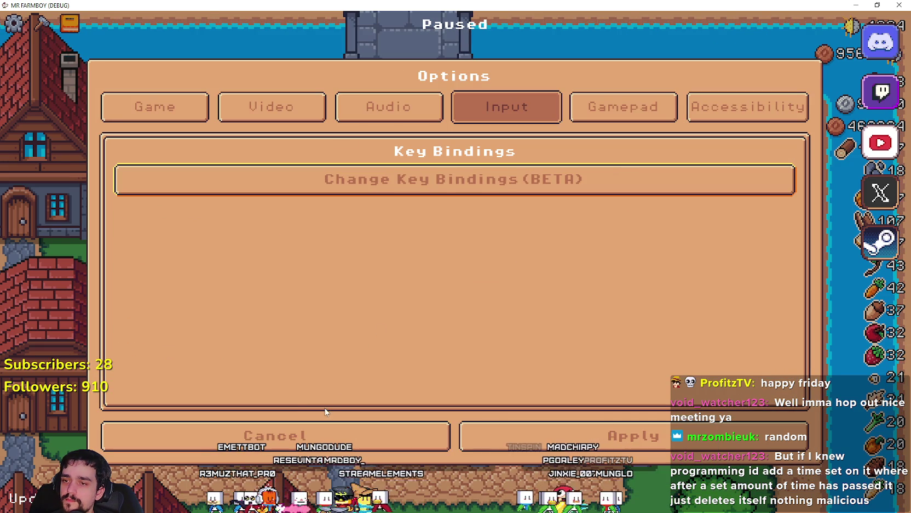
click(329, 433)
key(Escape)
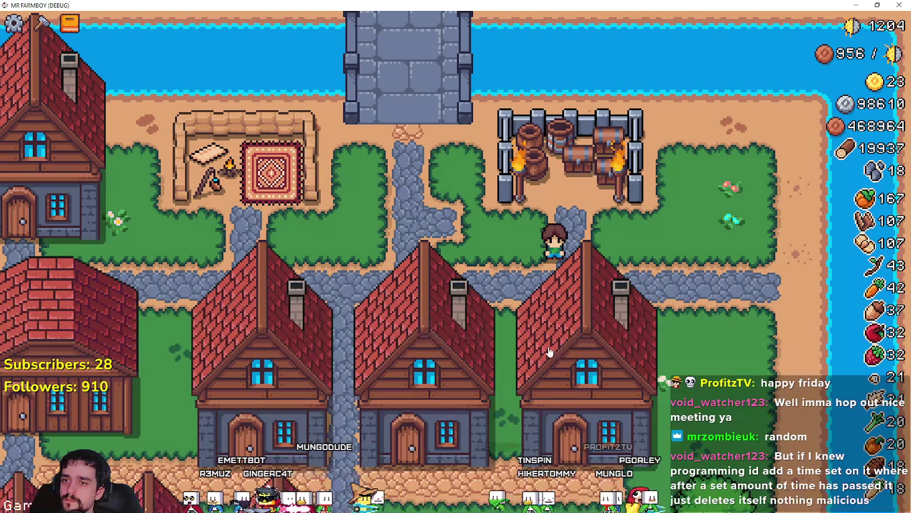
Step: Stop the game and return to the Godot editor at line 102 of building.gd
key(alt+Tab)
click(741, 11)
click(535, 214)
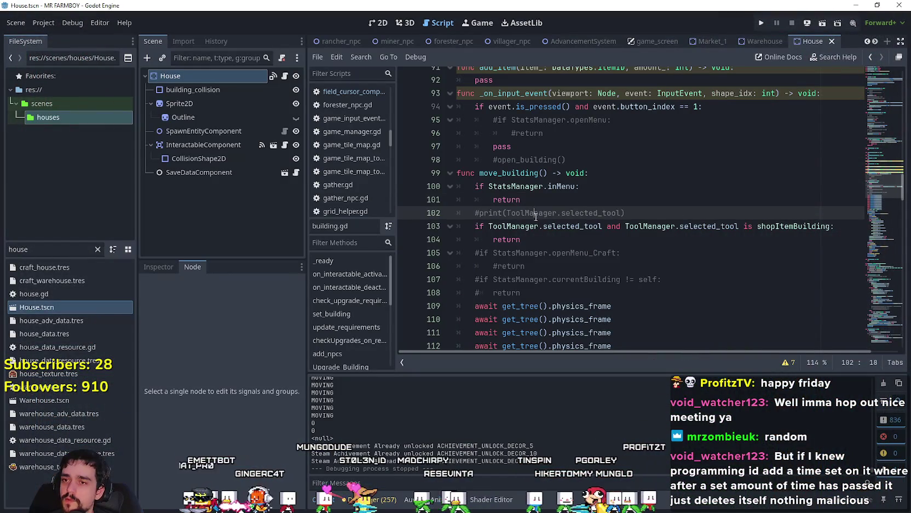
Step: Open menu_keybind.tscn via the 'keybin' filter and select Control_2, VSeparator3 and VSeparator2
text(keybin)
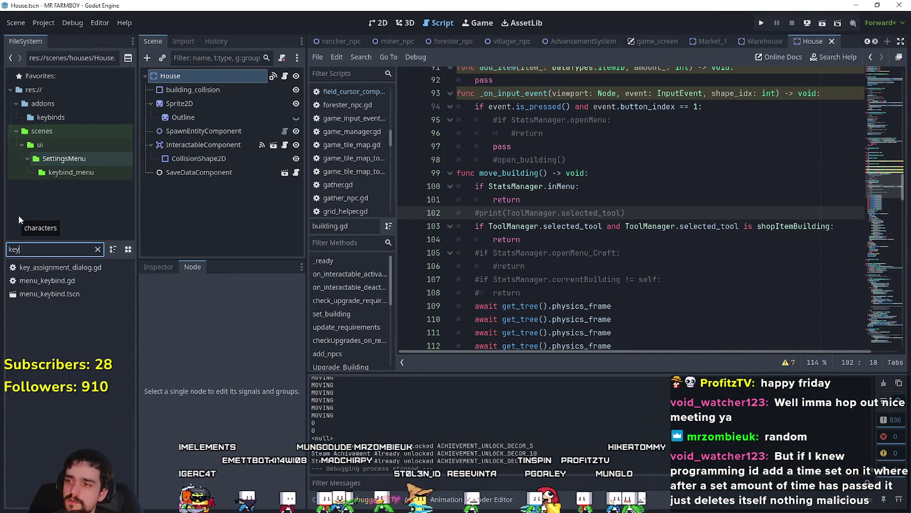
double_click(54, 280)
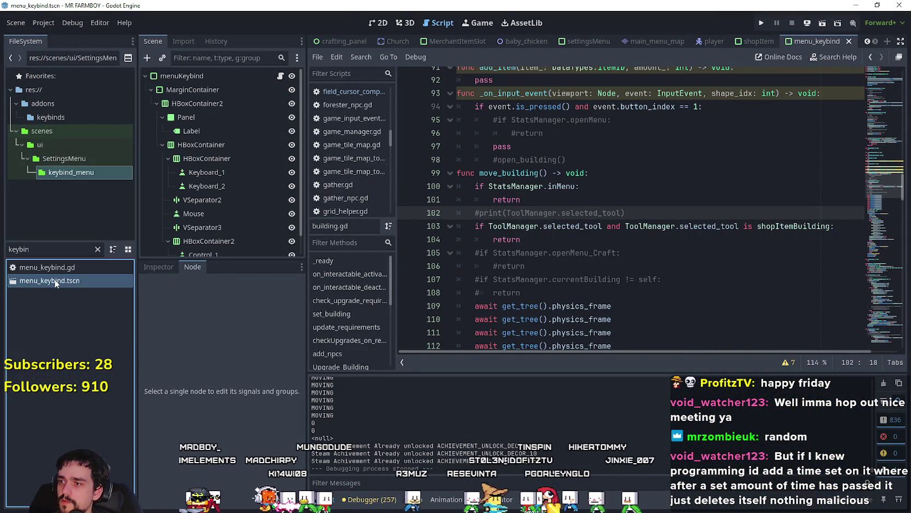
scroll(up, 3)
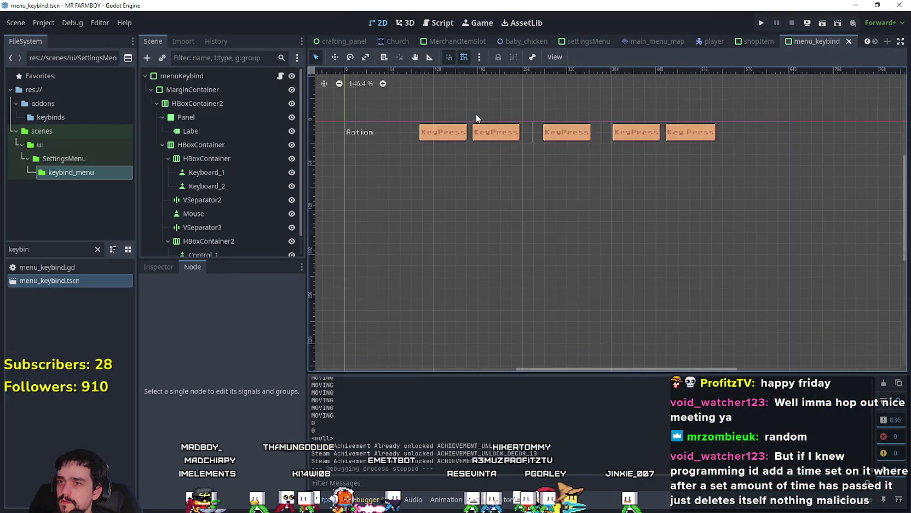
scroll(down, 3)
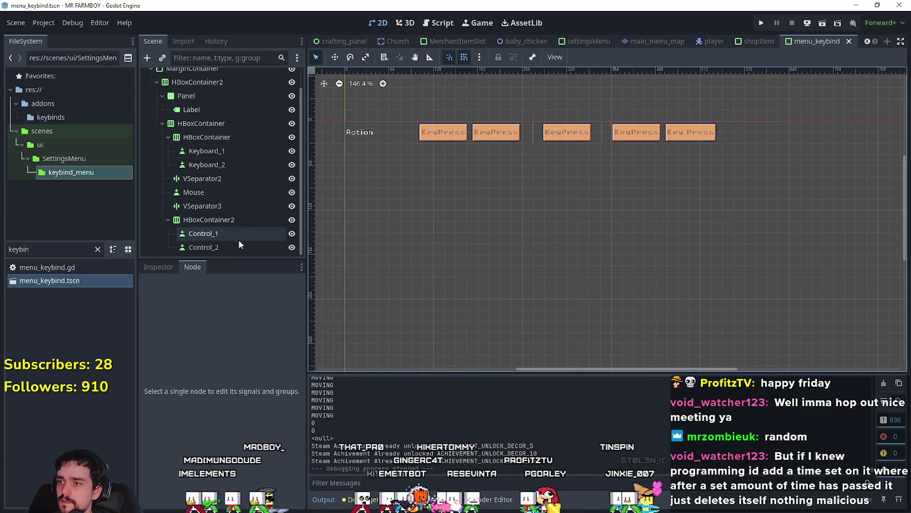
click(233, 246)
click(202, 206)
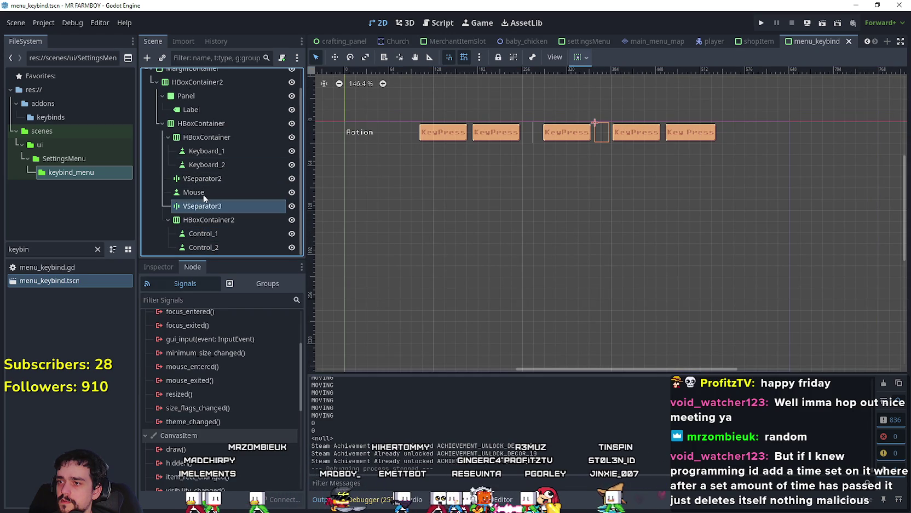
click(207, 183)
Step: Filter the FileSystem for 'setting' and open the settingsMenu scene
drag(19, 245, 16, 256)
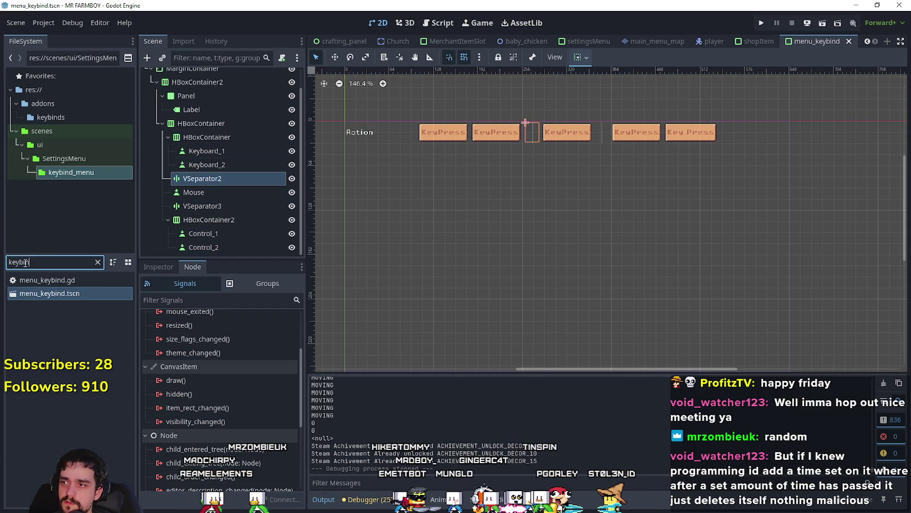
key(BackSpace)
key(BackSpace)
key(BackSpace)
text(setting)
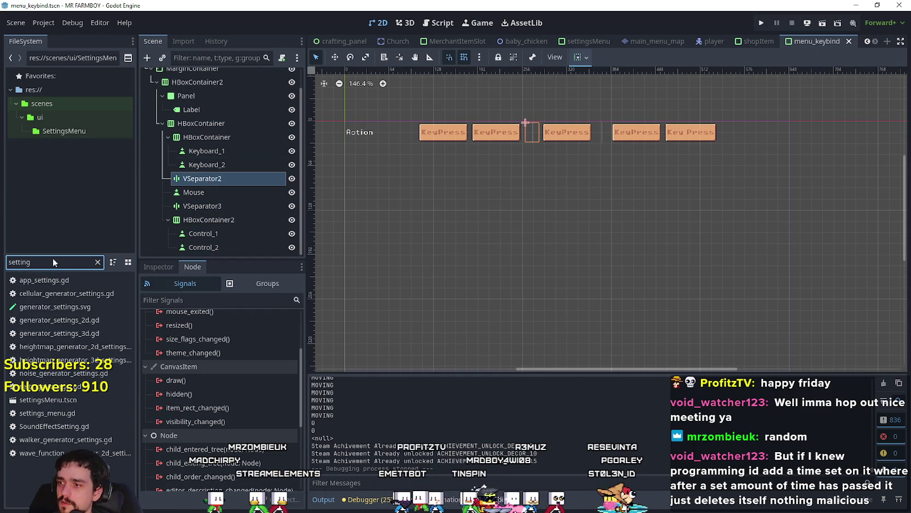
double_click(91, 400)
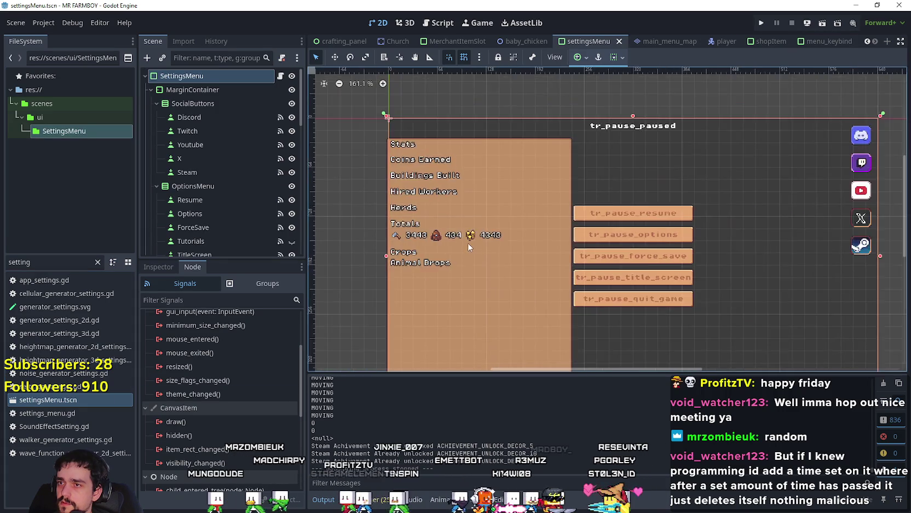
Step: Collapse SocialButtons and OptionsMenu, then open the nested SettingsMenu's options_menu scene
scroll(up, 3)
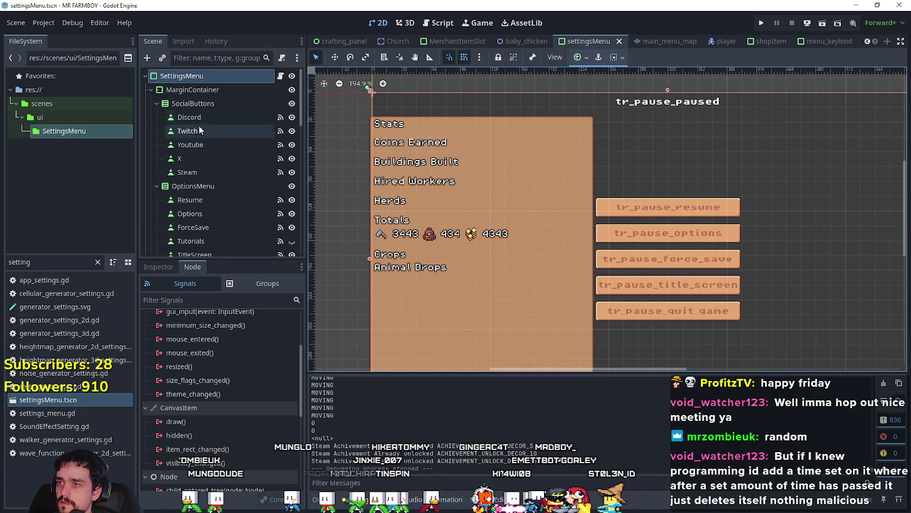
scroll(down, 3)
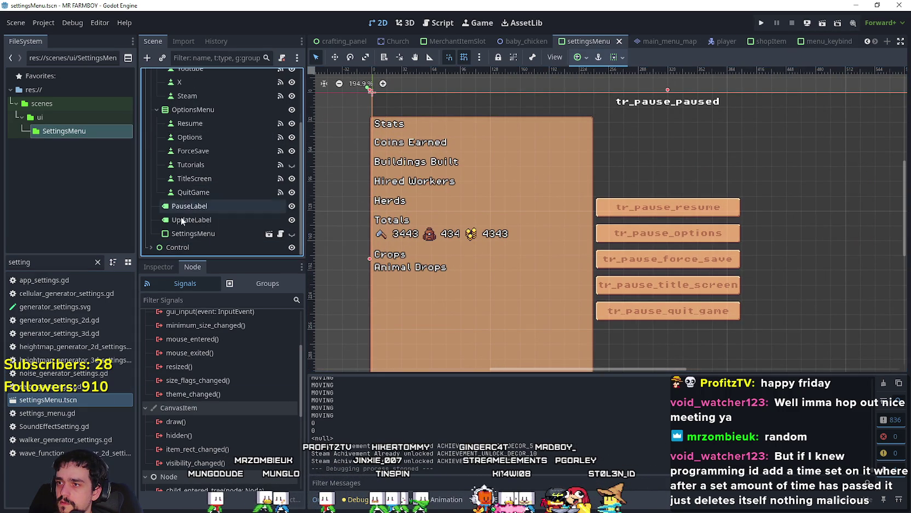
click(151, 247)
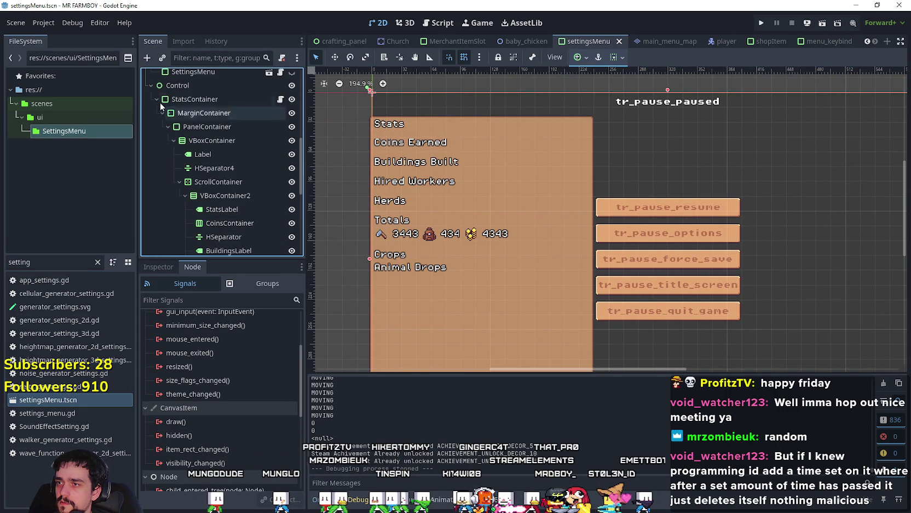
scroll(up, 3)
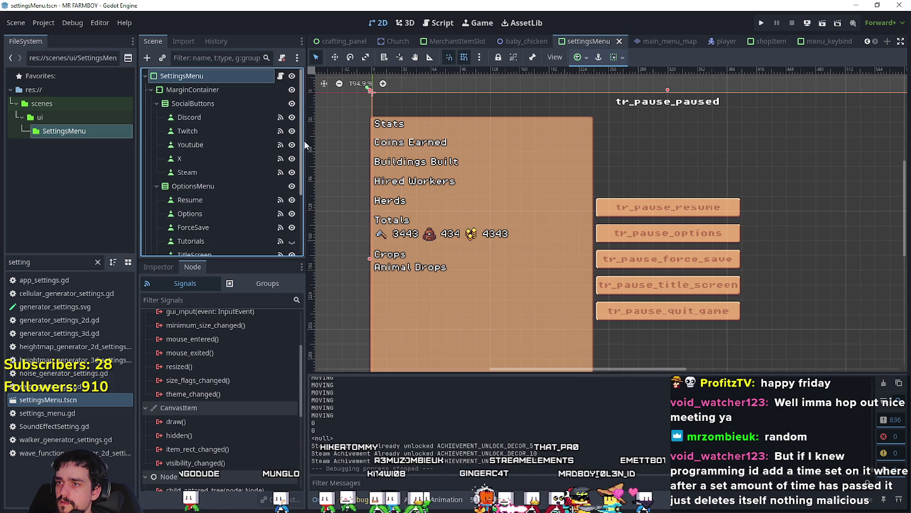
click(156, 103)
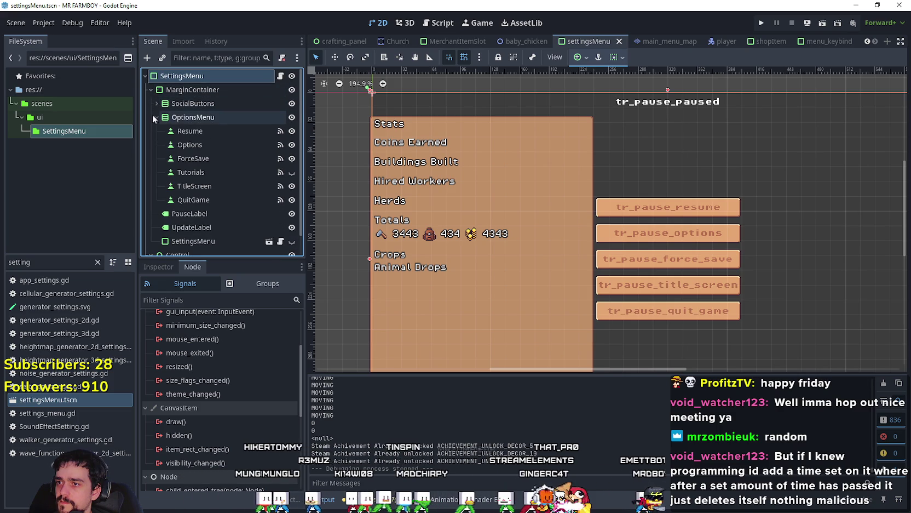
click(156, 116)
click(169, 159)
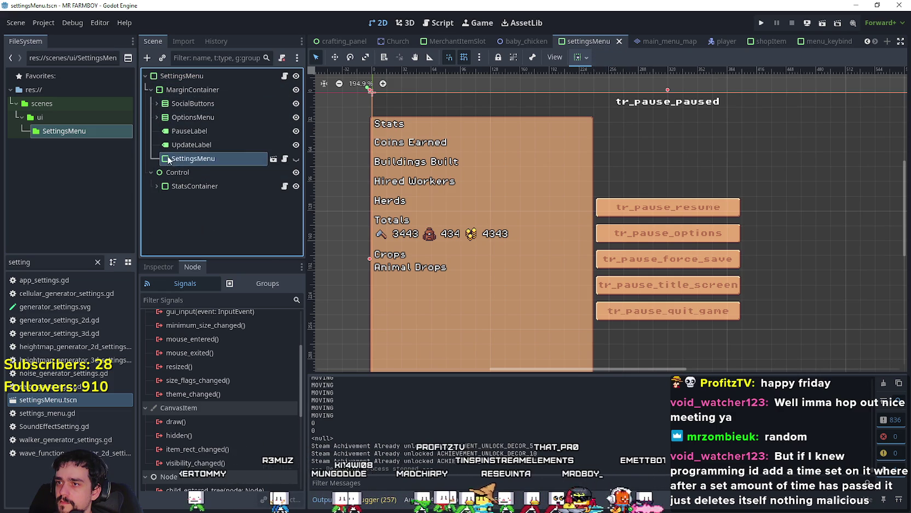
click(272, 158)
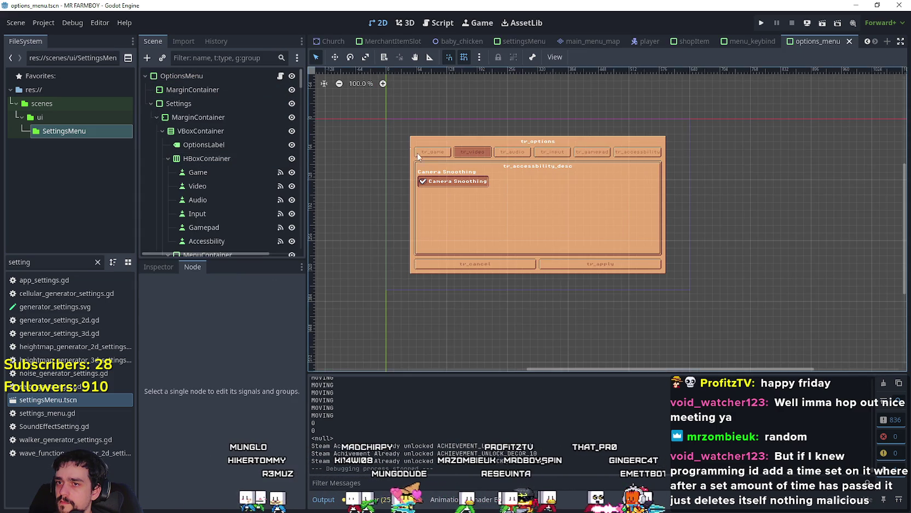
Step: Inspect the Change_key_Bindings button's groups and properties
scroll(down, 3)
scroll(down, 3)
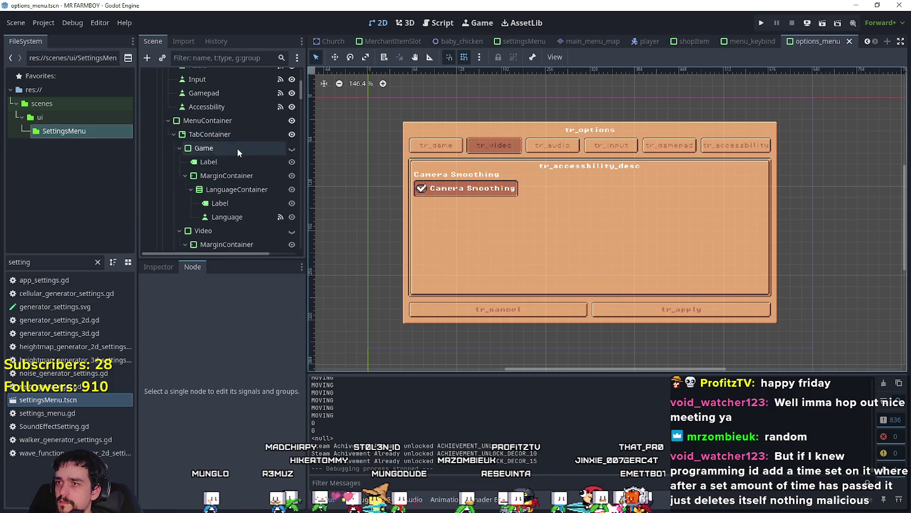
scroll(down, 3)
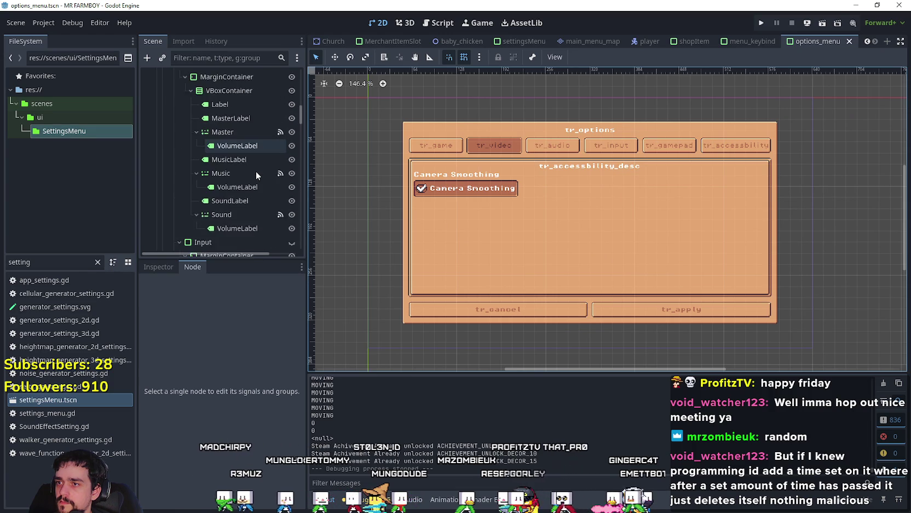
scroll(down, 3)
click(249, 162)
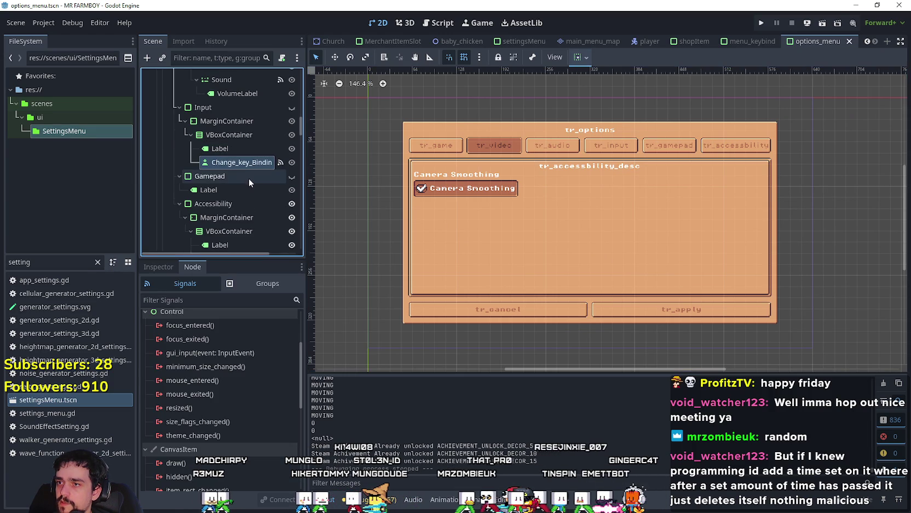
click(265, 283)
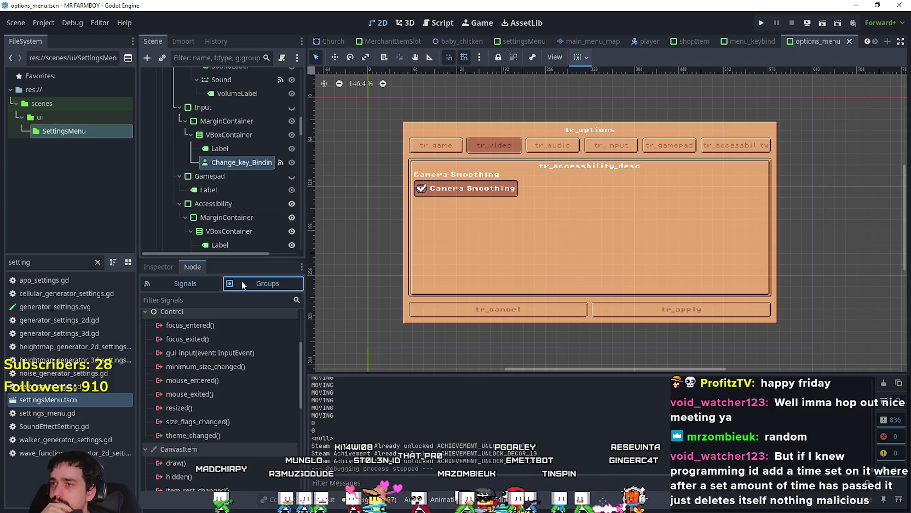
click(159, 267)
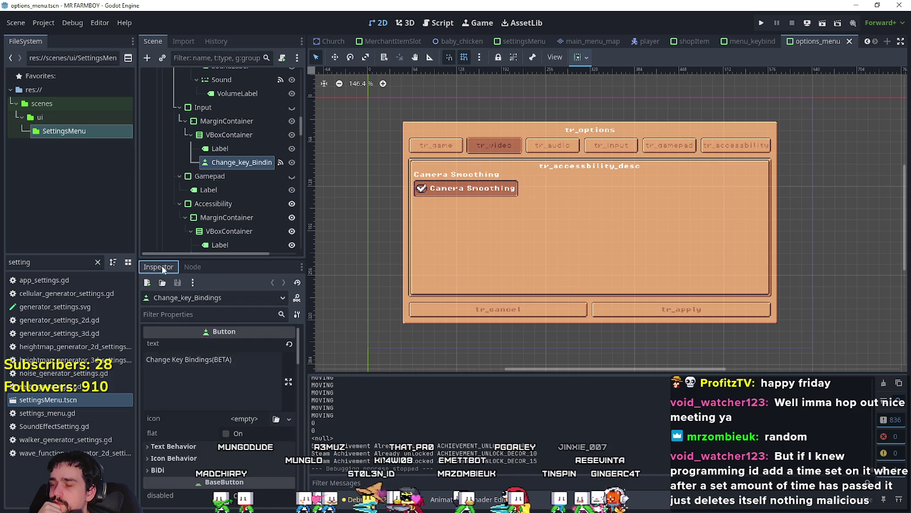
Step: Select KeybindsContainer and toggle its visibility on to show the Key Bindings panel
scroll(down, 3)
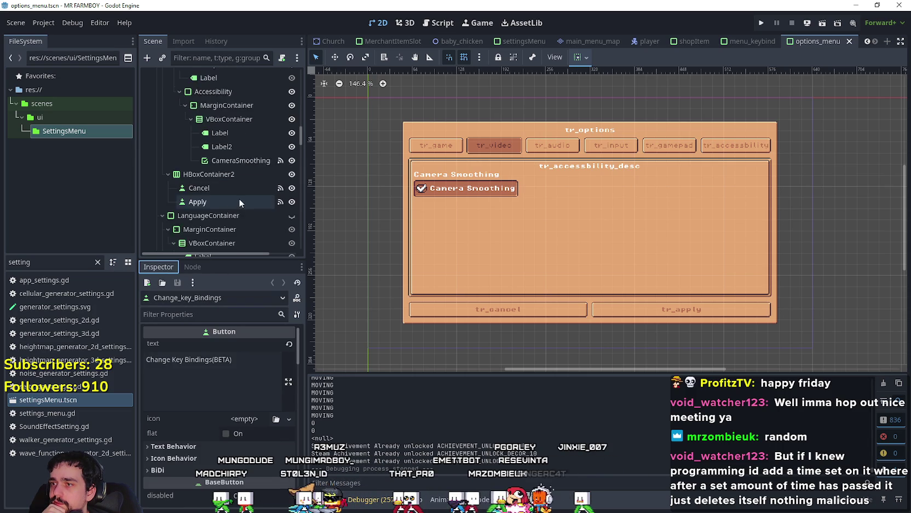
drag(302, 135, 315, 187)
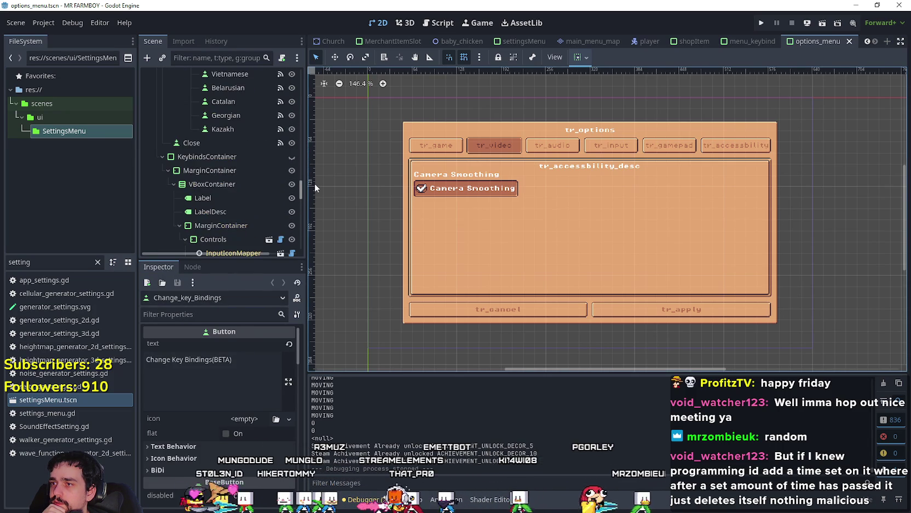
click(247, 156)
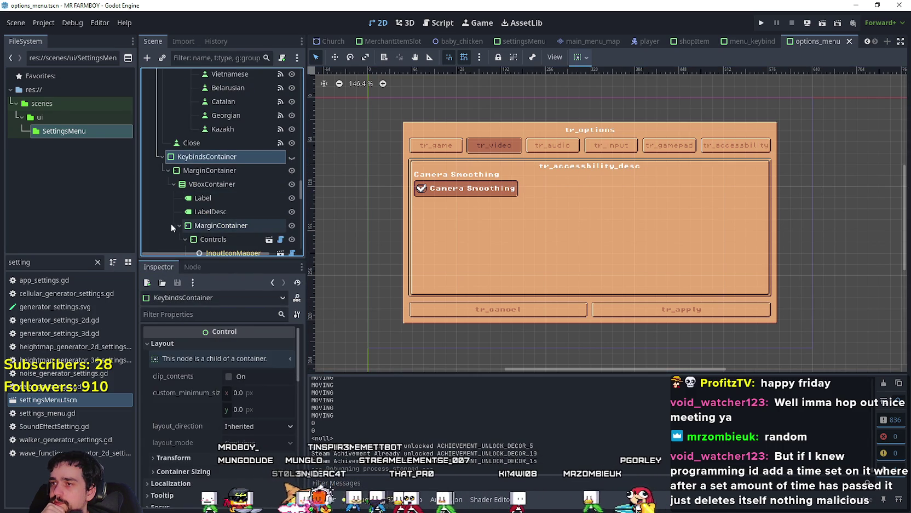
click(180, 225)
click(296, 173)
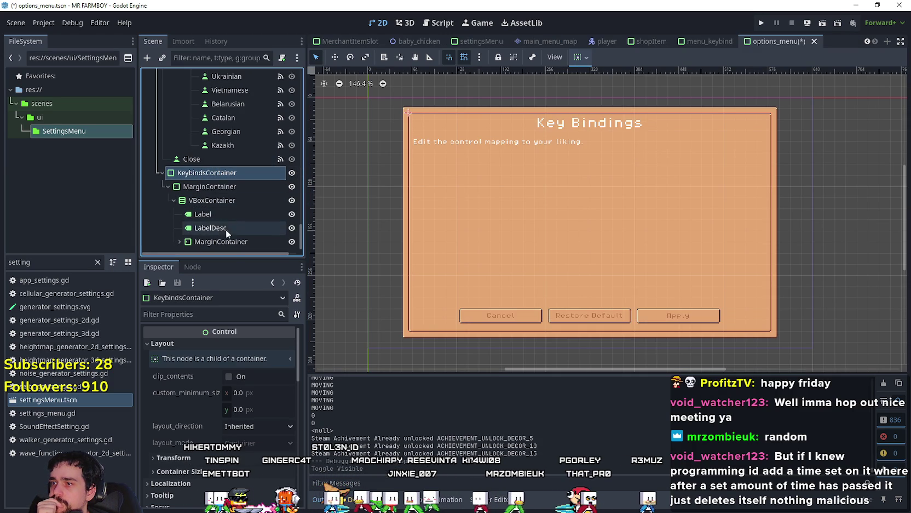
Step: Expand the inner MarginContainer to browse Controls, then reselect KeybindsContainer
click(219, 242)
click(180, 242)
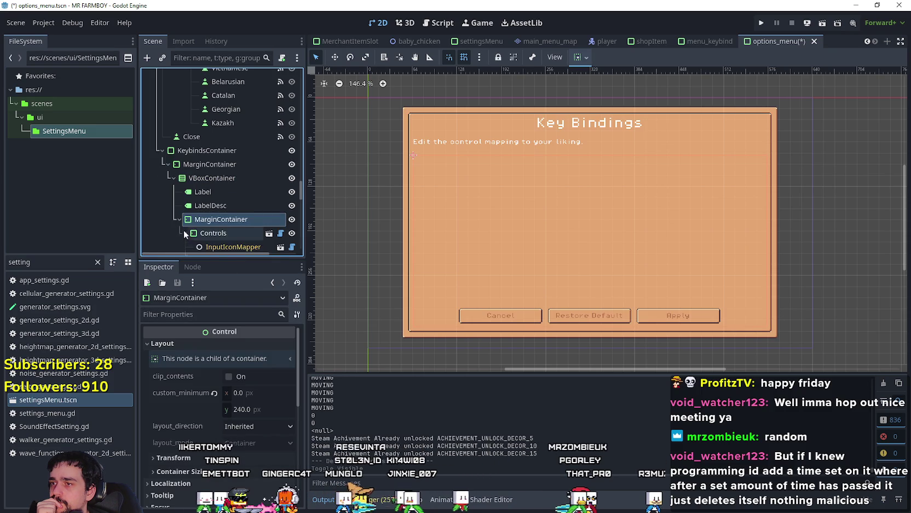
scroll(down, 3)
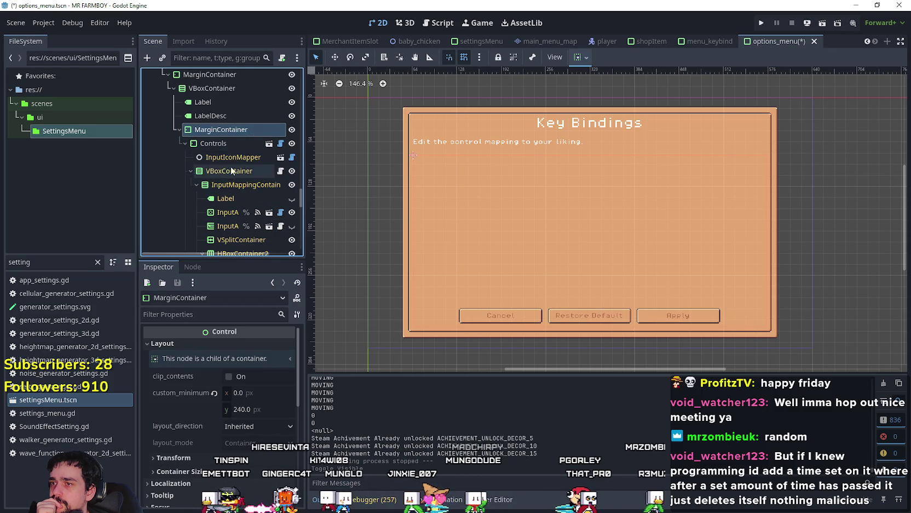
scroll(down, 3)
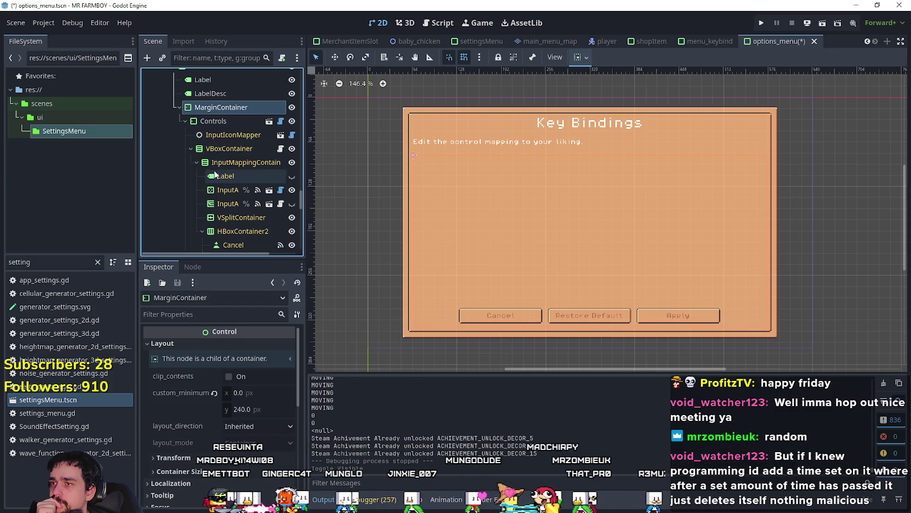
click(185, 121)
click(209, 172)
click(214, 160)
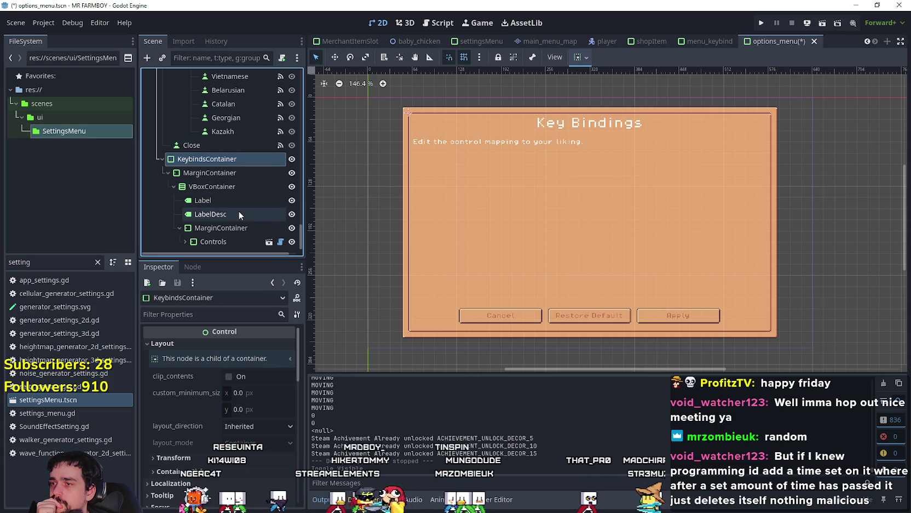
Step: Expand Controls and inspect InputIconMapper's properties: empty arrays and dictionaries, joypad Generic
click(249, 244)
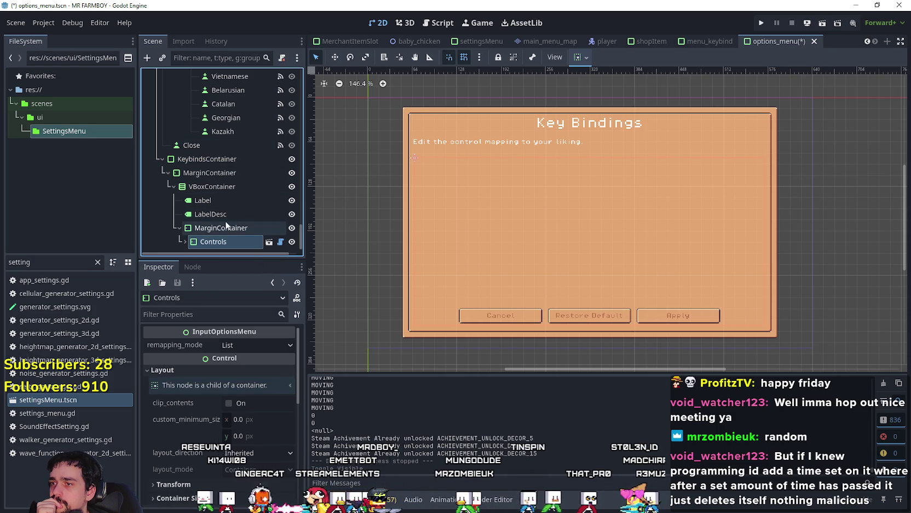
click(184, 241)
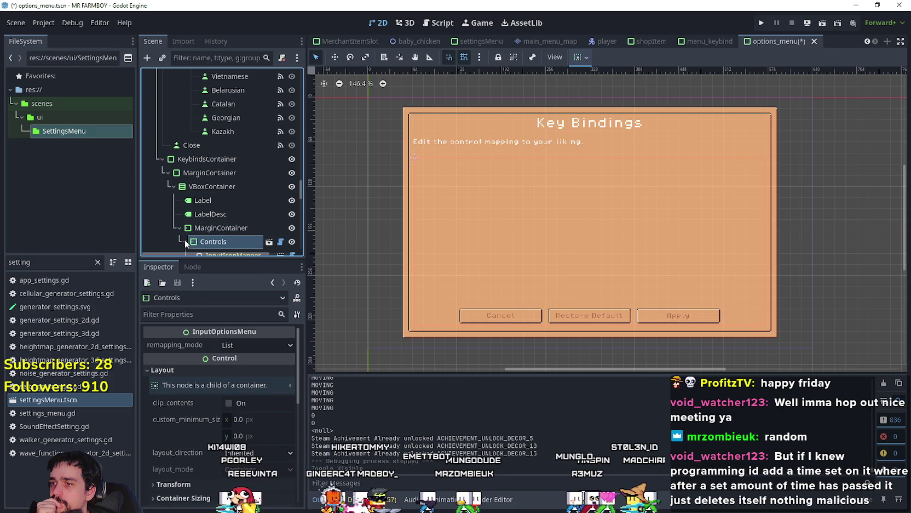
scroll(down, 3)
click(208, 144)
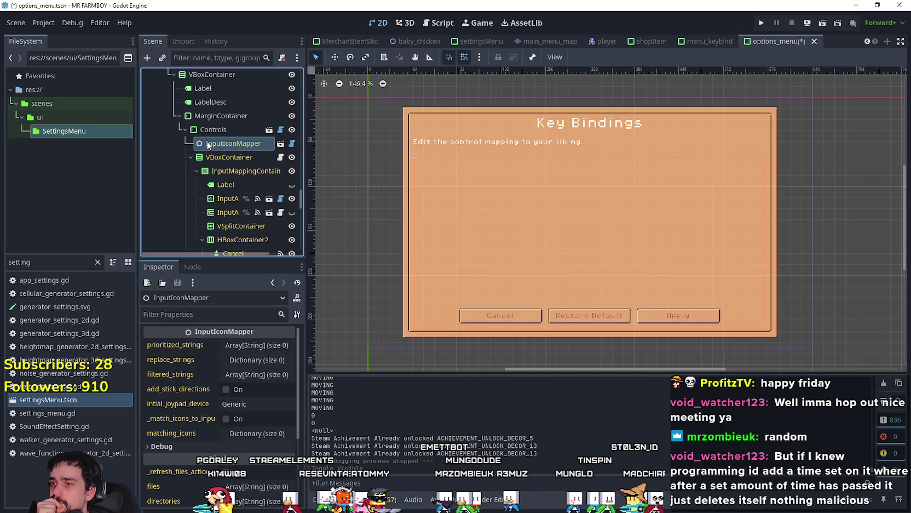
scroll(down, 3)
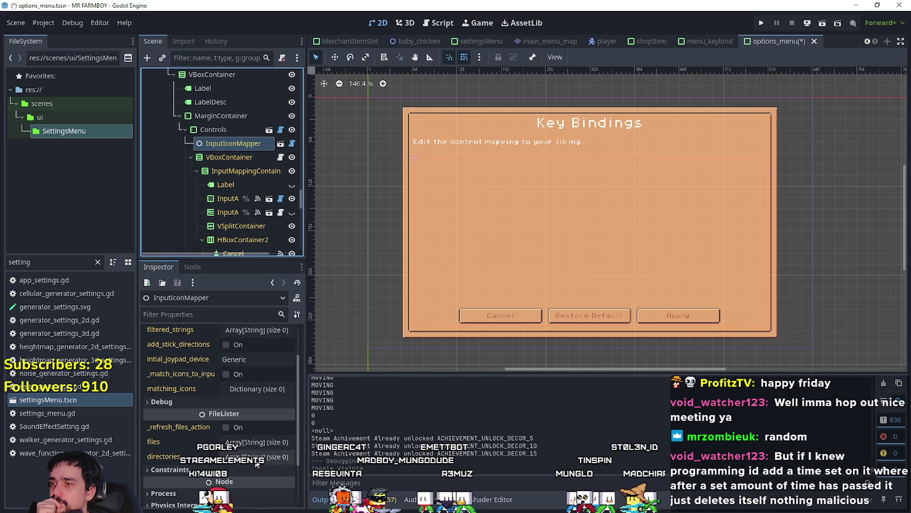
drag(307, 215, 361, 215)
scroll(down, 3)
scroll(up, 3)
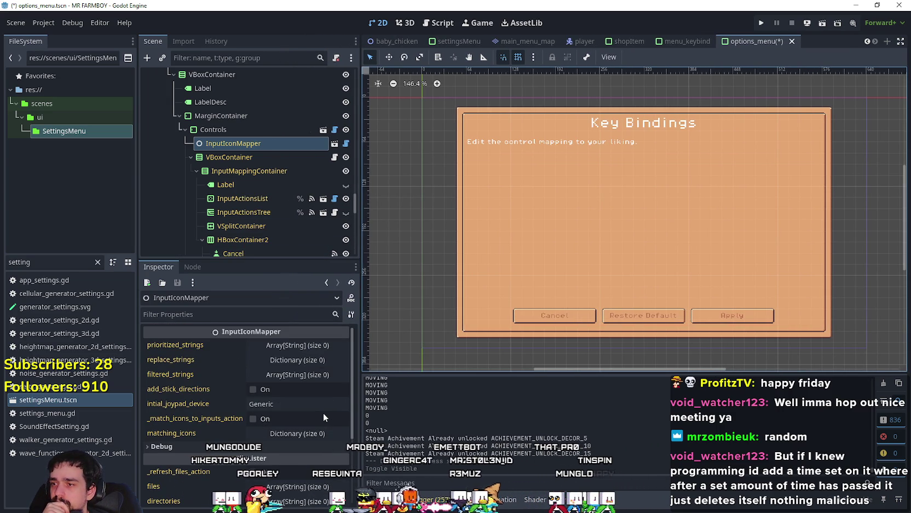
scroll(down, 3)
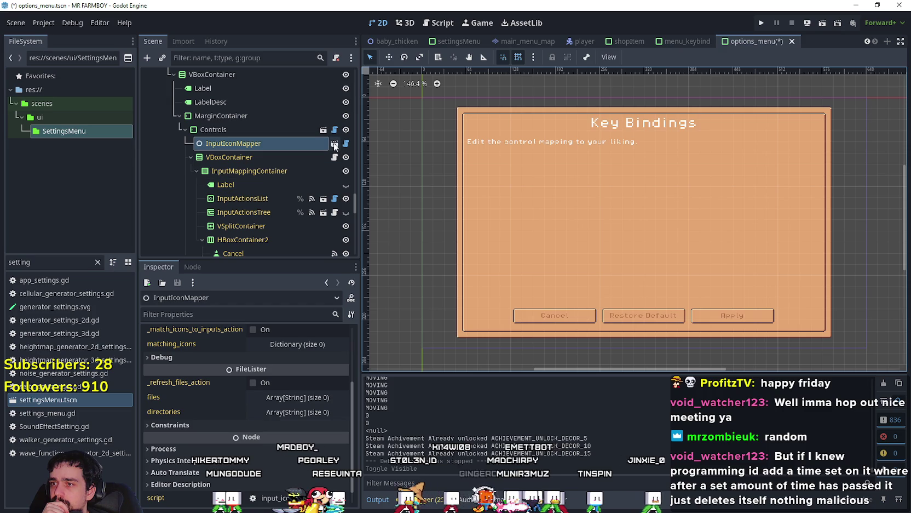
Step: Open the input options menu scene and view VBoxContainer's capture_focus.gd script
click(323, 130)
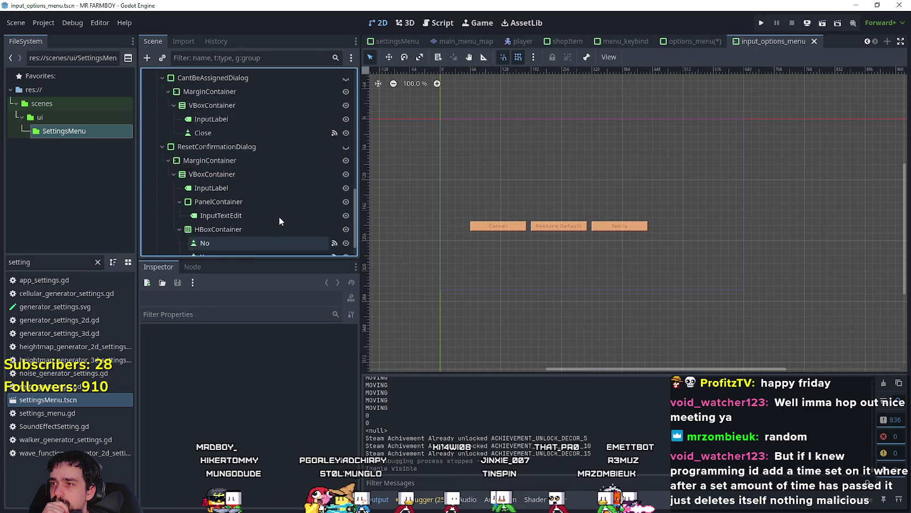
scroll(up, 3)
drag(350, 201, 353, 89)
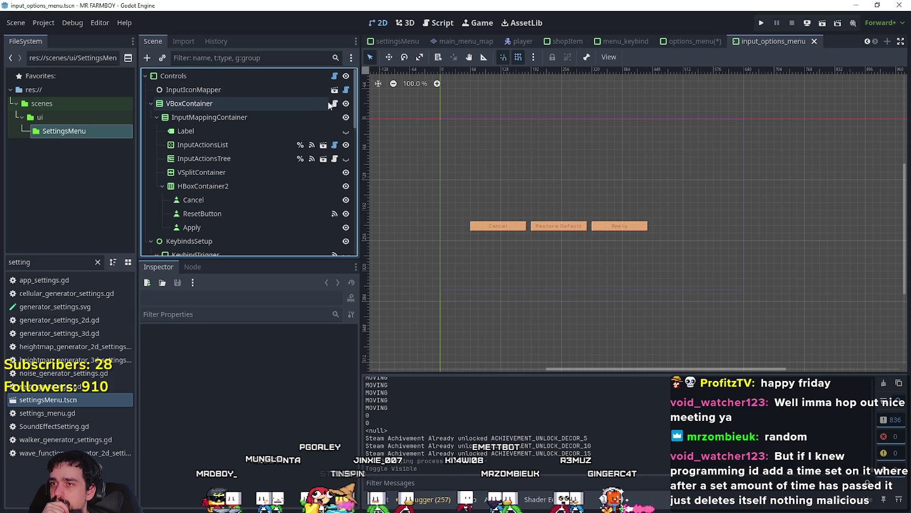
click(334, 104)
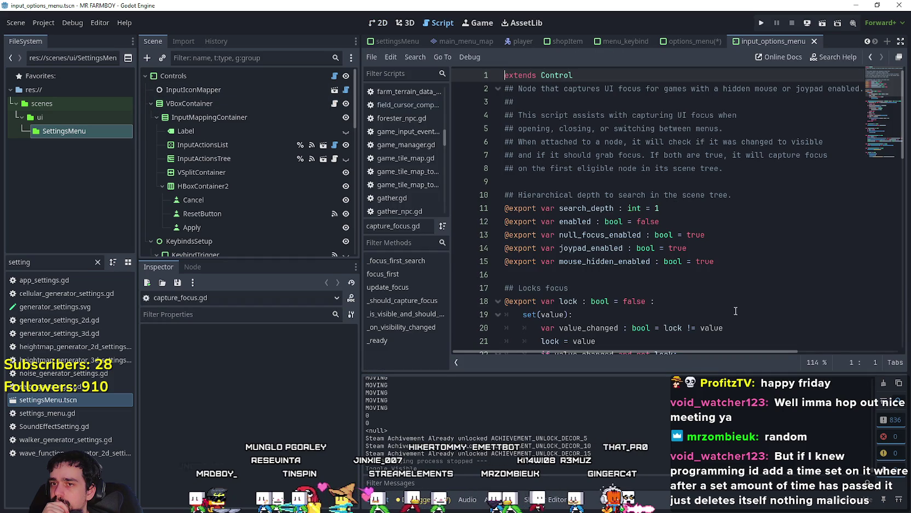
scroll(down, 3)
drag(872, 99, 874, 156)
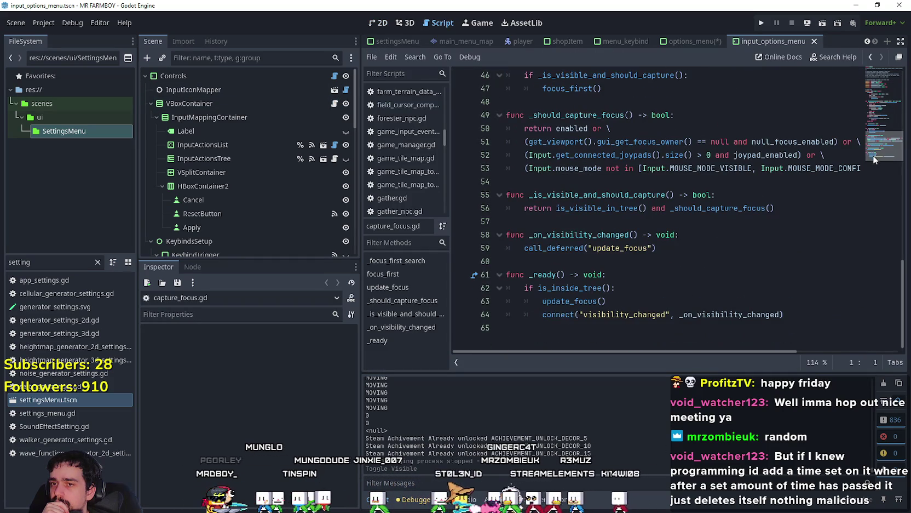
scroll(up, 3)
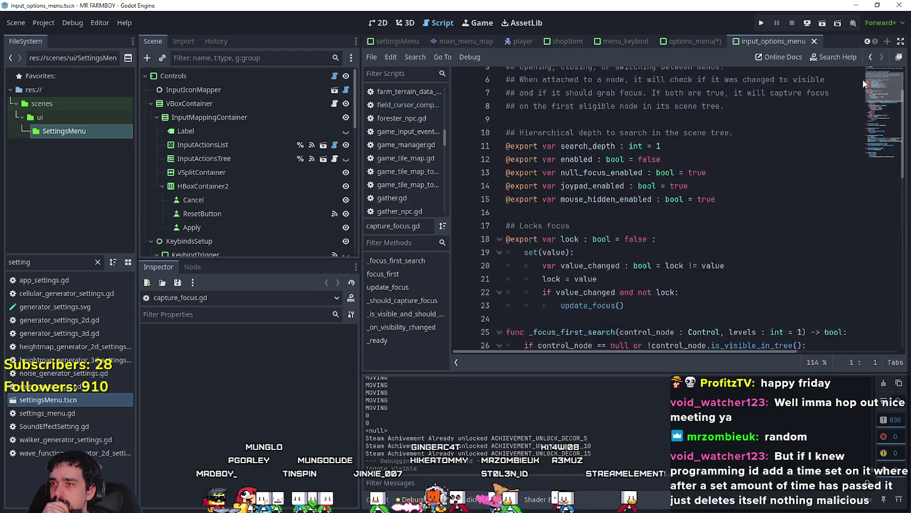
scroll(down, 3)
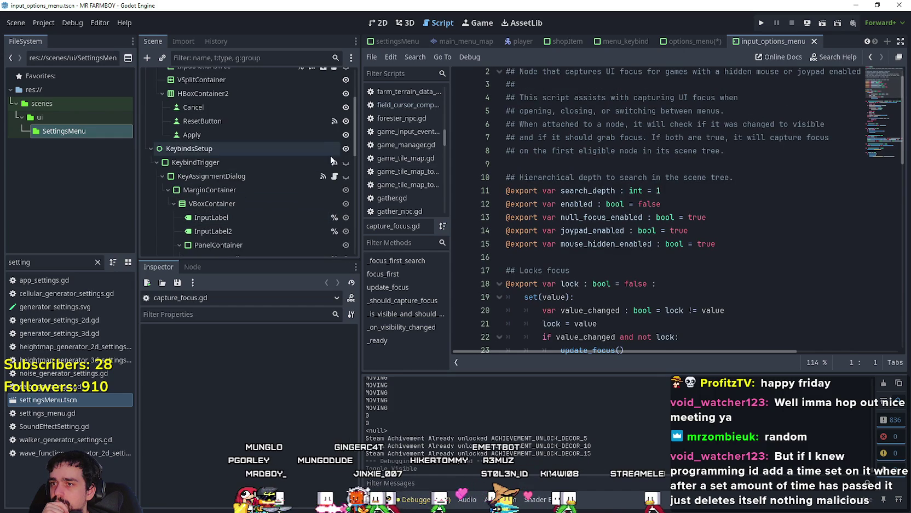
Step: Open KeyAssignmentDialog's key_assignment_dialog.gd script, then select the InputActionsTree node
click(297, 186)
click(296, 178)
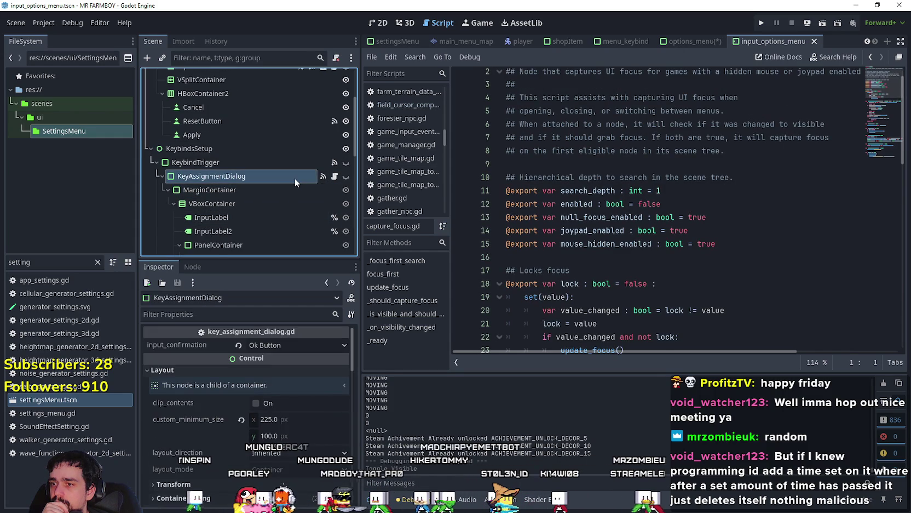
click(335, 175)
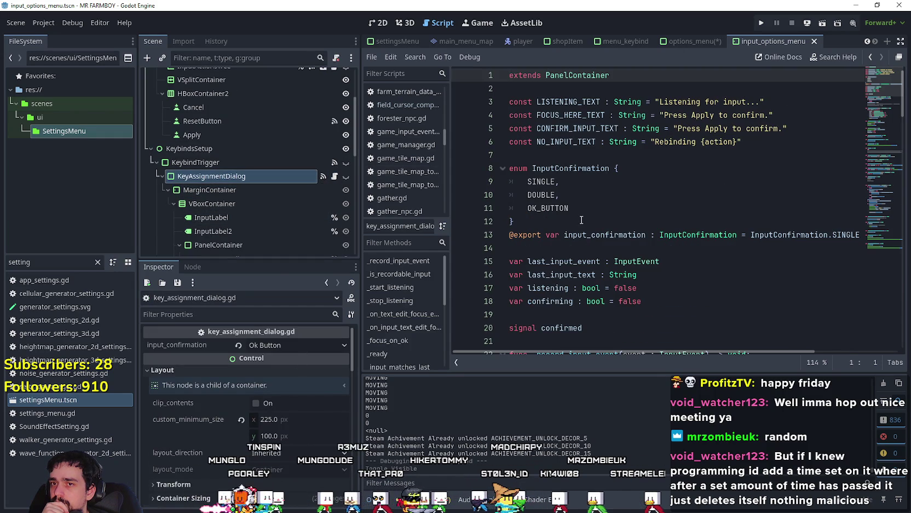
scroll(down, 3)
scroll(down, 3)
scroll(down, 3)
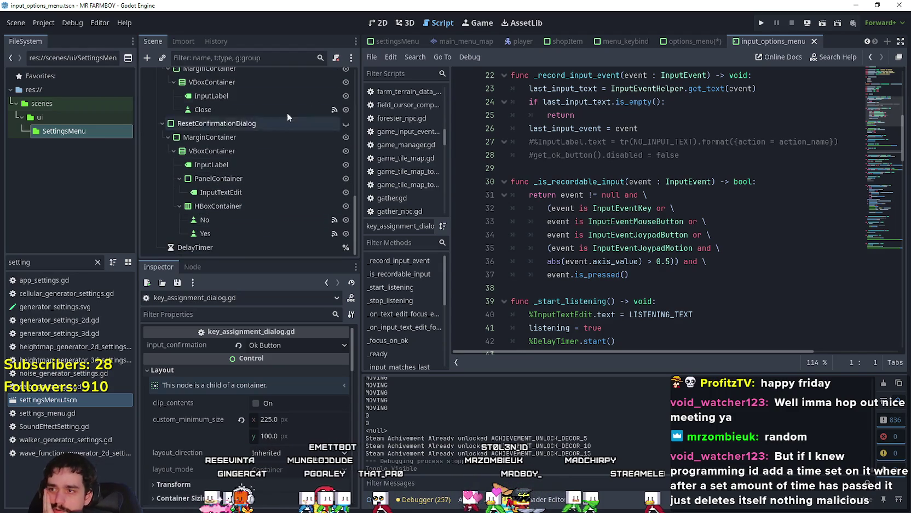
scroll(up, 3)
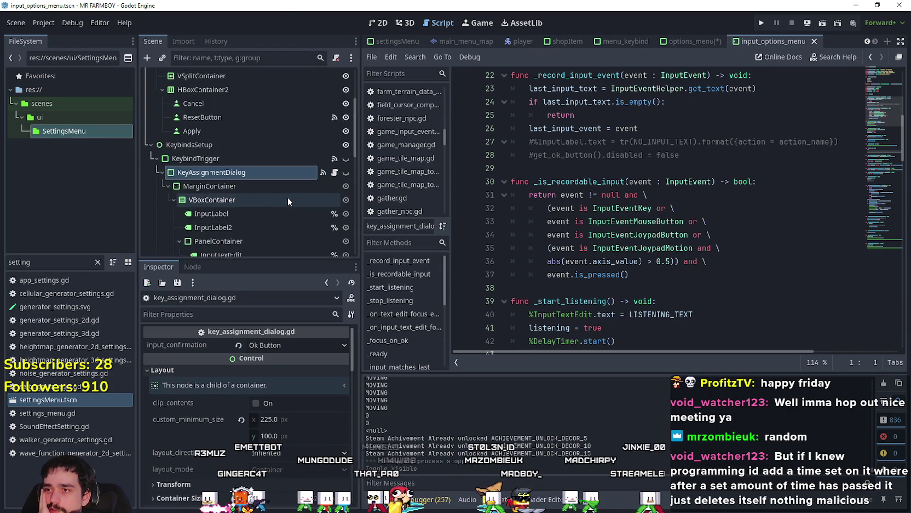
scroll(up, 3)
click(241, 158)
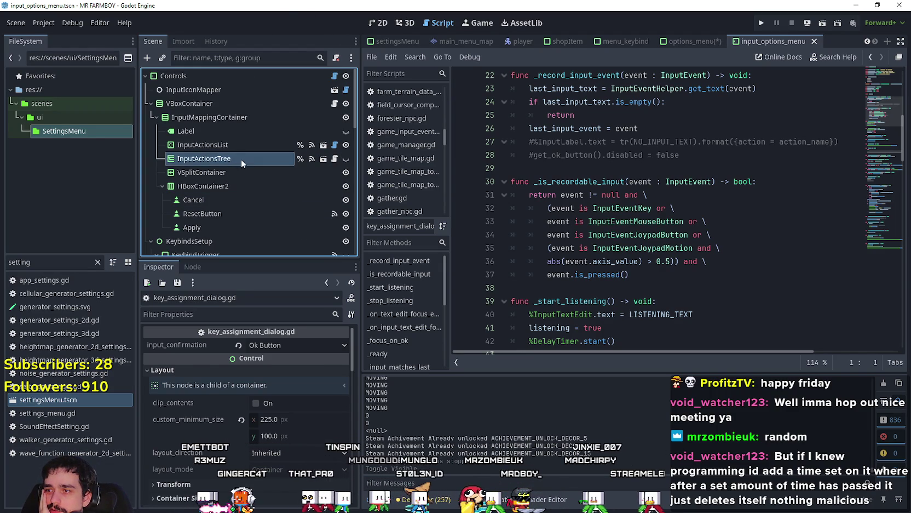
Step: Expand the InputActionsTree's input_action_names and readable_action_names arrays in the Inspector
click(287, 345)
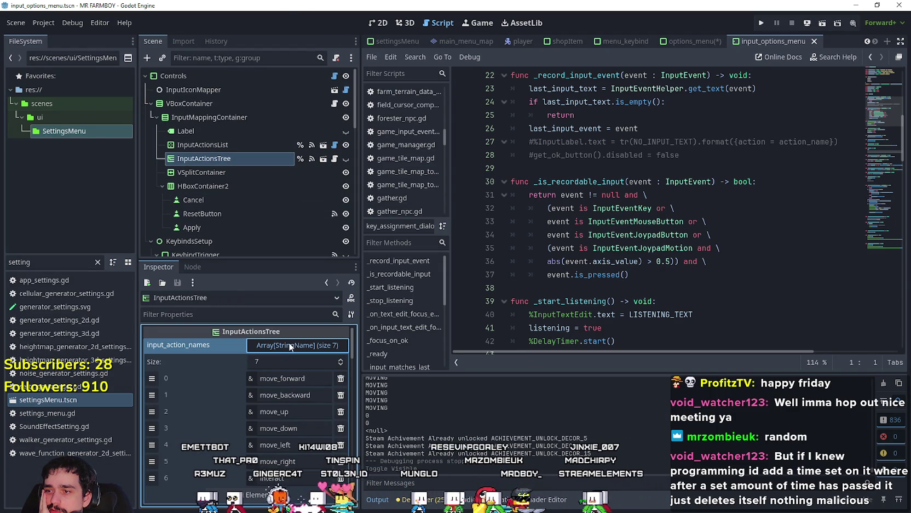
scroll(down, 3)
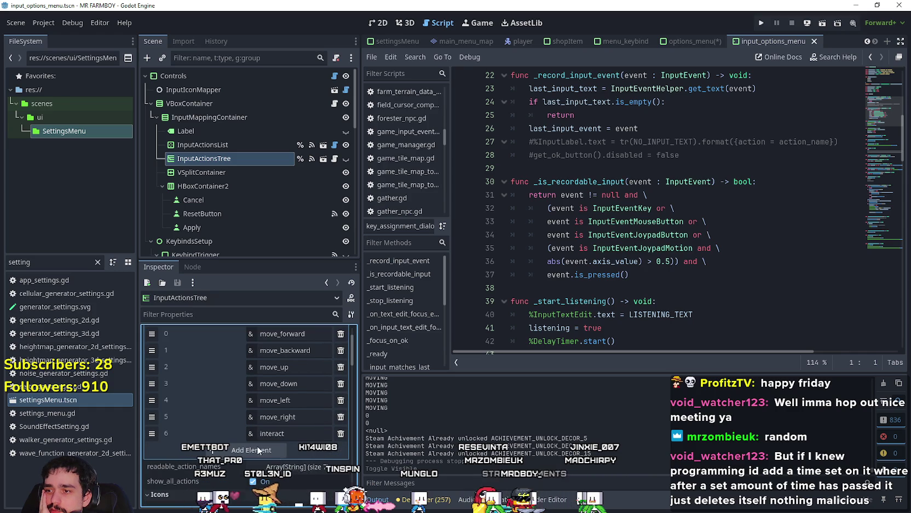
click(310, 466)
scroll(down, 3)
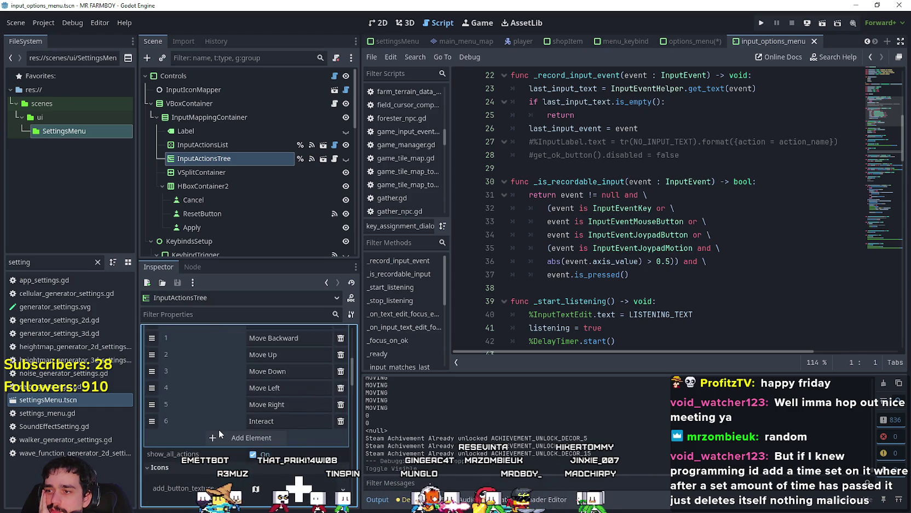
scroll(up, 3)
scroll(down, 3)
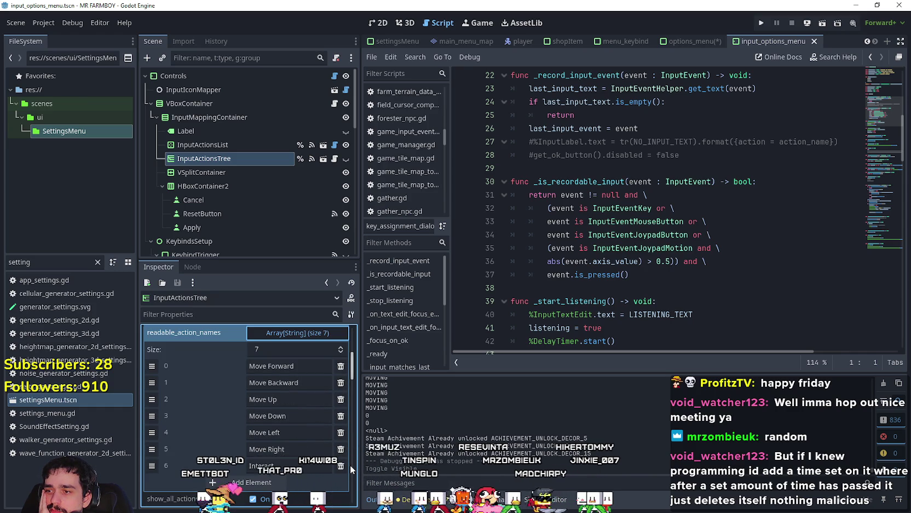
scroll(down, 3)
scroll(up, 3)
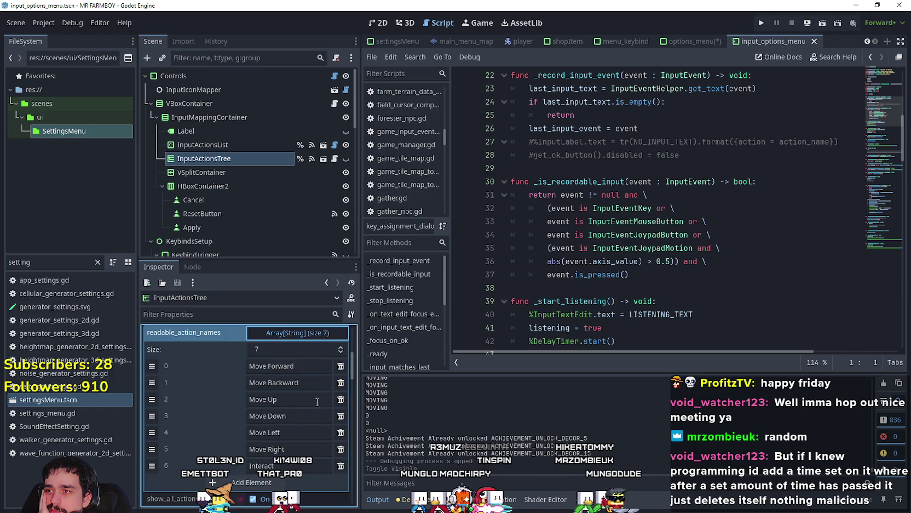
Step: Select InputActionsList, expand its 11 input_action_names and enlarge the Inspector to show them all
click(223, 144)
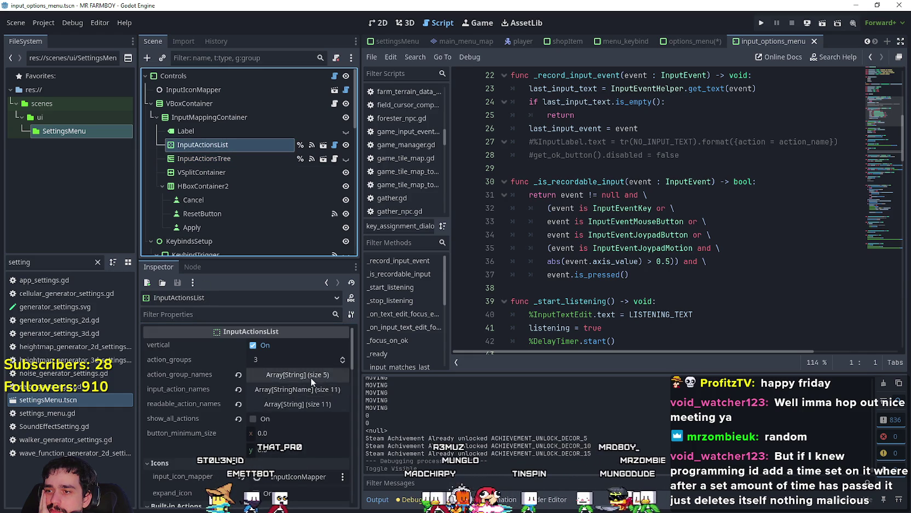
click(312, 375)
click(312, 375)
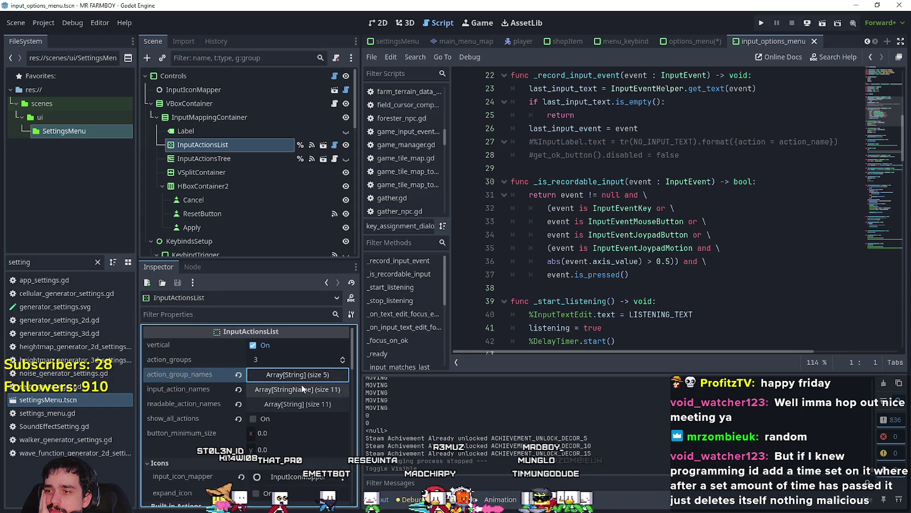
click(298, 389)
scroll(down, 3)
scroll(down, 3)
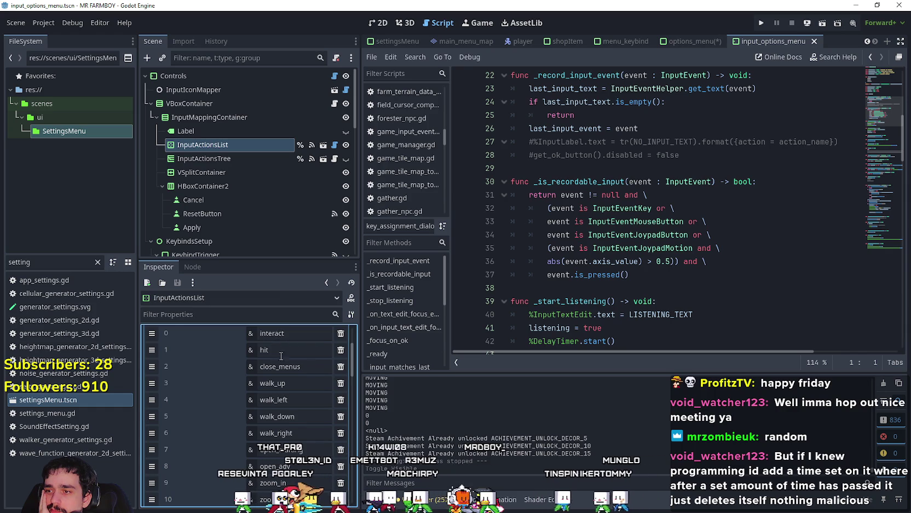
scroll(down, 3)
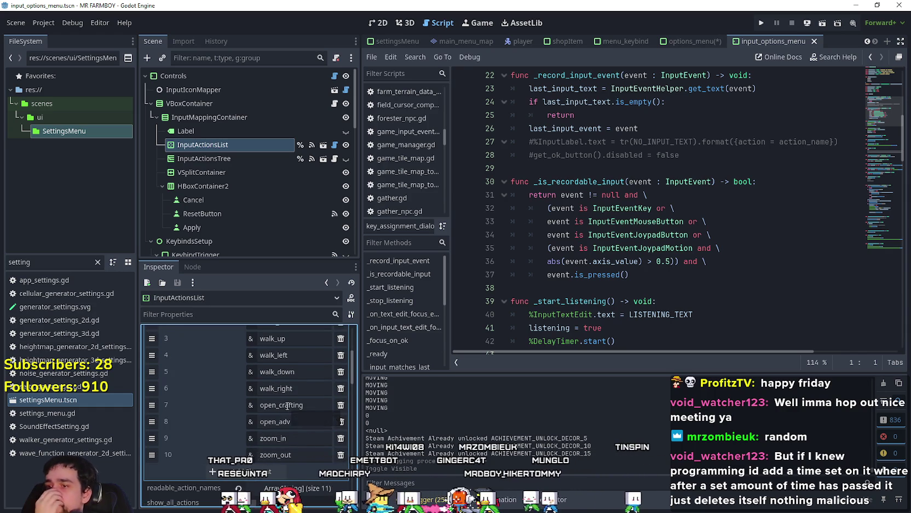
scroll(up, 3)
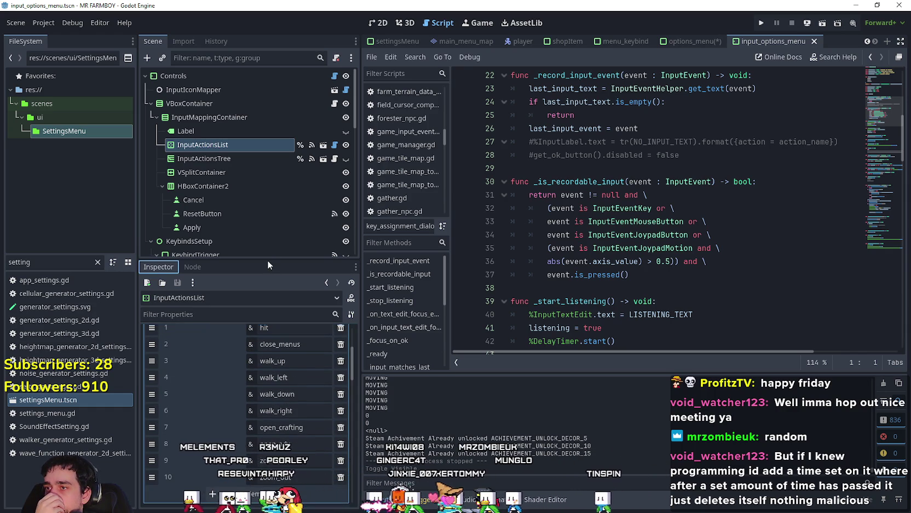
drag(268, 258, 267, 157)
scroll(up, 3)
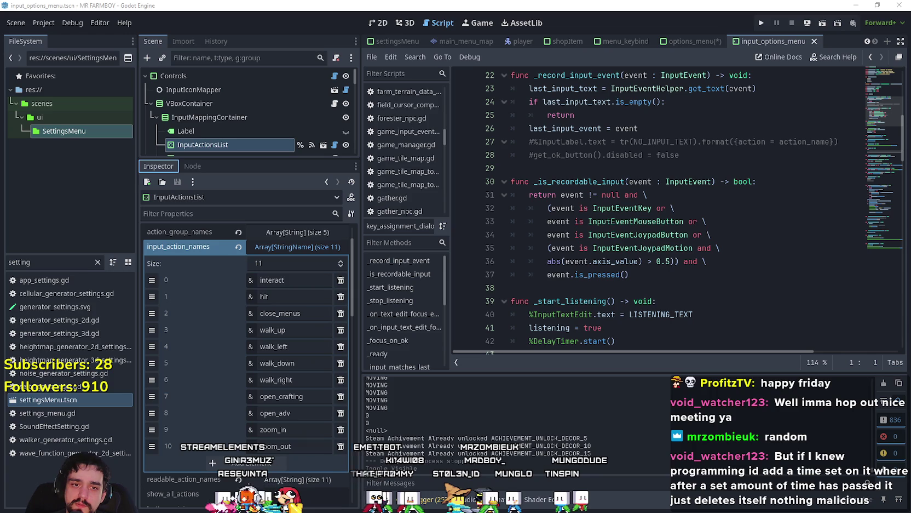
Step: Snip the list of 11 input action names with Snipping Tool and move the snip aside
click(417, 214)
drag(153, 240, 420, 499)
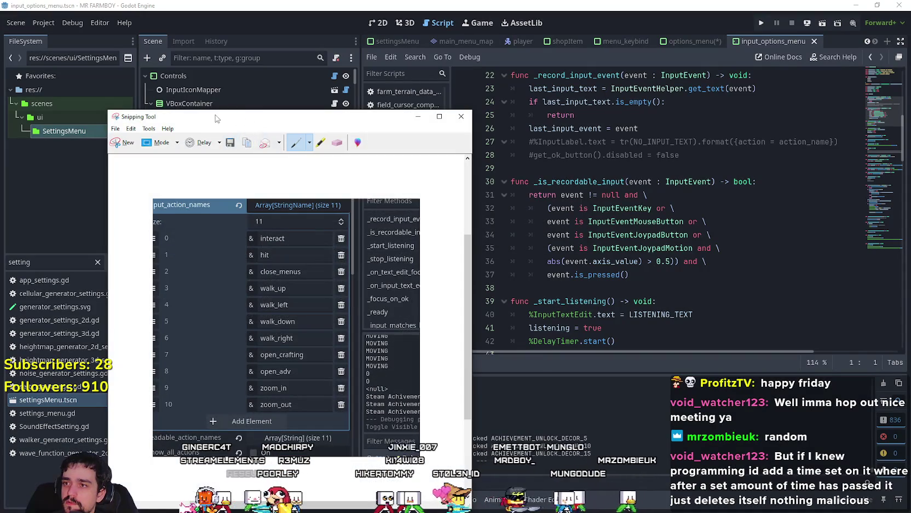
drag(217, 113, 0, 109)
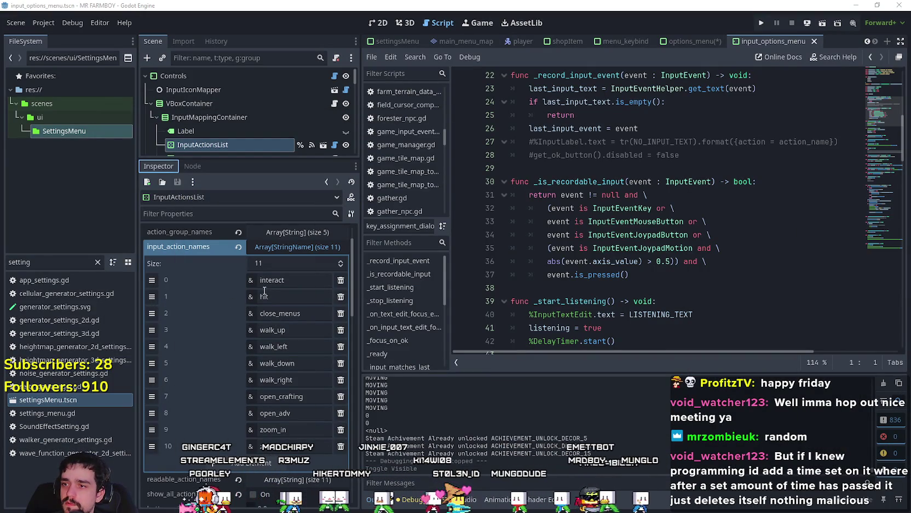
click(270, 295)
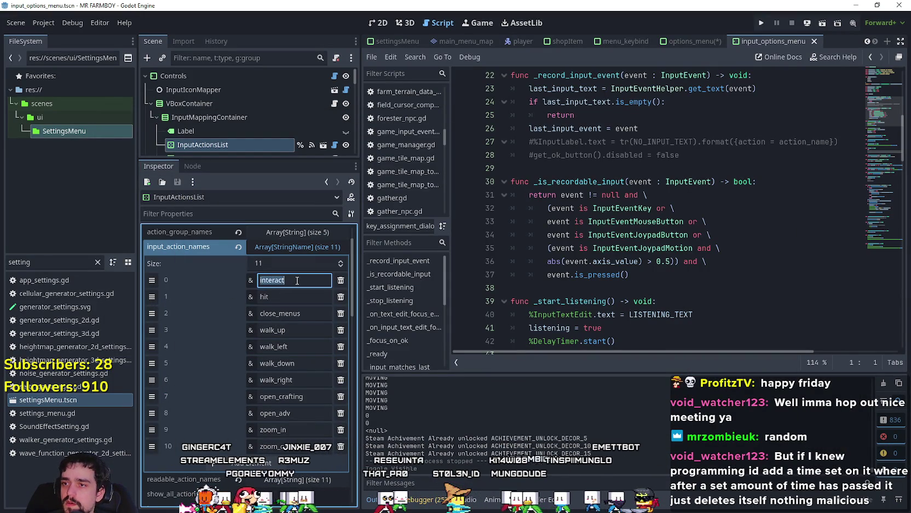
Step: Open the Input Map in Project Settings and scroll through every action's key and joypad bindings
click(49, 23)
click(49, 33)
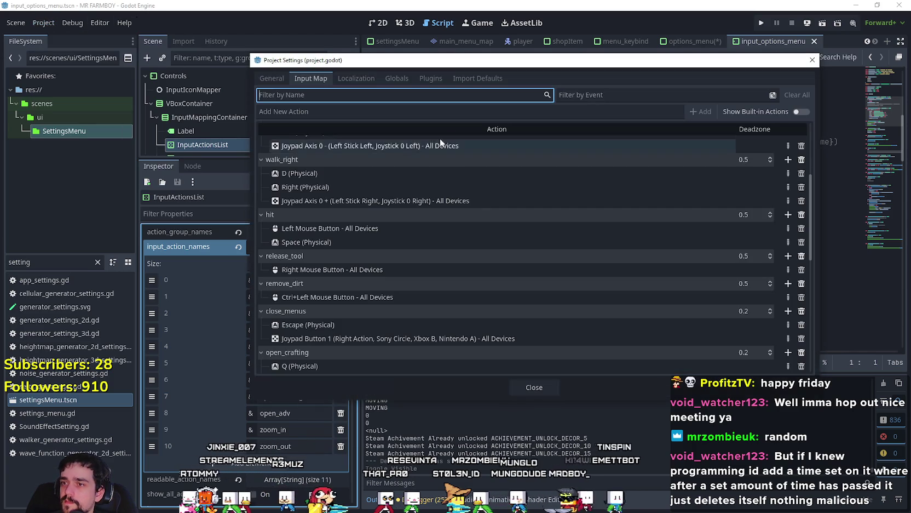
scroll(up, 3)
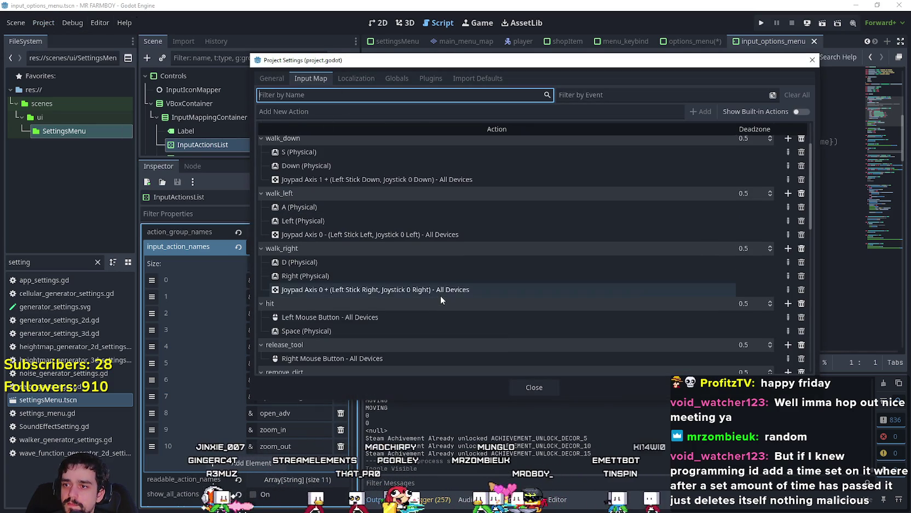
scroll(down, 3)
scroll(down, 3)
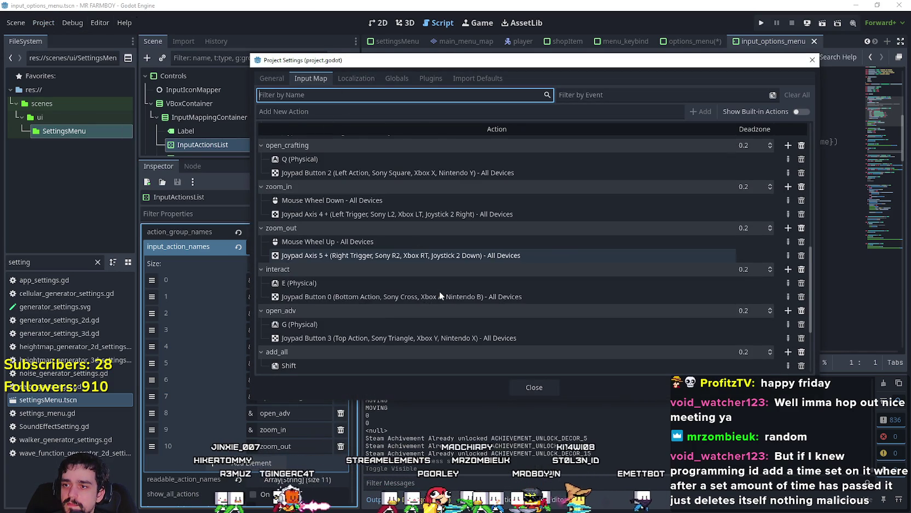
scroll(down, 3)
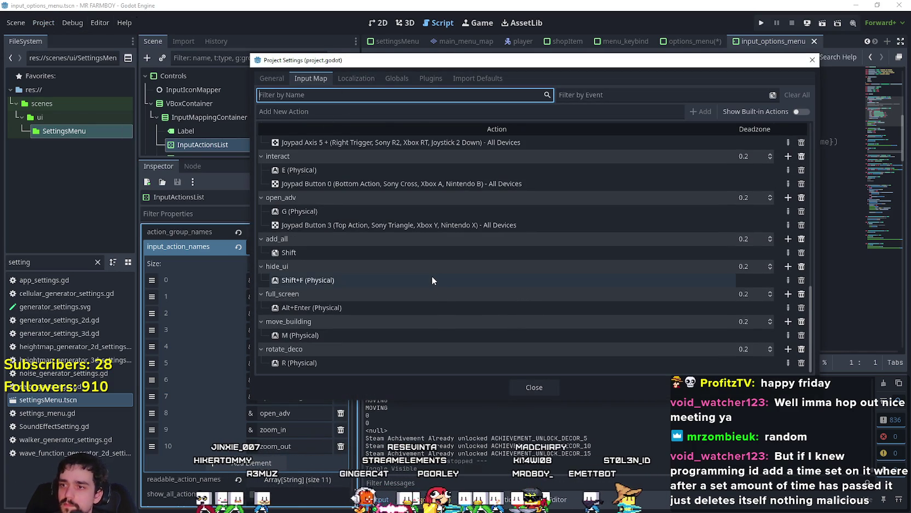
scroll(up, 3)
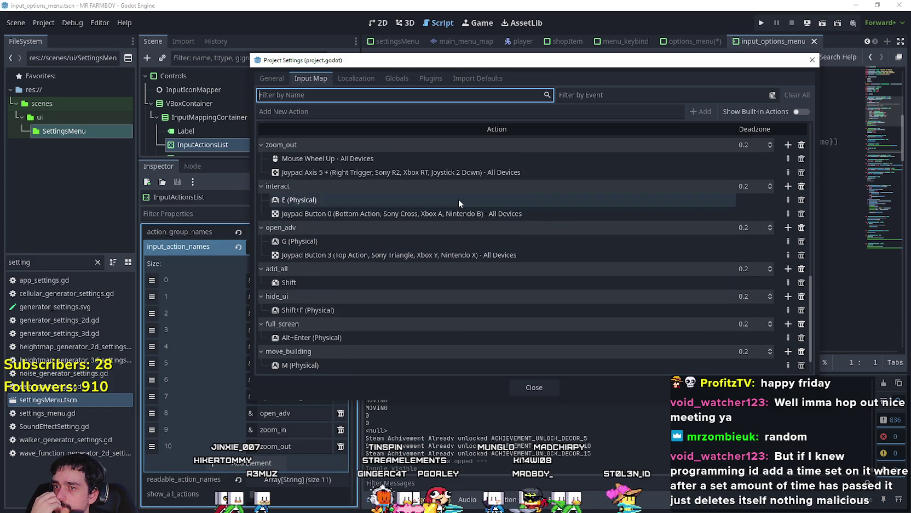
scroll(up, 3)
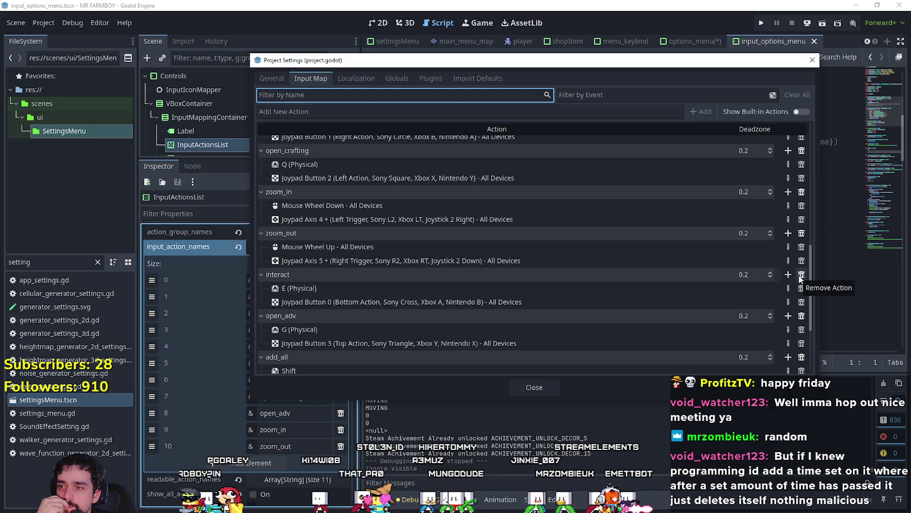
Step: Delete interact's E and joypad bindings, then remove the interact action itself from the Input Map
click(802, 302)
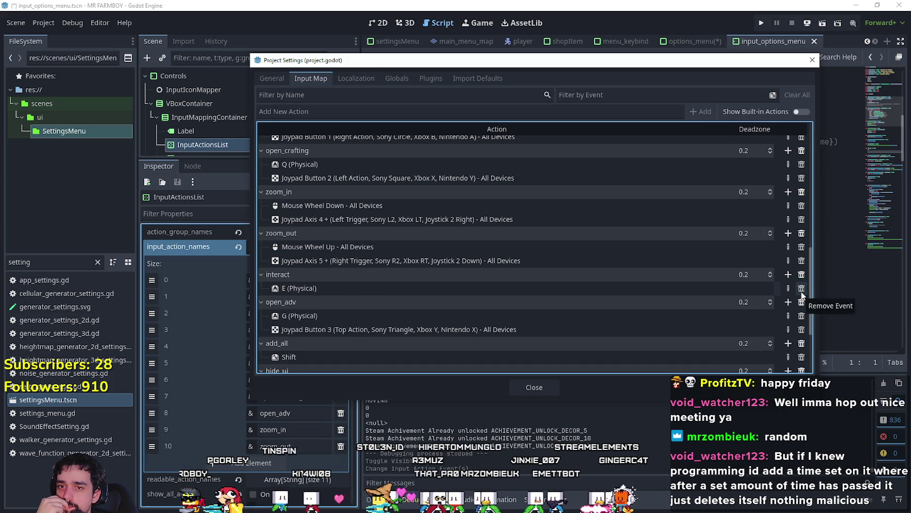
click(802, 288)
click(802, 274)
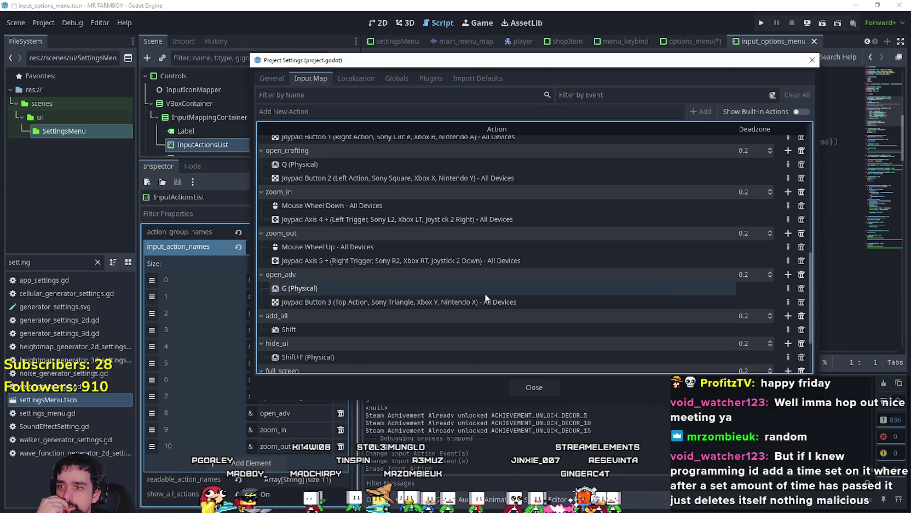
scroll(up, 3)
scroll(up, 3)
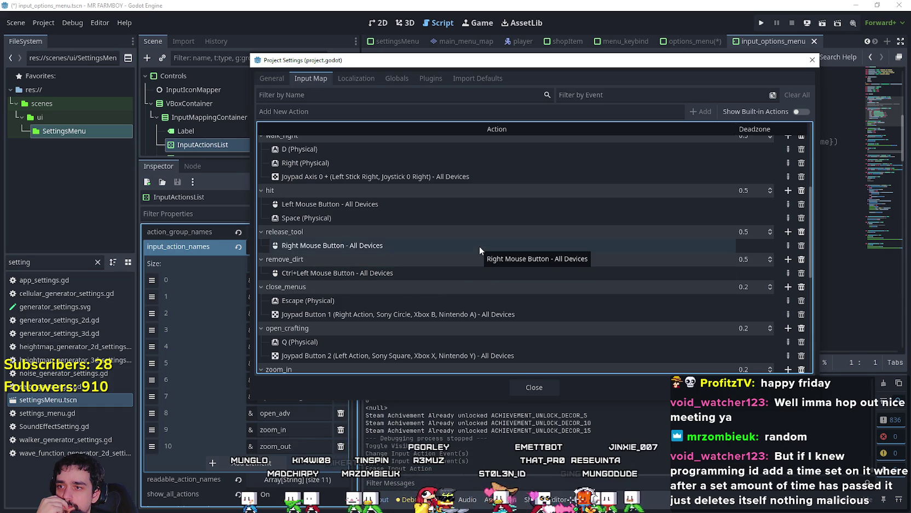
scroll(up, 3)
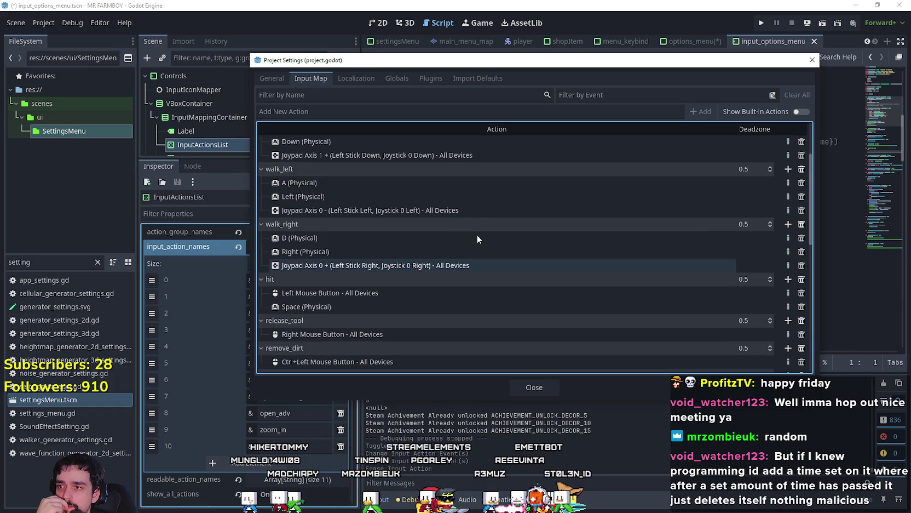
scroll(up, 3)
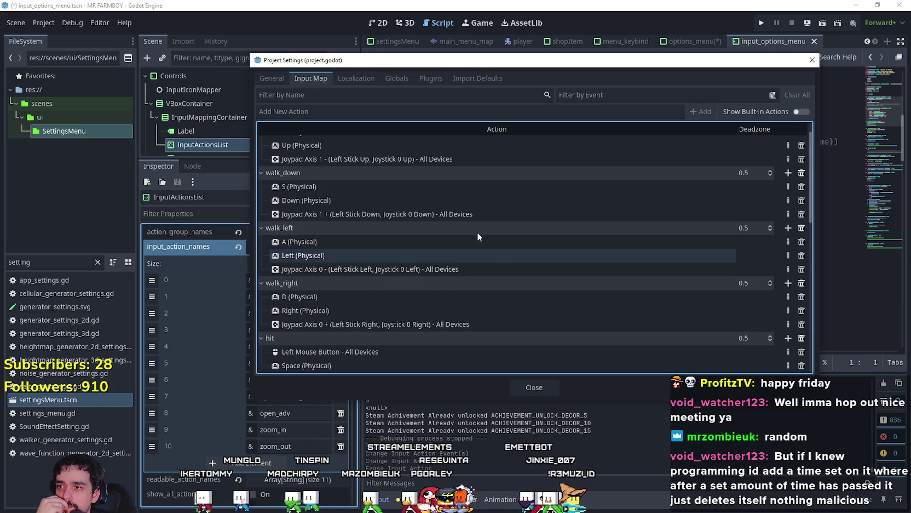
scroll(down, 3)
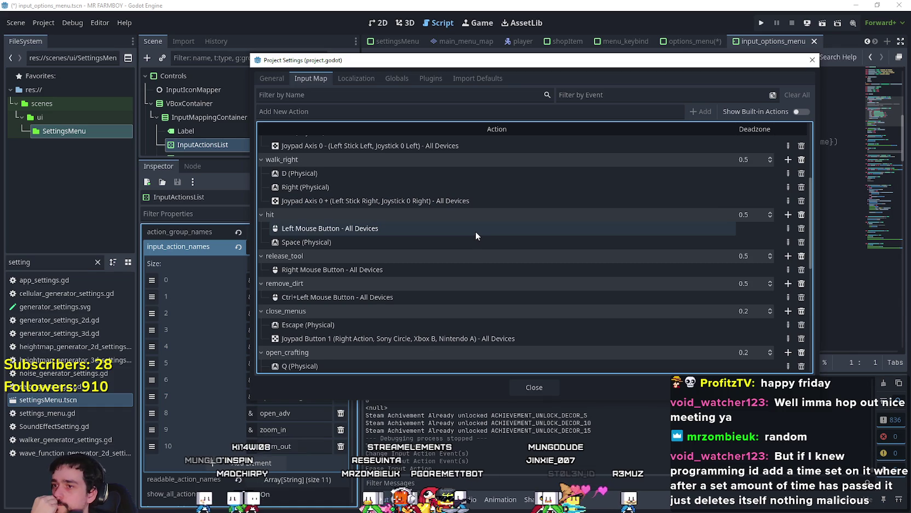
scroll(down, 3)
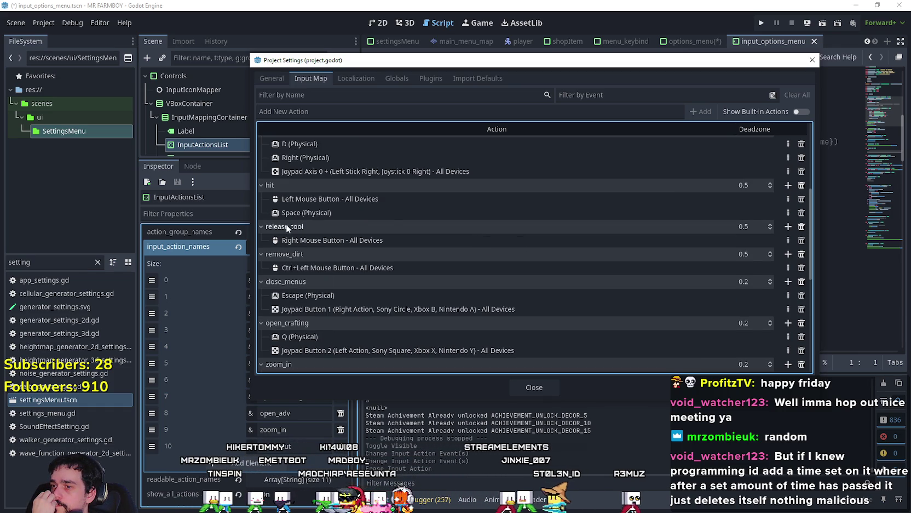
drag(335, 64, 435, 59)
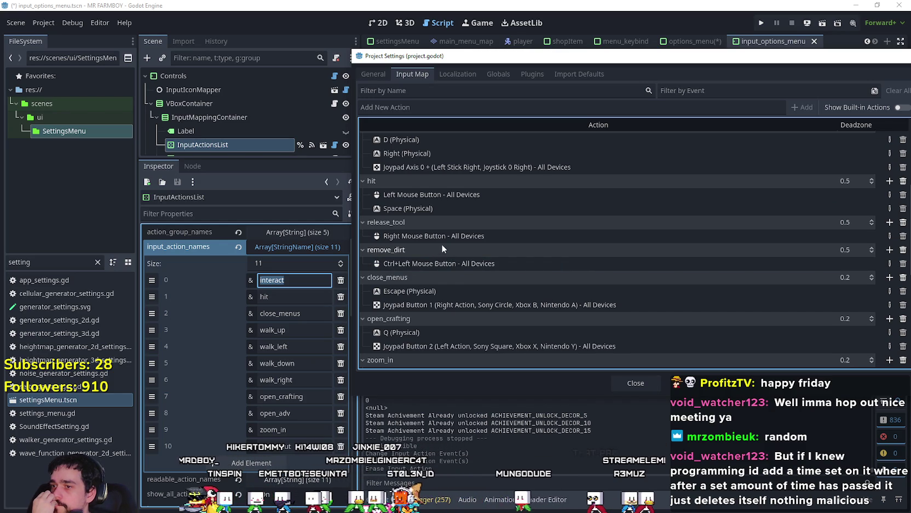
Step: Reposition the Project Settings window while viewing the walk_up/down/left/right bindings
scroll(down, 3)
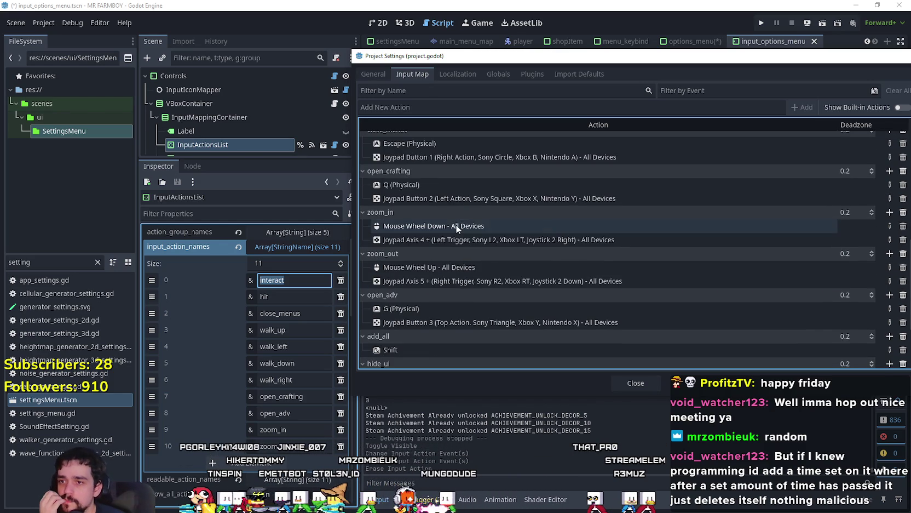
scroll(down, 3)
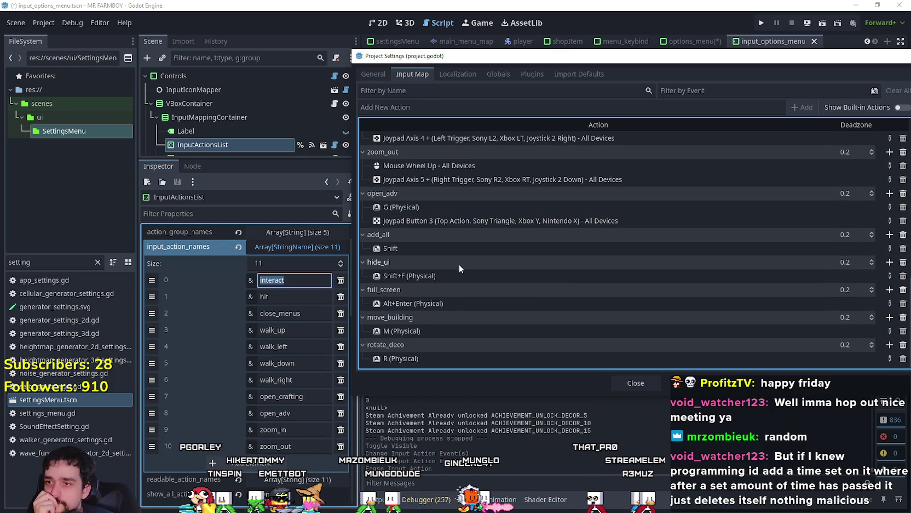
click(646, 385)
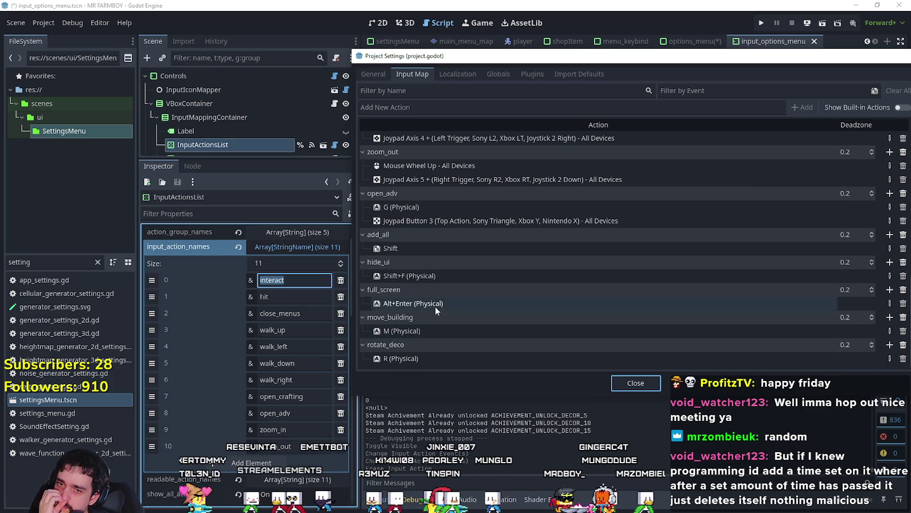
drag(632, 64, 600, 67)
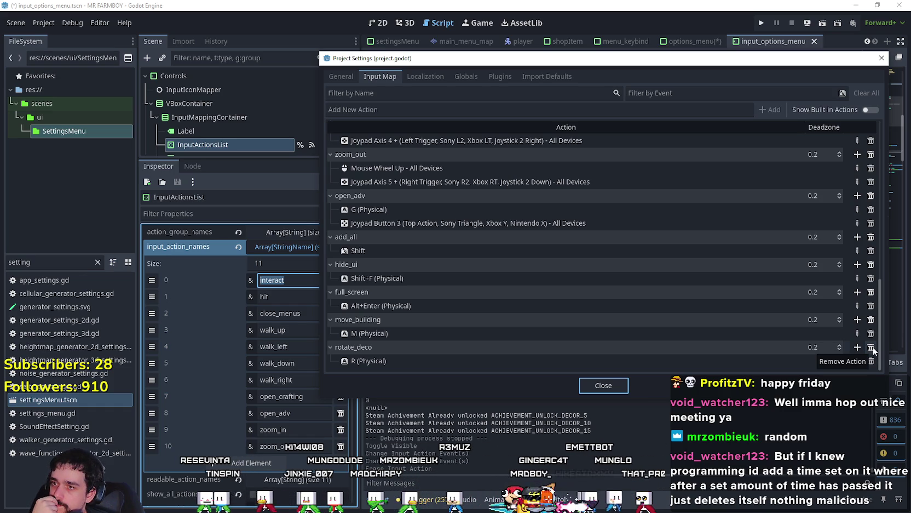
scroll(up, 3)
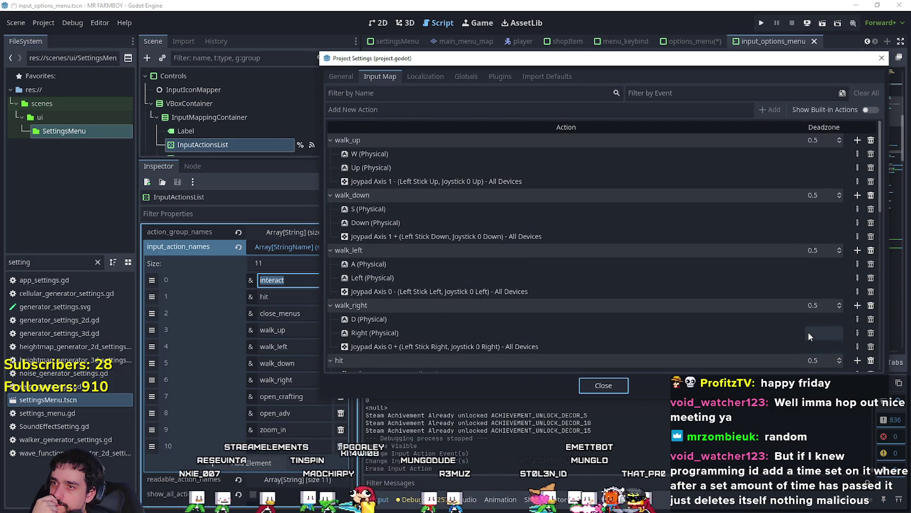
Step: Remove the move_building action from the Input Map and review the remaining actions
scroll(down, 3)
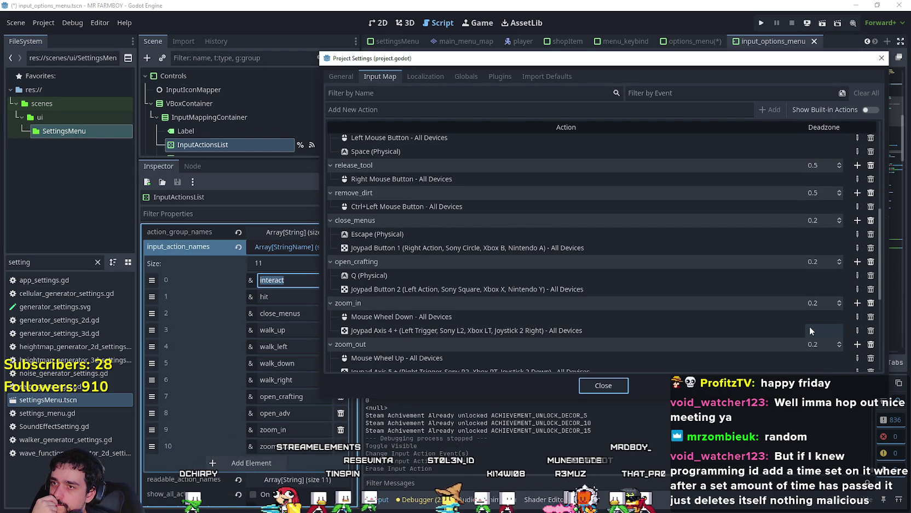
scroll(down, 3)
click(870, 319)
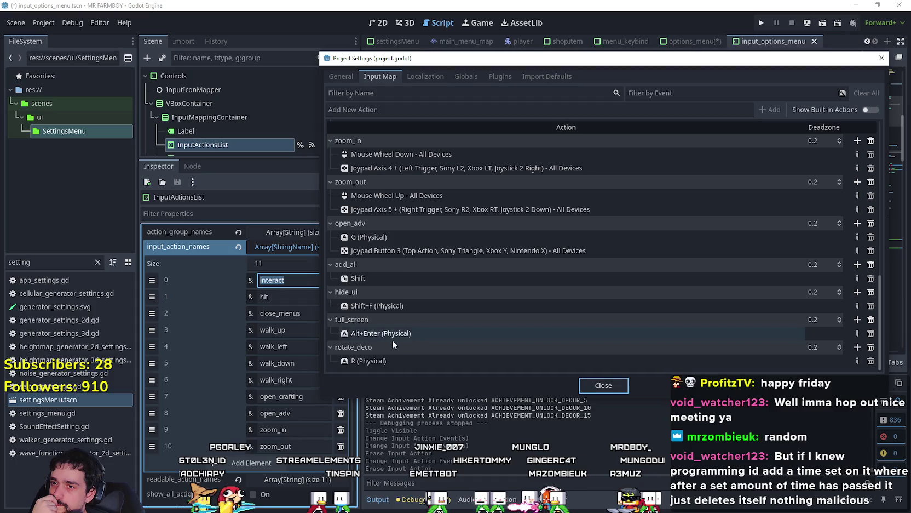
scroll(up, 3)
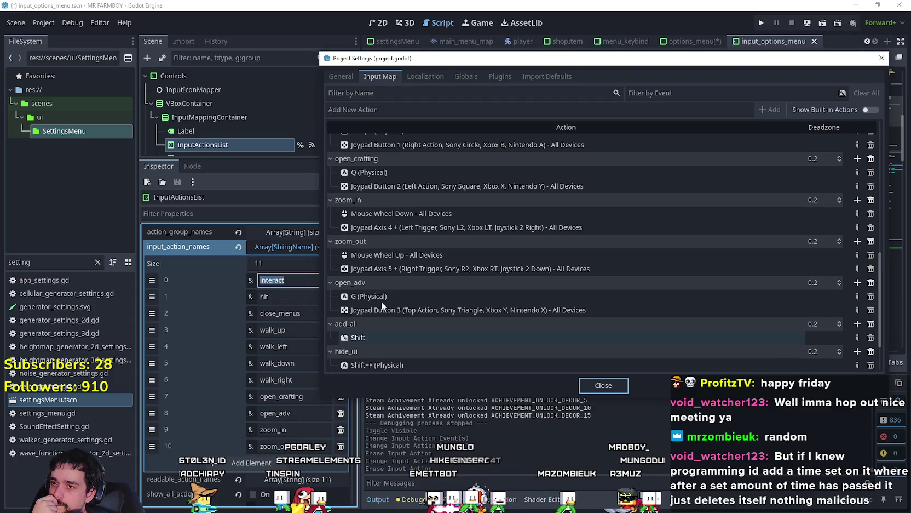
scroll(up, 3)
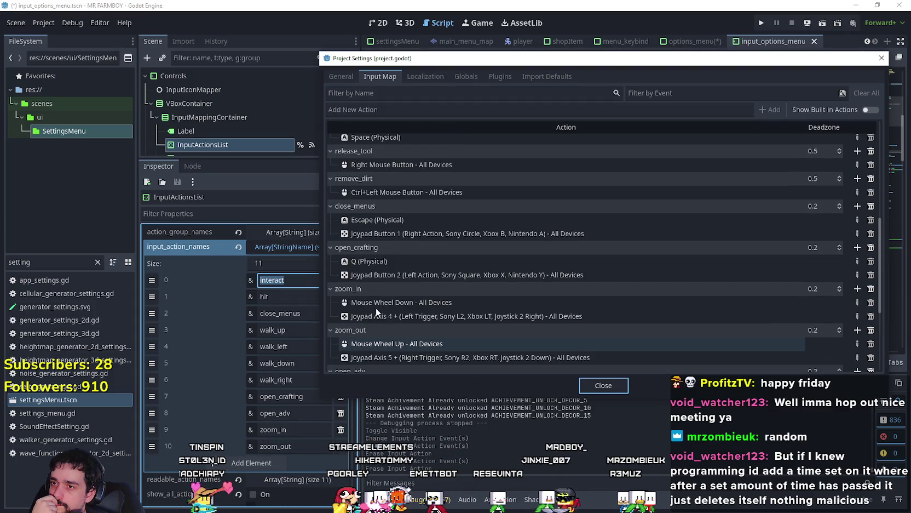
scroll(up, 3)
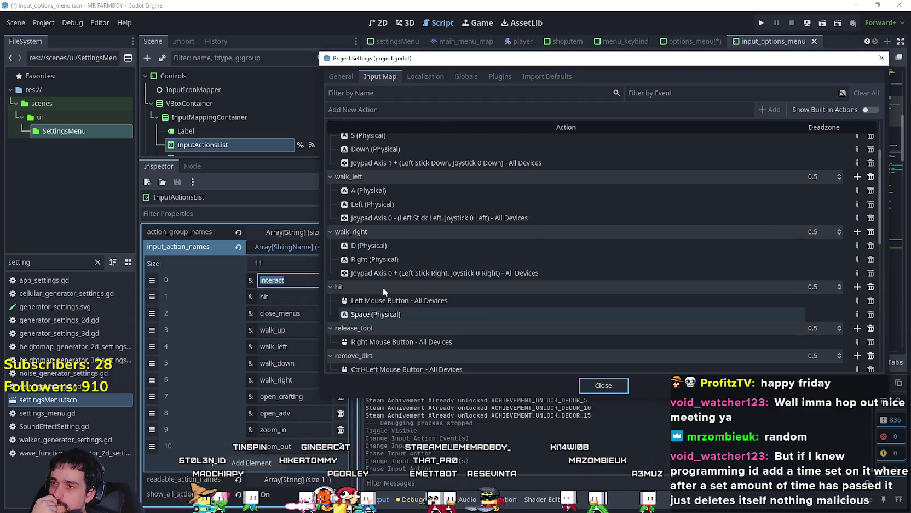
scroll(down, 3)
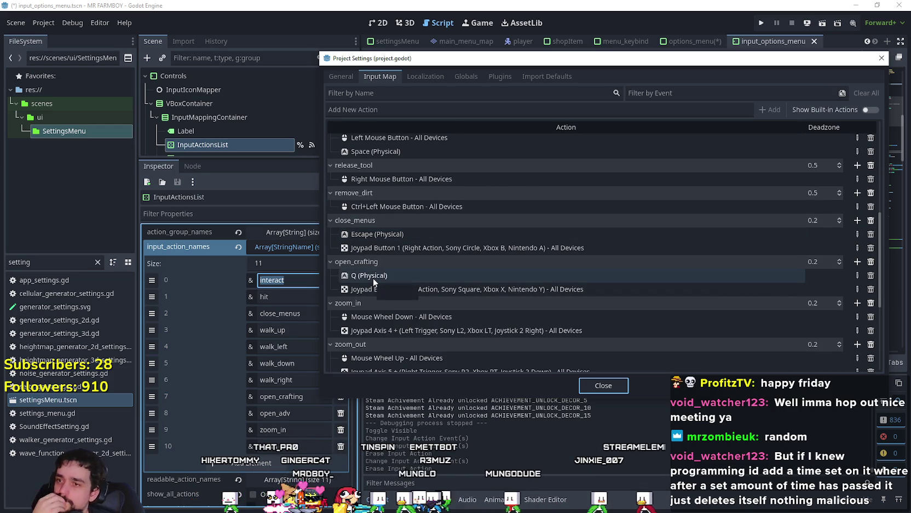
scroll(down, 3)
scroll(down, 3)
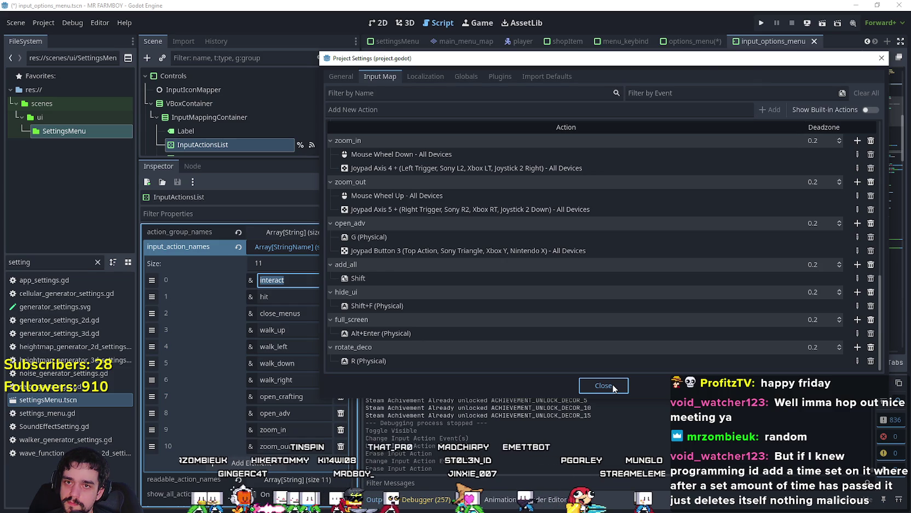
Step: Replace element 0 of input_action_names with release_tool, then recheck the Input Map
click(603, 385)
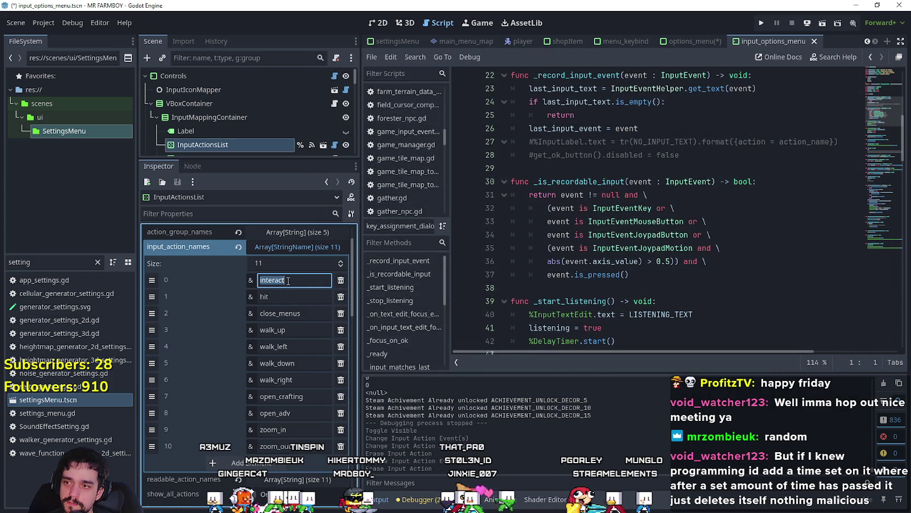
text(release_too)
text(l)
click(42, 23)
click(57, 37)
click(454, 237)
scroll(up, 3)
scroll(down, 3)
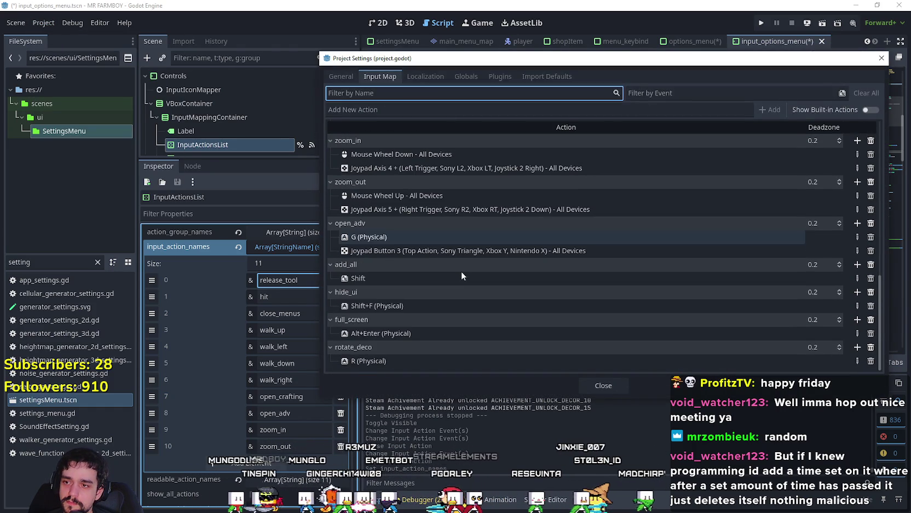
scroll(up, 3)
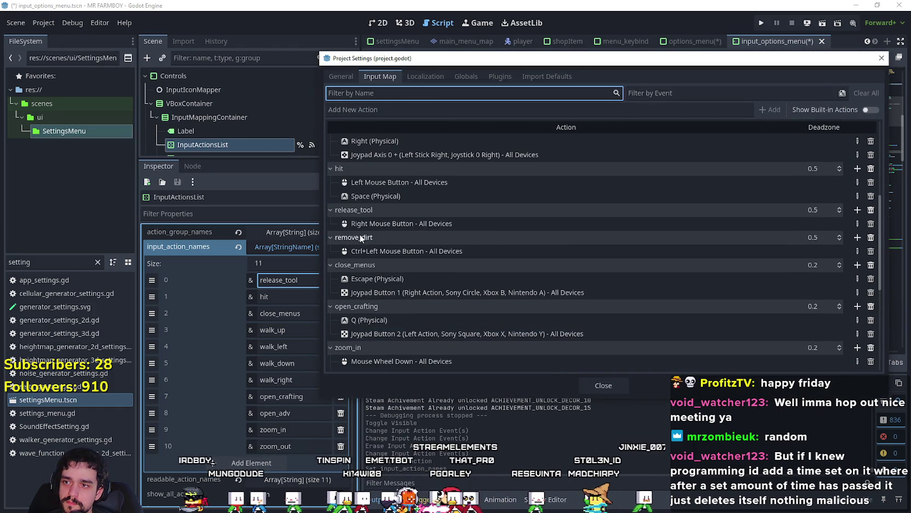
click(599, 385)
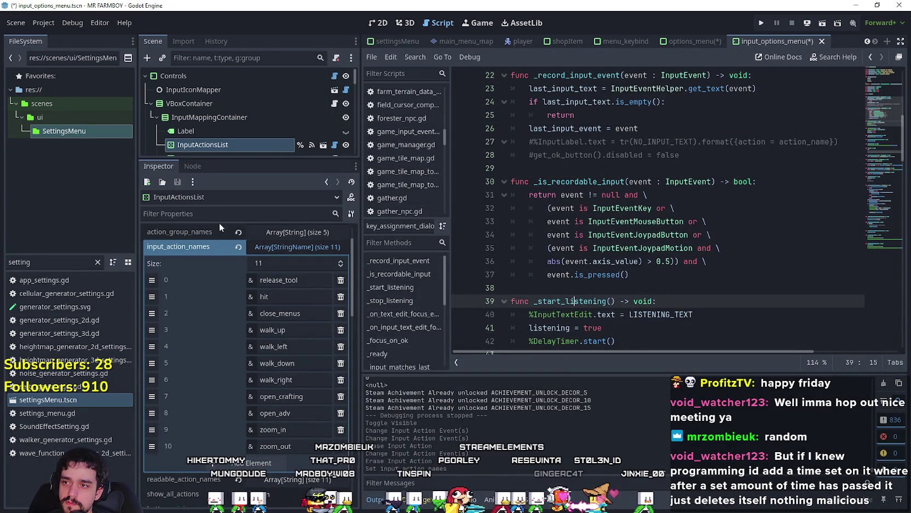
click(297, 479)
scroll(down, 3)
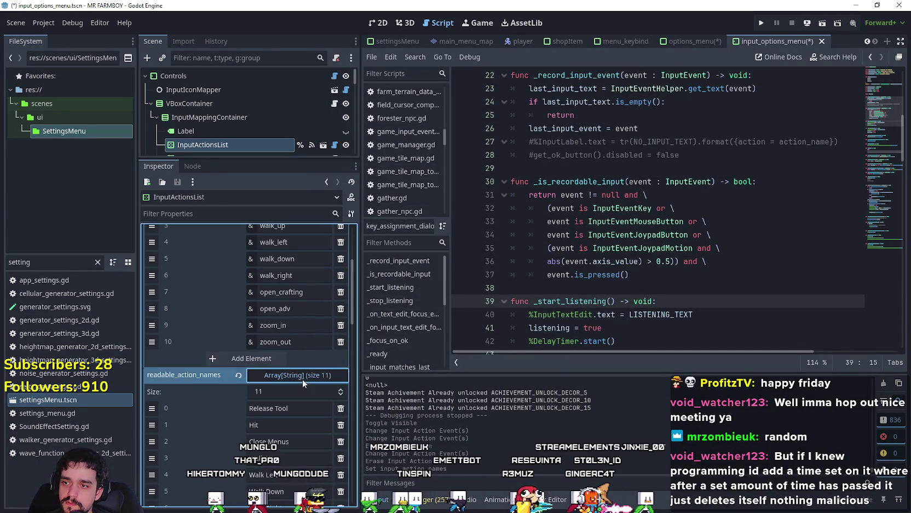
scroll(down, 3)
click(237, 376)
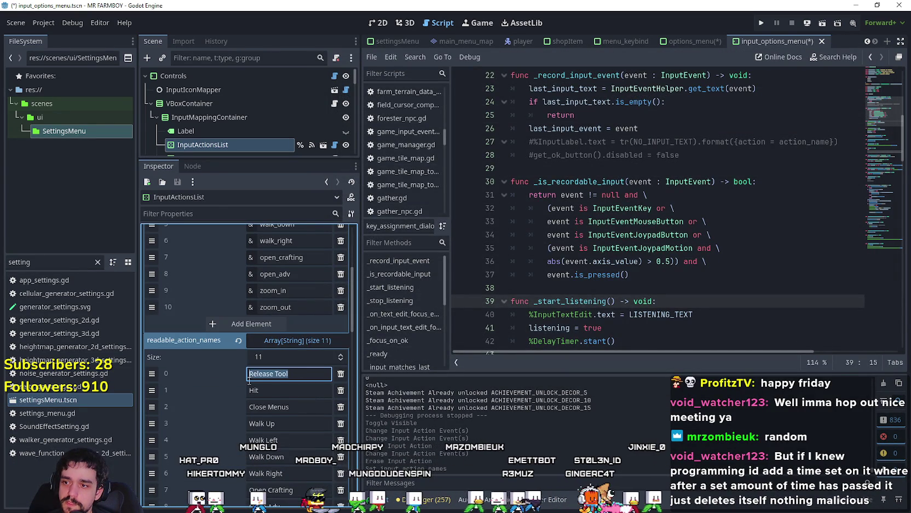
scroll(down, 3)
double_click(290, 436)
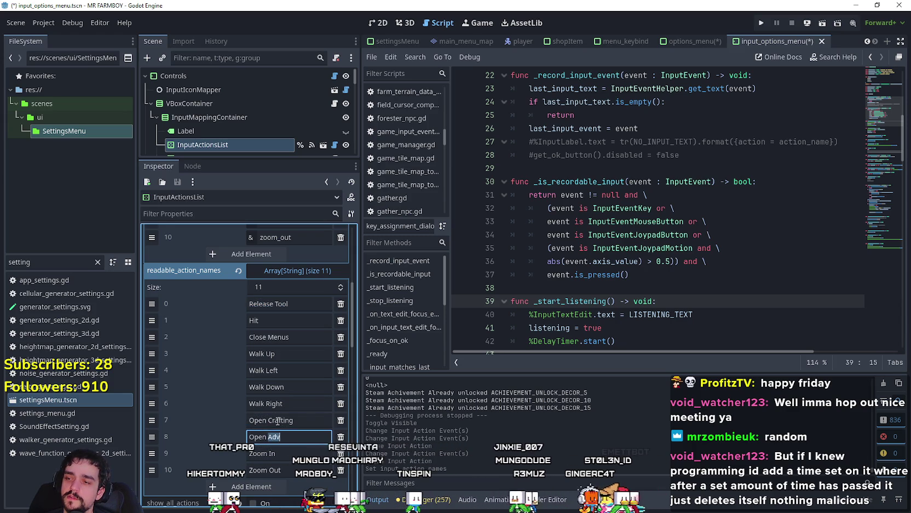
scroll(up, 3)
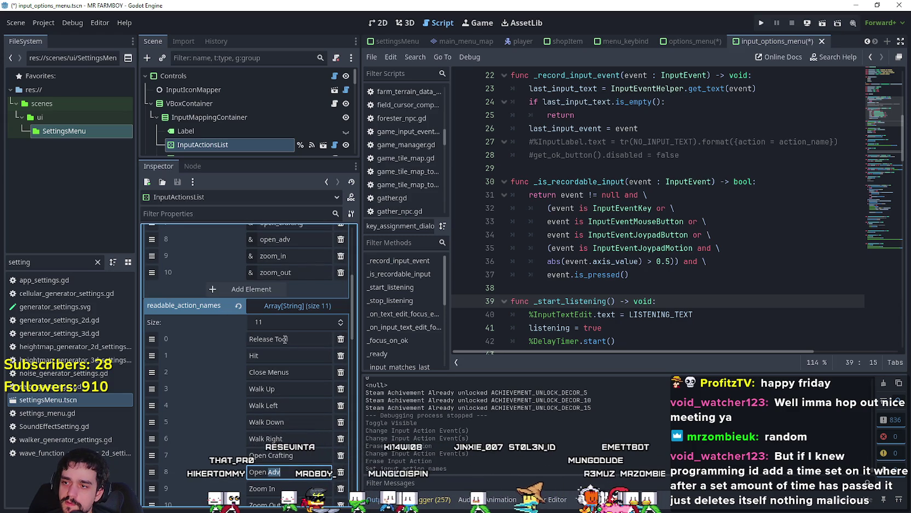
double_click(286, 339)
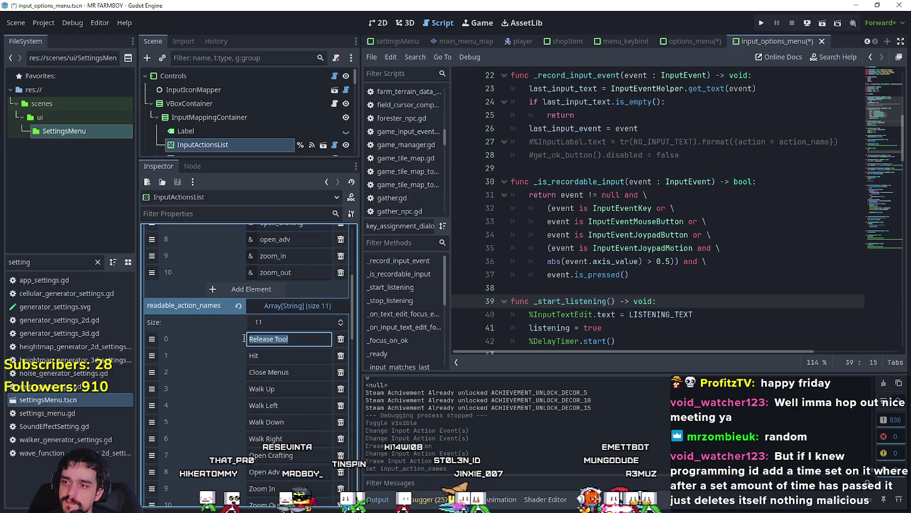
double_click(253, 355)
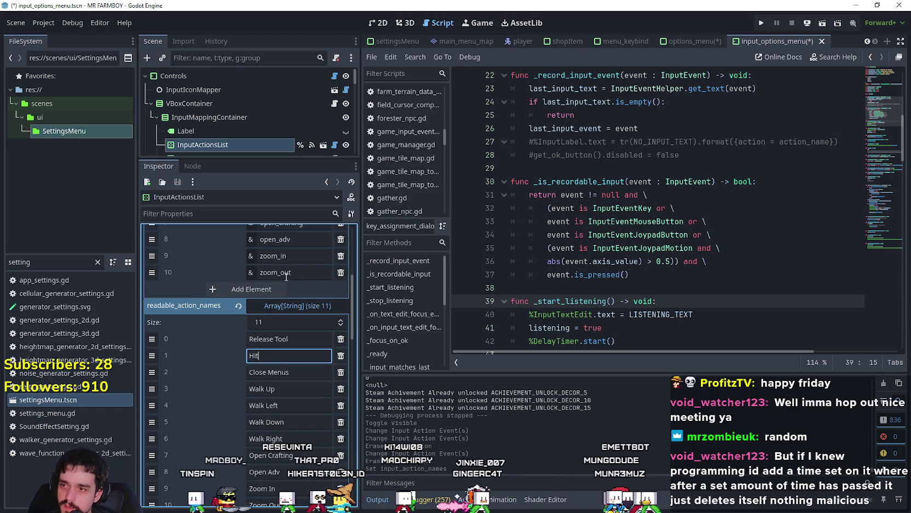
scroll(up, 3)
scroll(up, 3)
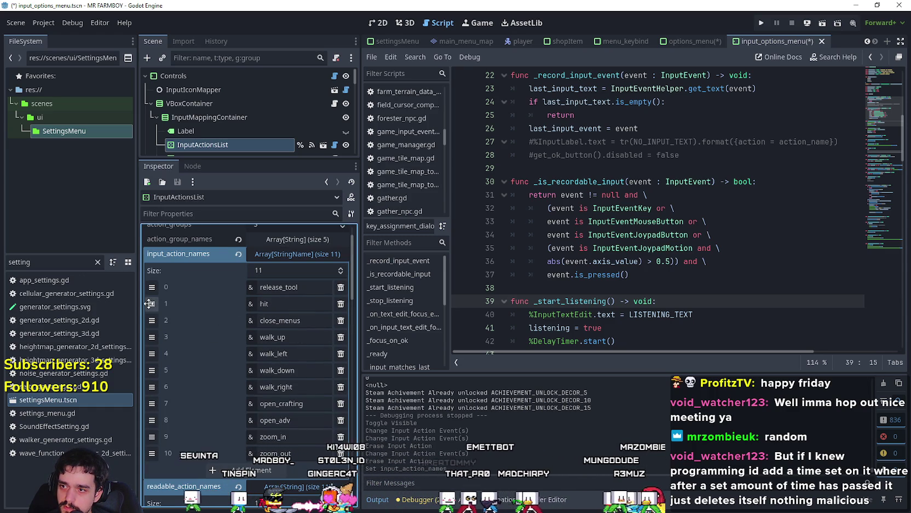
drag(151, 303, 151, 286)
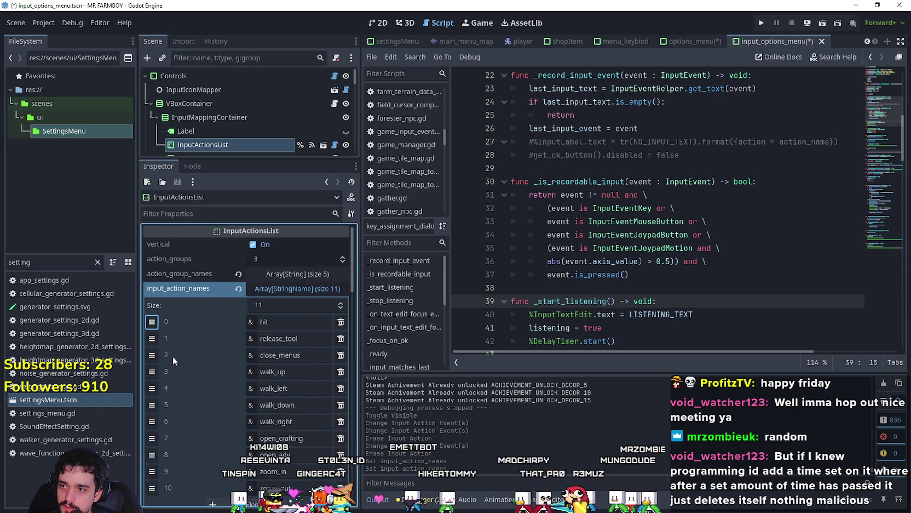
Step: Add a twelfth input action name entry and type rotate into it
scroll(down, 3)
scroll(up, 3)
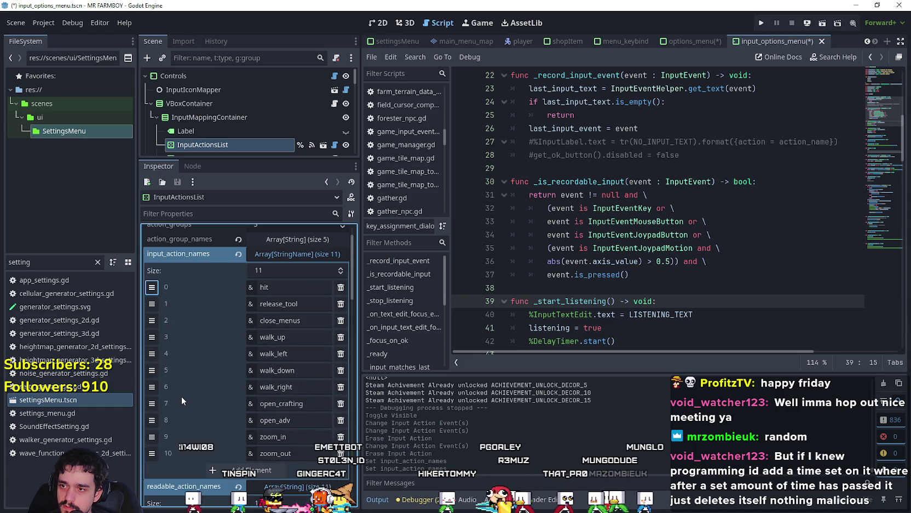
click(246, 470)
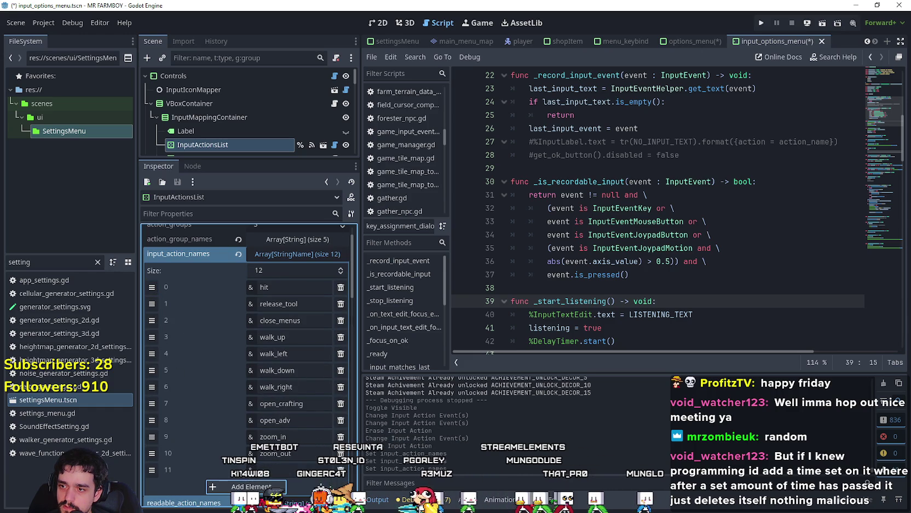
click(279, 467)
text(rotate)
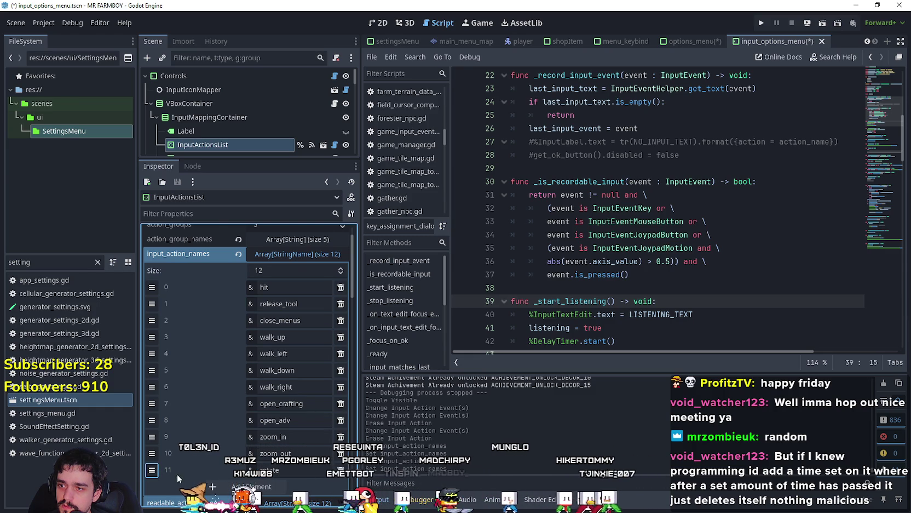
Step: Complete readable_action_names element 11 as the Rotate Decoration label
scroll(down, 3)
scroll(down, 3)
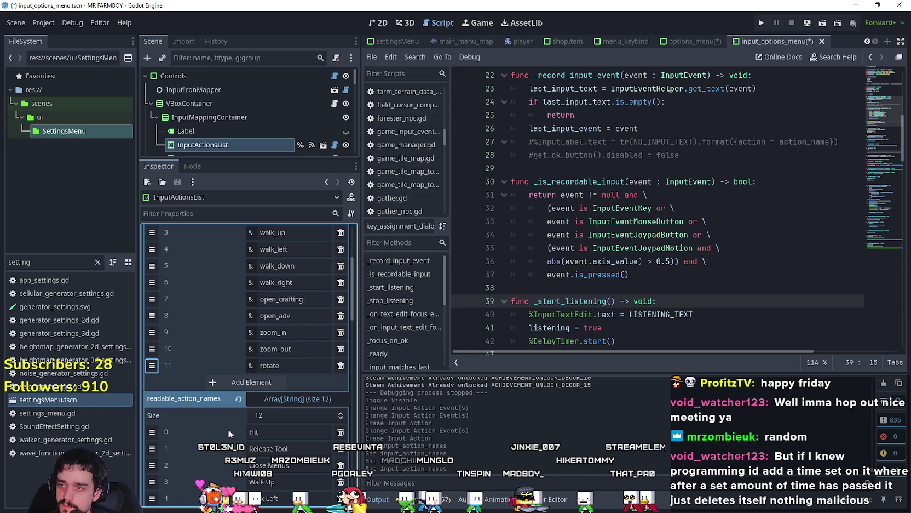
scroll(up, 3)
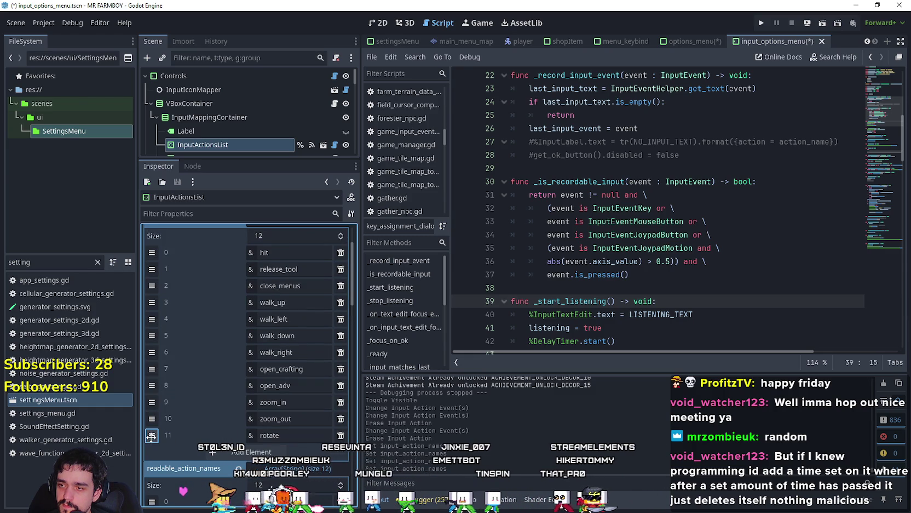
scroll(down, 3)
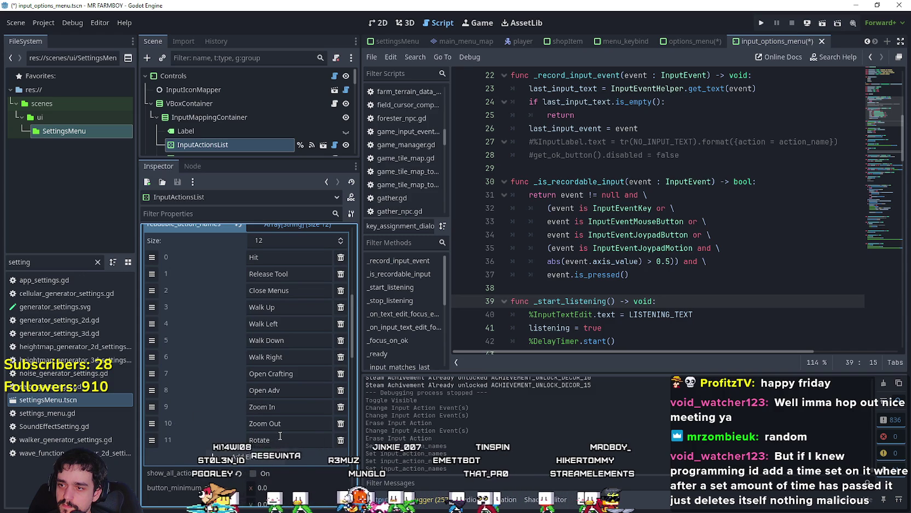
click(320, 439)
text(D)
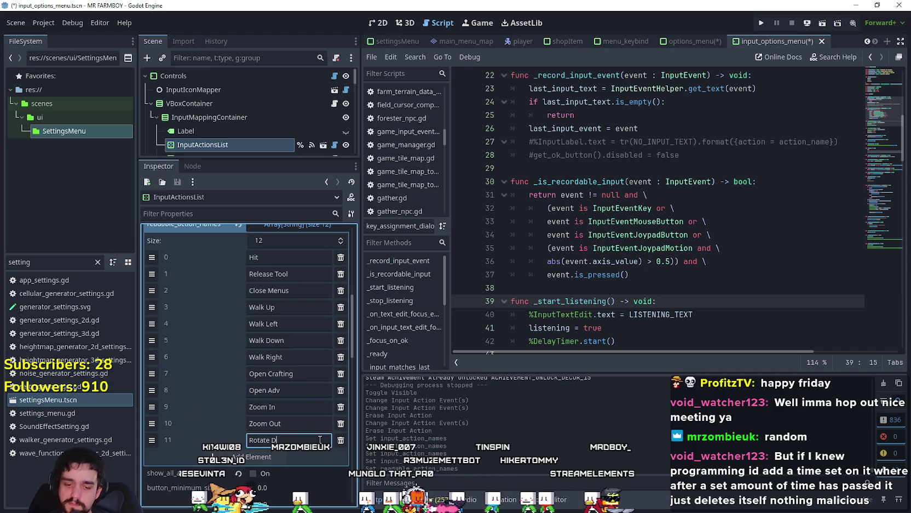
text(ecoration)
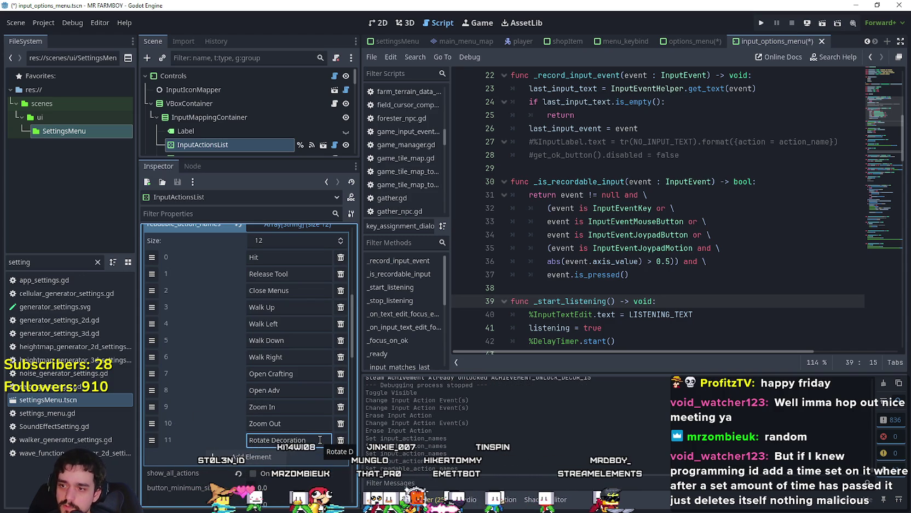
Step: Change the first readable action name from Hit to Interact/Use
scroll(up, 3)
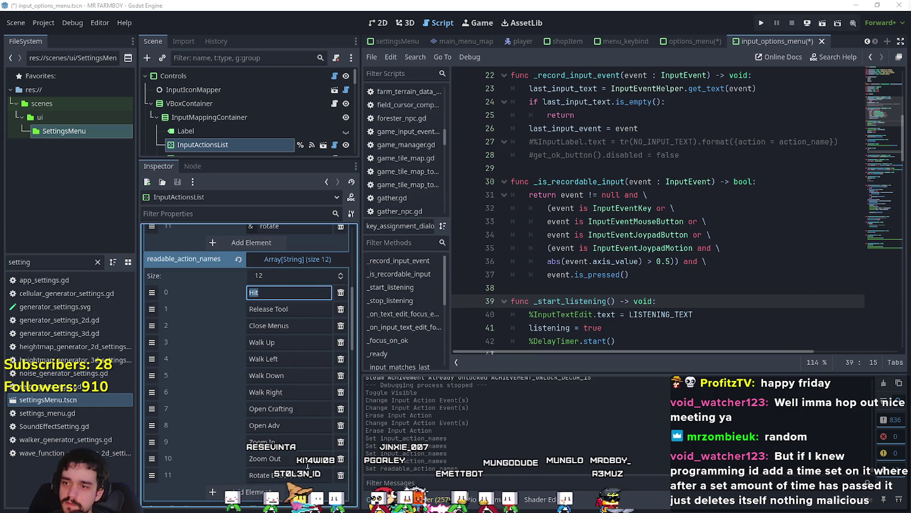
text(Interact/)
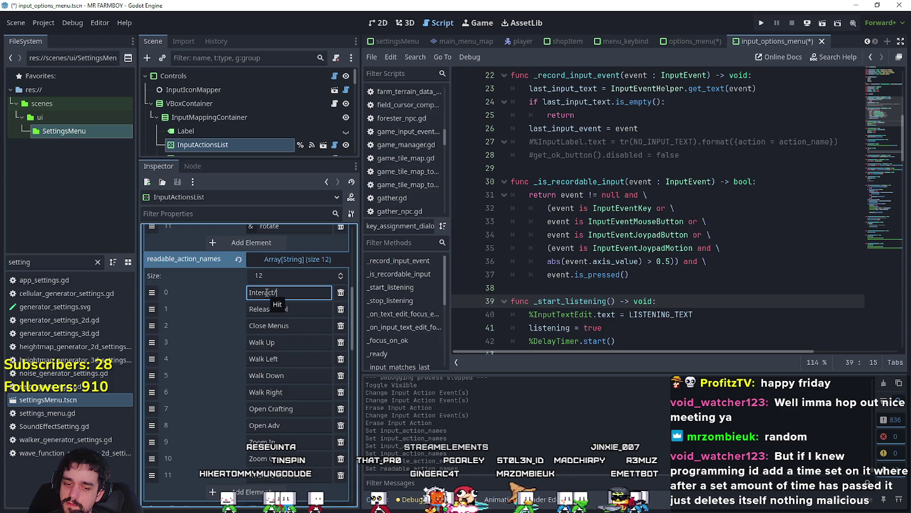
text(Use)
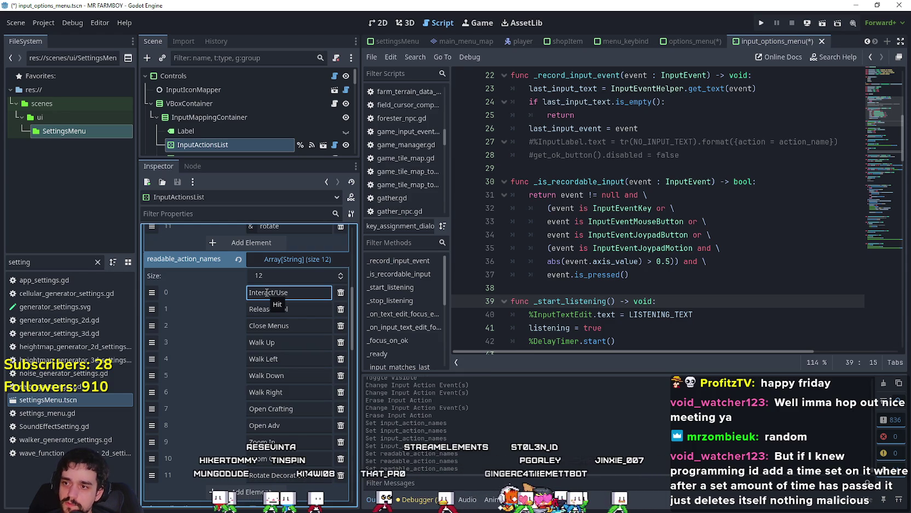
key(Left)
key(Left)
key(Left)
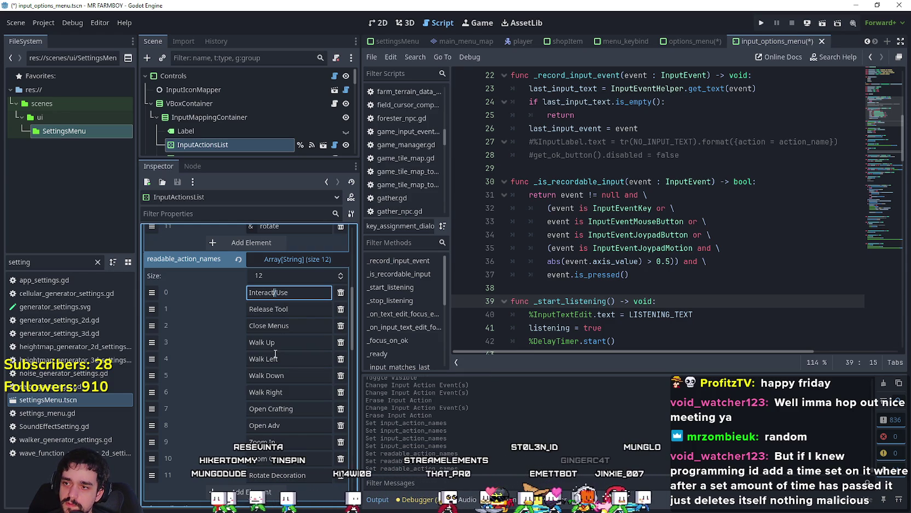
Step: Relabel Release Tool as Harvest/Cancel in readable_action_names
click(301, 310)
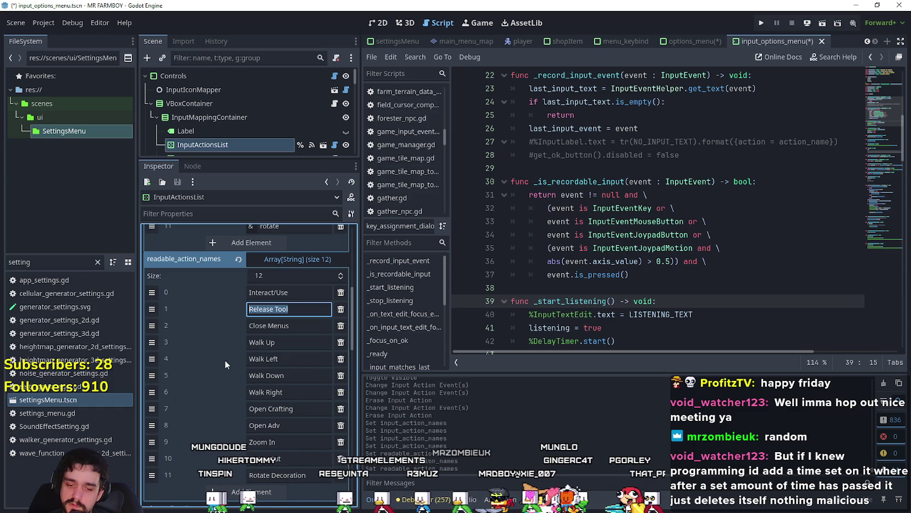
text(Harves)
text(t/)
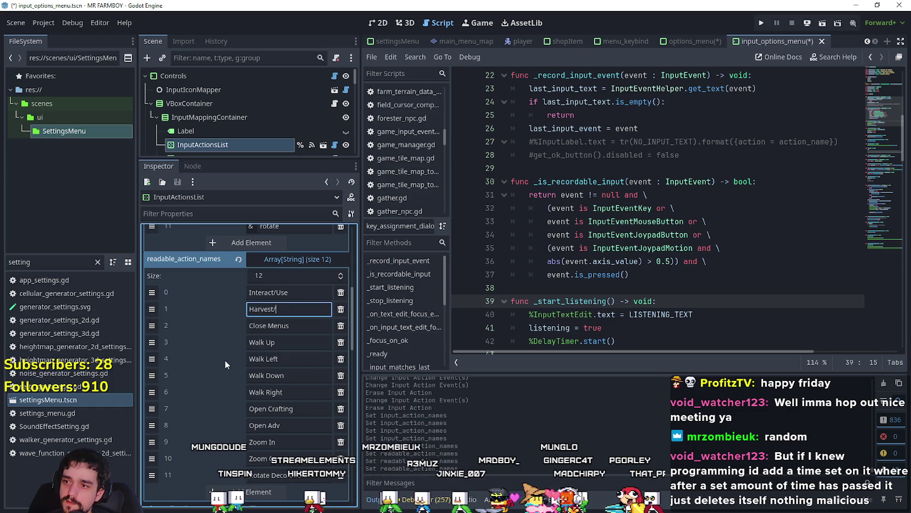
text(Cancel/)
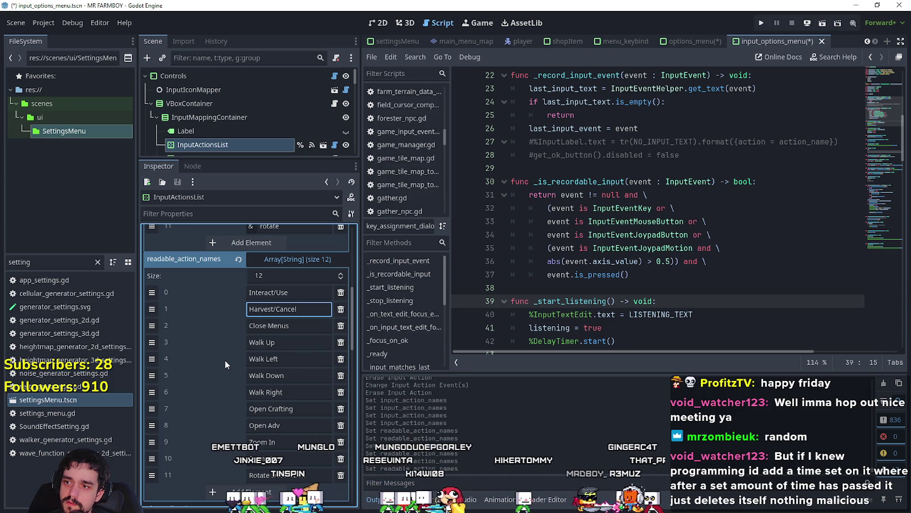
text(Move)
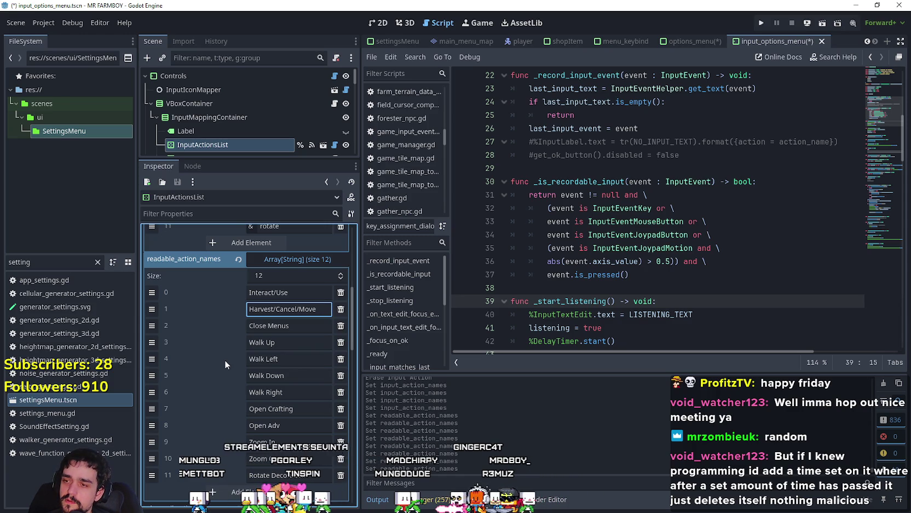
key(BackSpace)
key(BackSpace)
key(BackSpace)
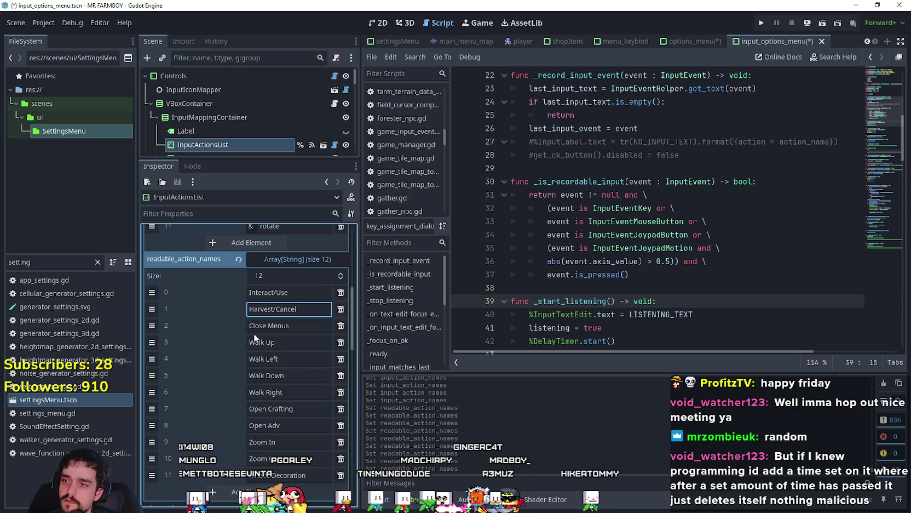
click(276, 291)
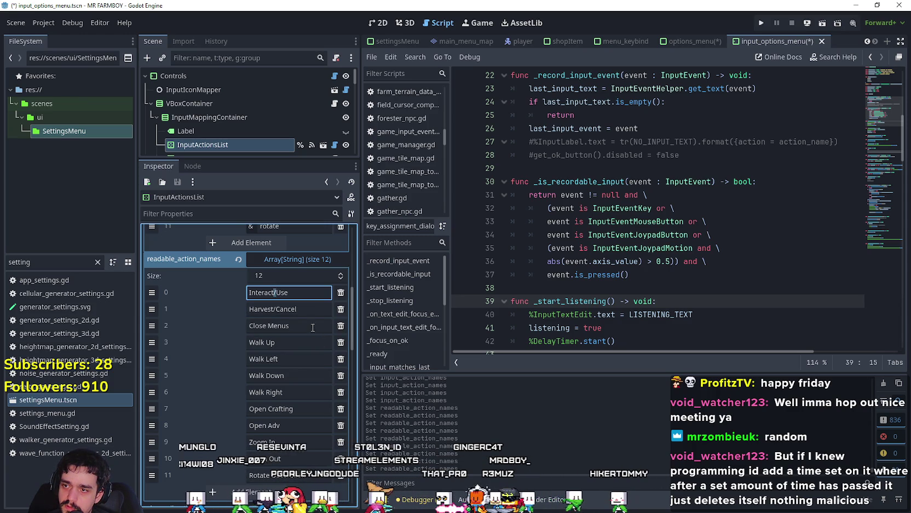
click(324, 342)
Step: Save the scene with Ctrl+S
scroll(down, 3)
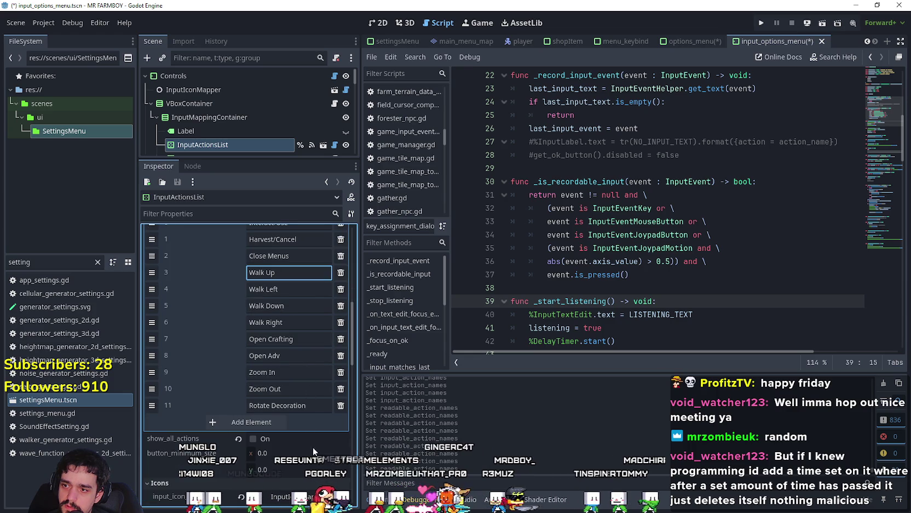
scroll(up, 3)
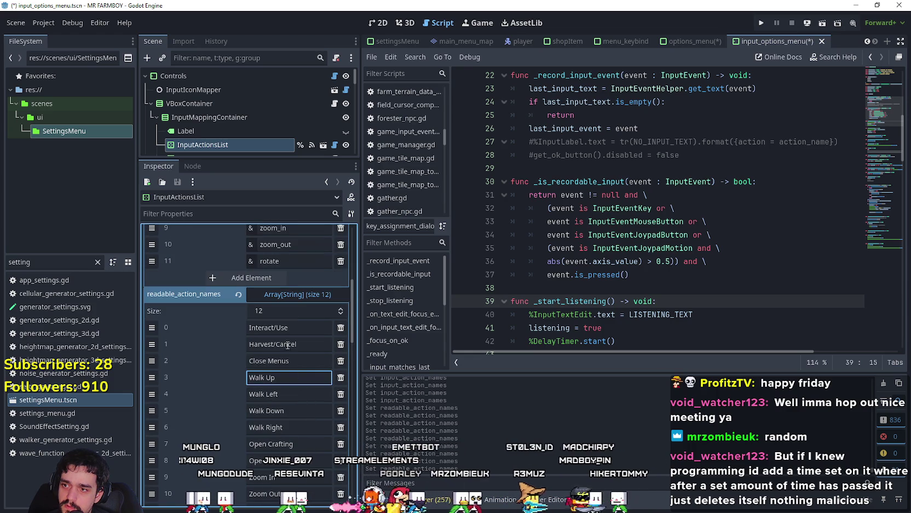
click(678, 222)
key(ctrl+s)
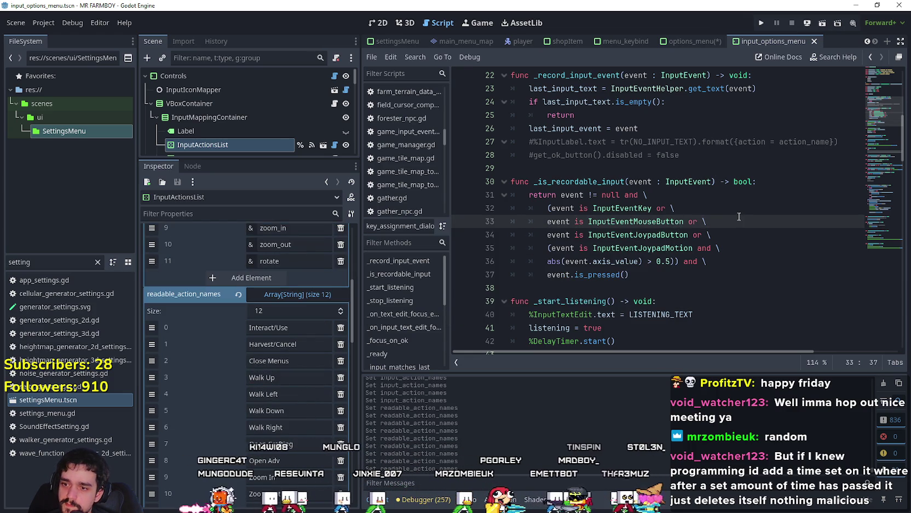
Step: Open settings_menu.gd and then settingsManager.gd in the script editor
drag(31, 262, 1, 265)
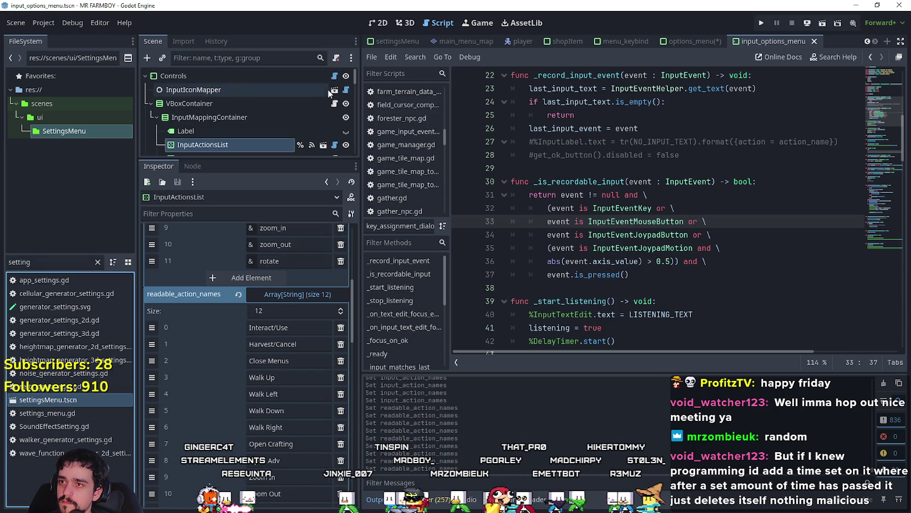
double_click(61, 414)
scroll(down, 3)
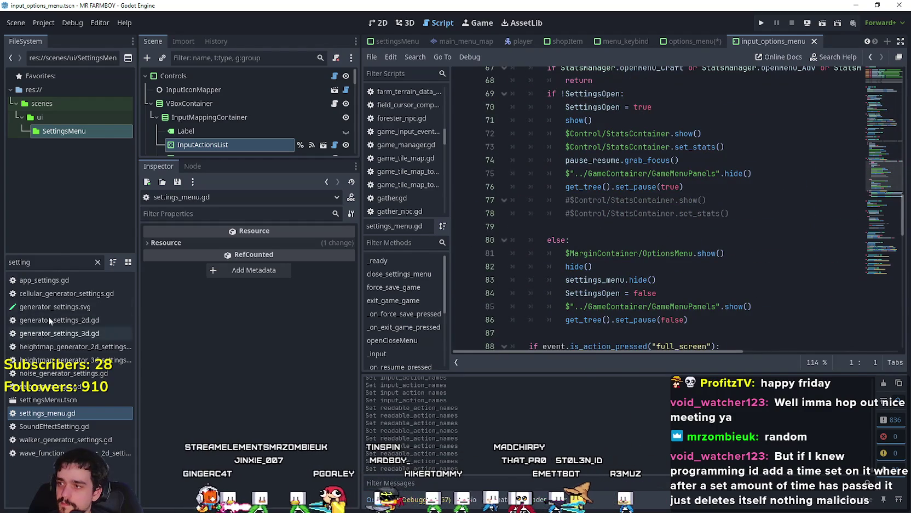
double_click(46, 390)
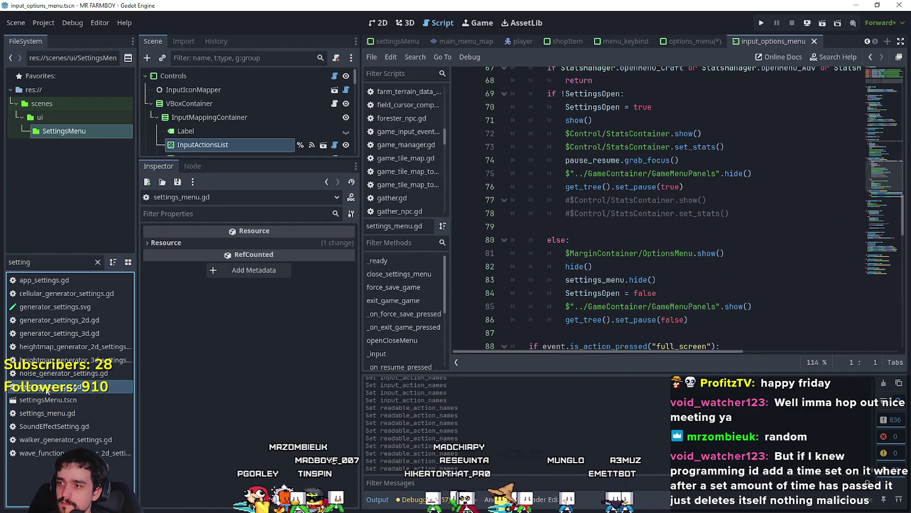
Step: Scroll through settingsManager.gd to line 131 and run the game in debug with F5
scroll(down, 3)
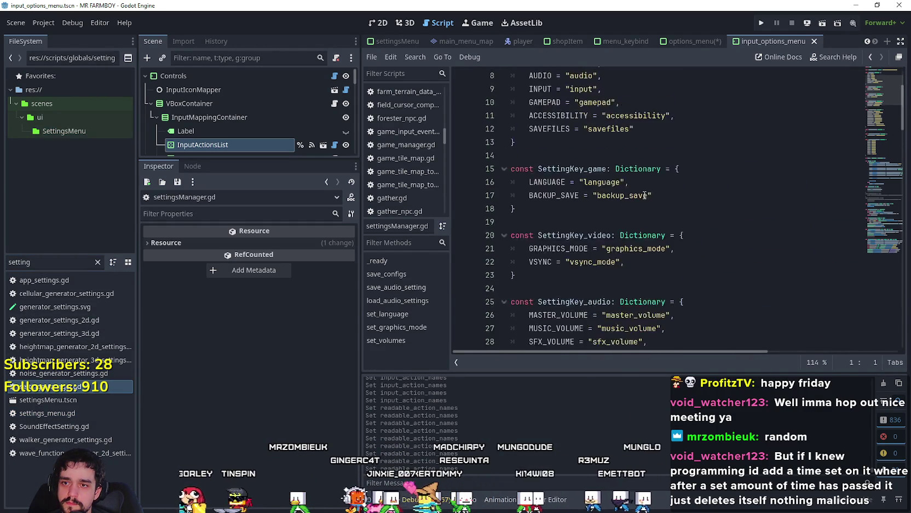
scroll(down, 3)
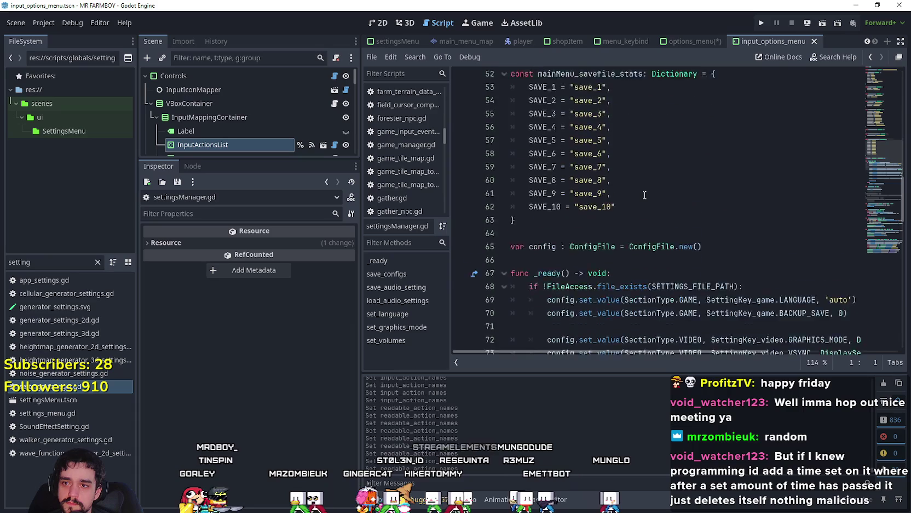
scroll(right, 3)
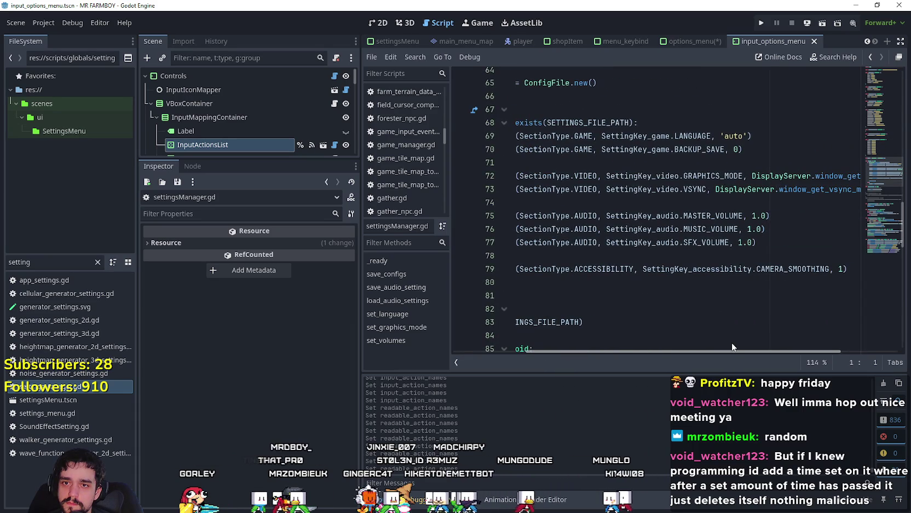
scroll(left, 3)
scroll(down, 3)
scroll(down, 3)
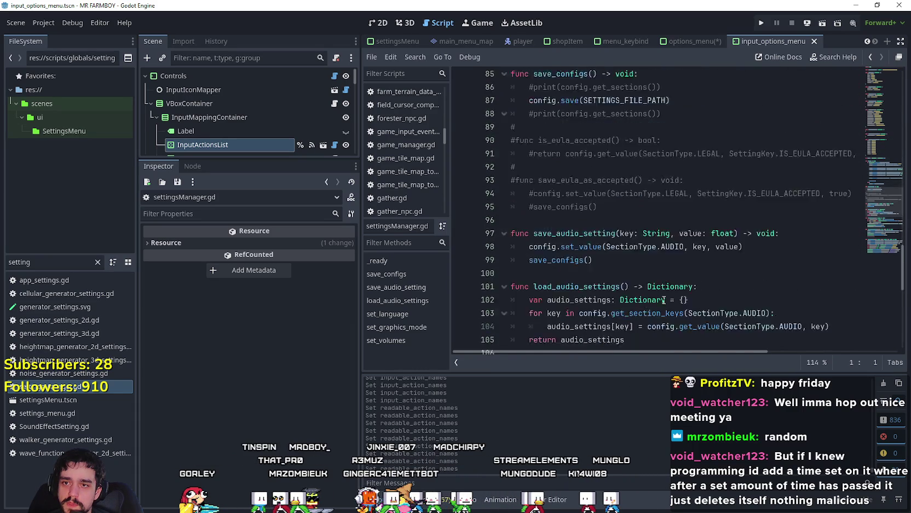
scroll(down, 3)
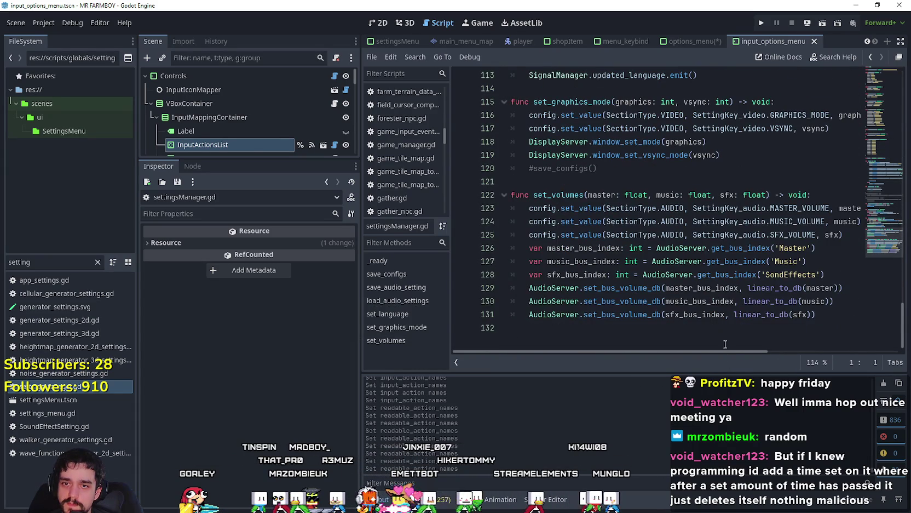
scroll(right, 3)
scroll(left, 3)
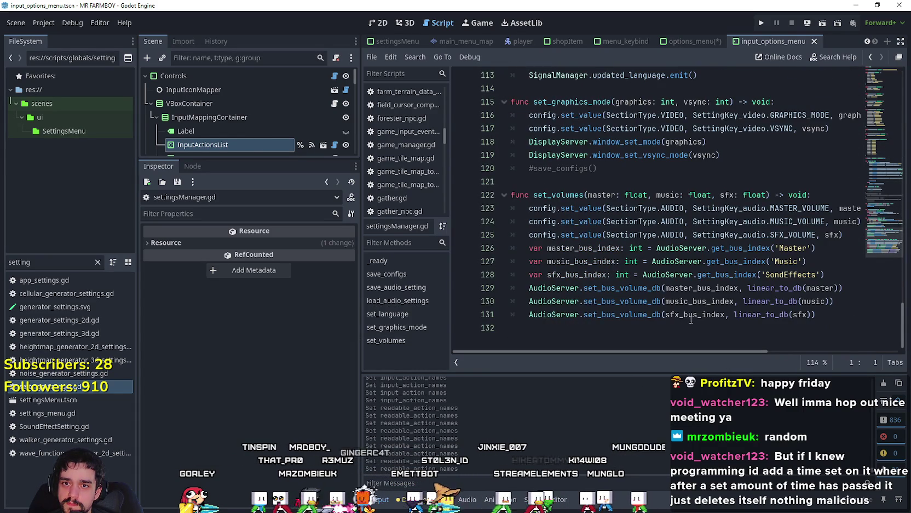
click(676, 316)
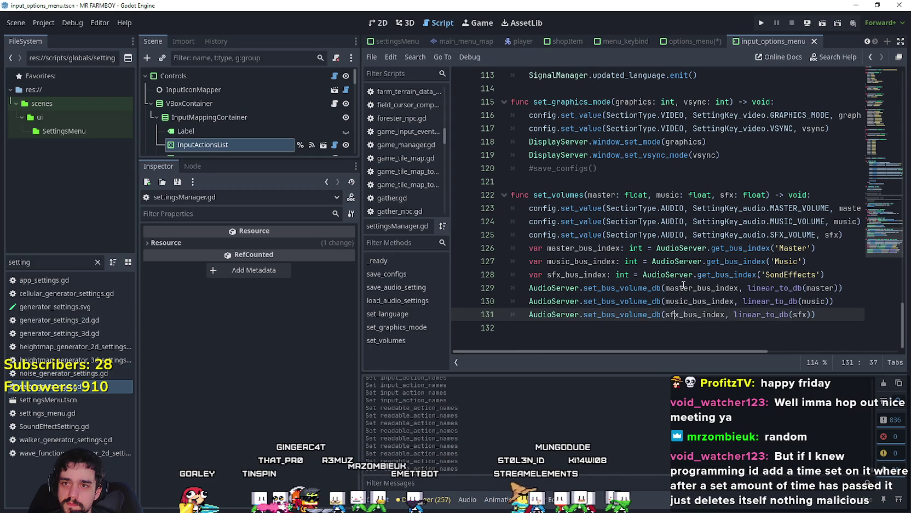
key(F5)
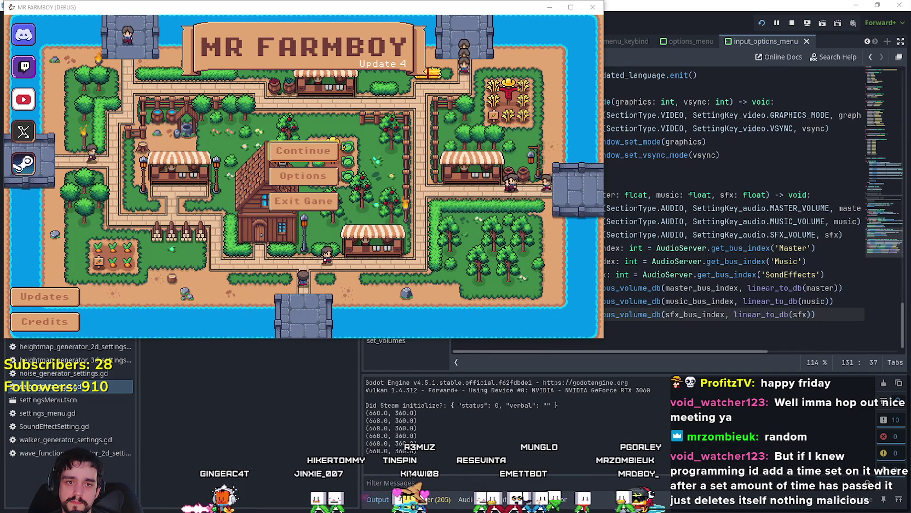
Step: Load Save 2 via Continue in the game, then view the debugger's 232 errors
click(301, 152)
click(252, 178)
click(251, 177)
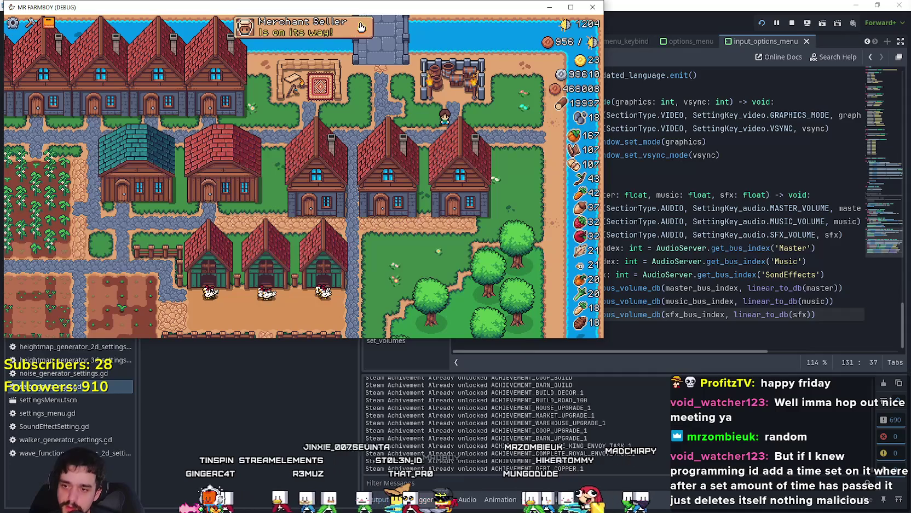
click(434, 380)
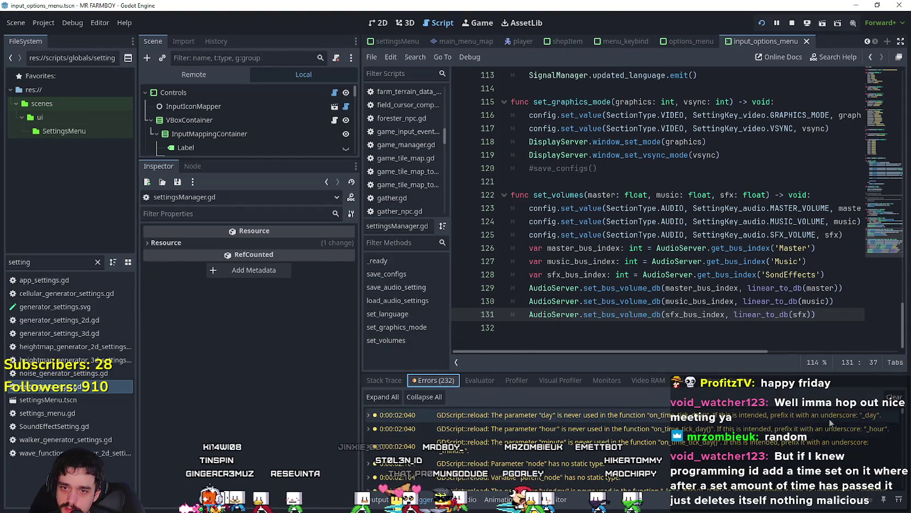
Step: Jump to the player.gd:53 error and comment out the _input function on lines 52–57
drag(904, 414, 904, 491)
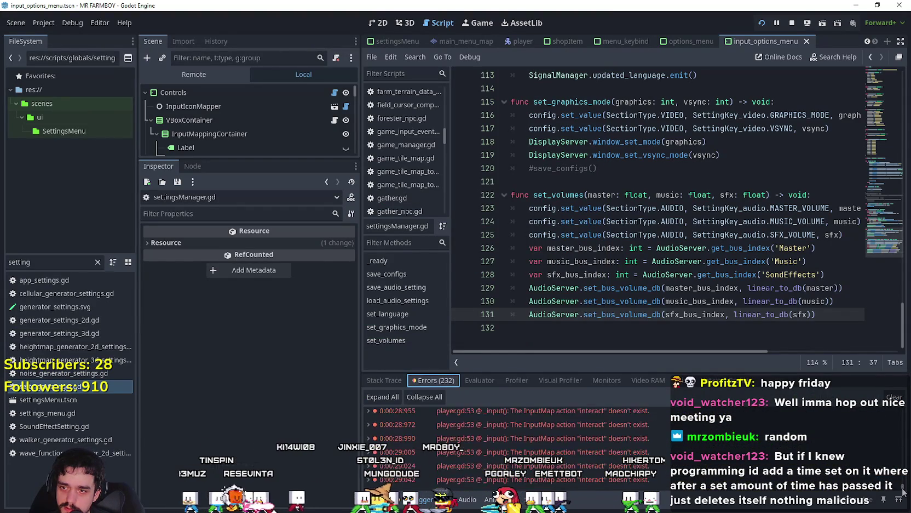
double_click(666, 451)
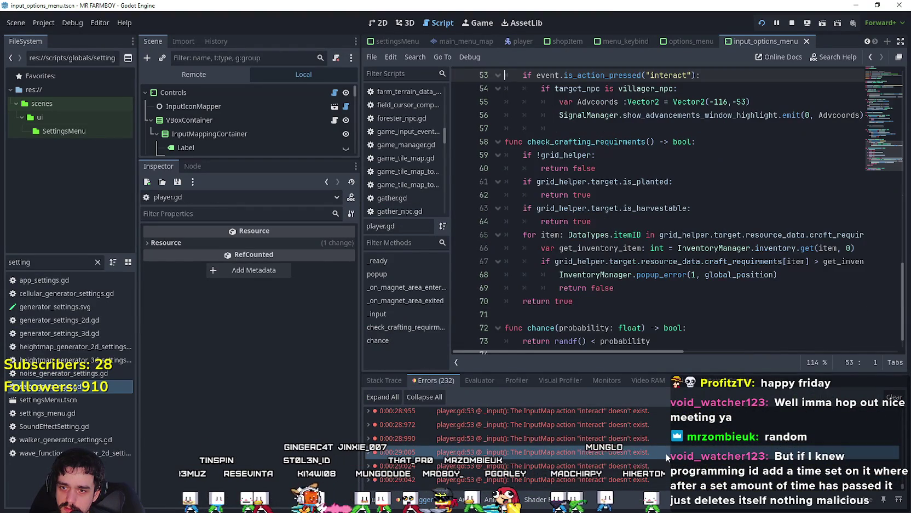
scroll(up, 3)
click(614, 249)
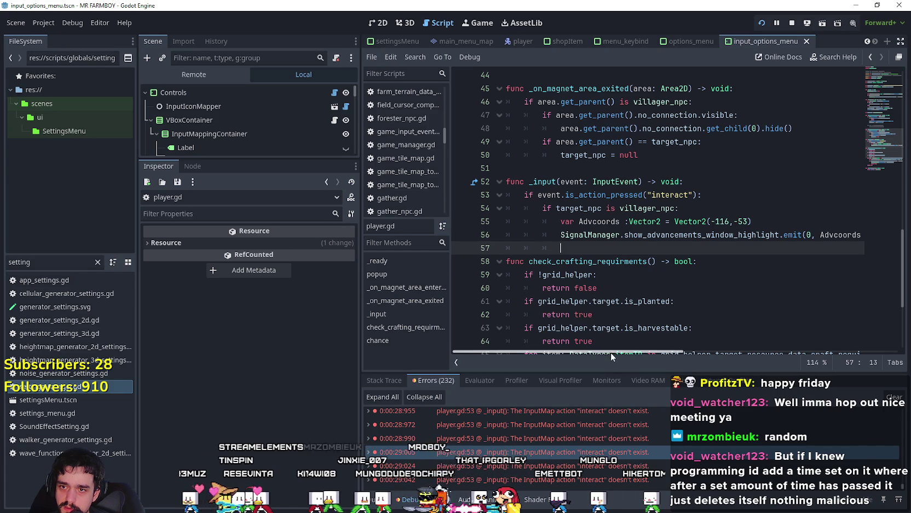
drag(644, 351, 621, 340)
scroll(up, 3)
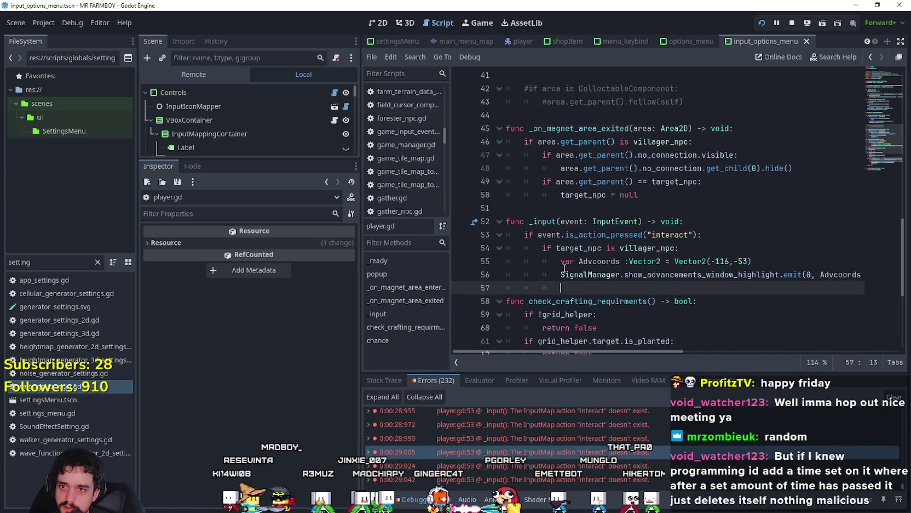
mouse_move(565, 272)
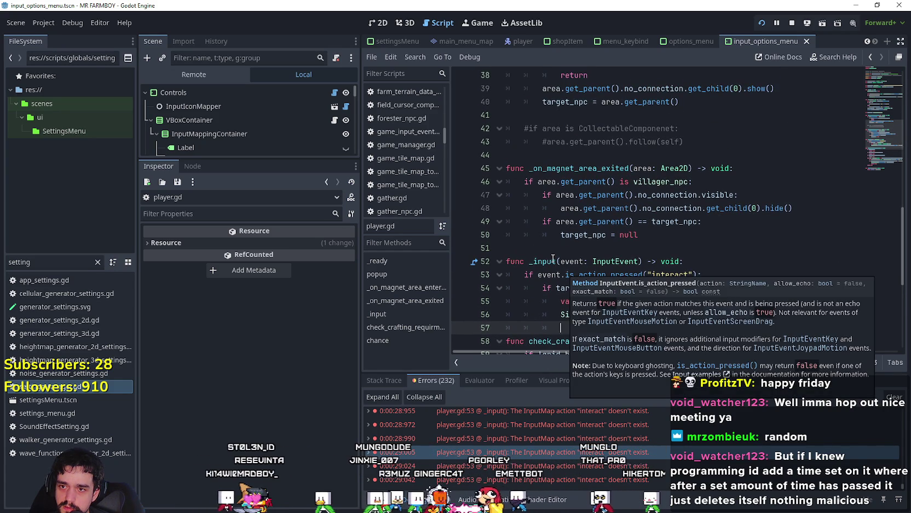
scroll(down, 3)
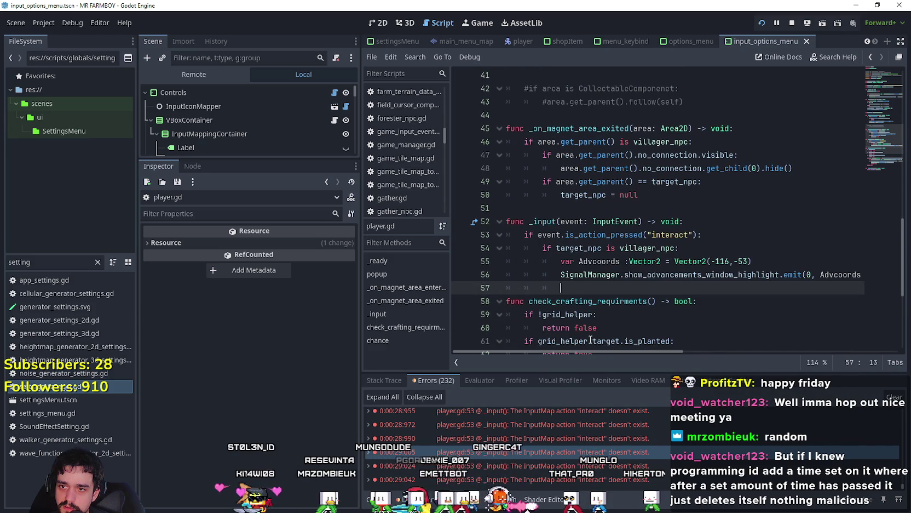
mouse_move(592, 340)
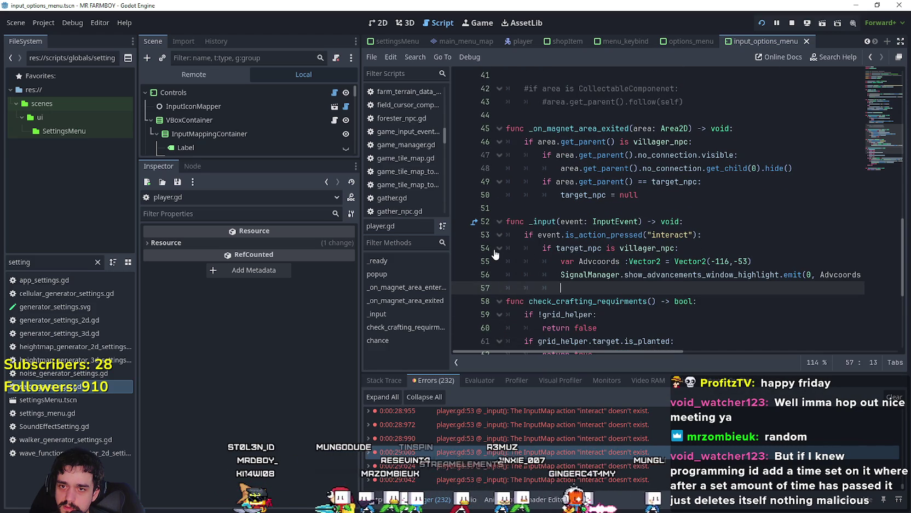
drag(565, 284, 487, 223)
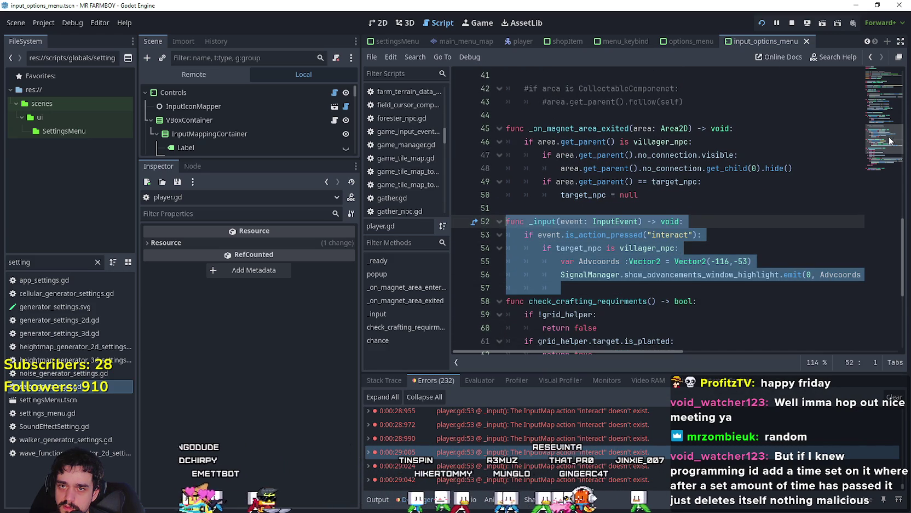
click(878, 70)
drag(877, 70, 876, 147)
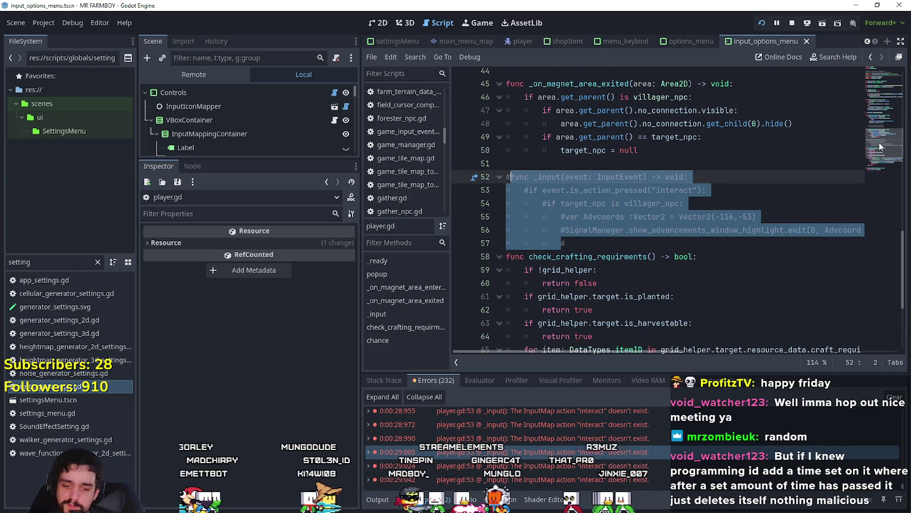
key(ctrl+k)
Step: Recheck the interact error line in player.gd, save the script and rerun the game with F5
click(638, 230)
click(613, 246)
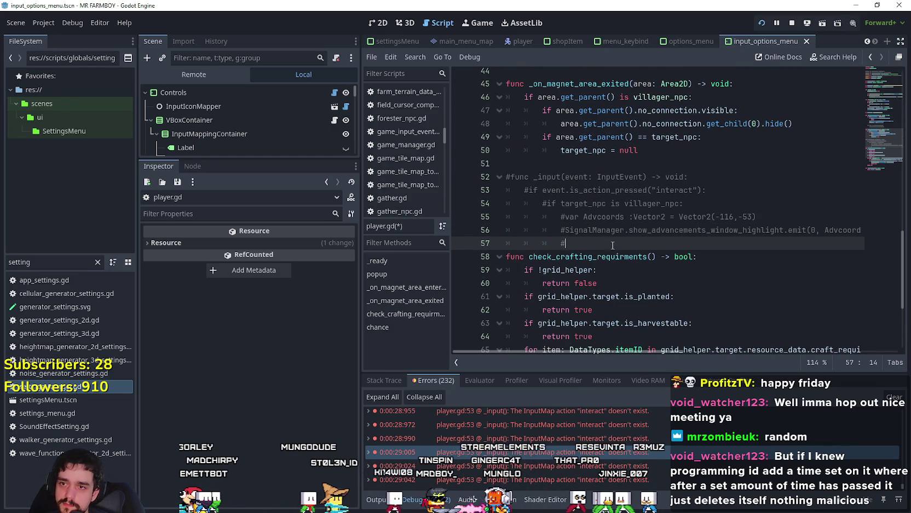
click(580, 433)
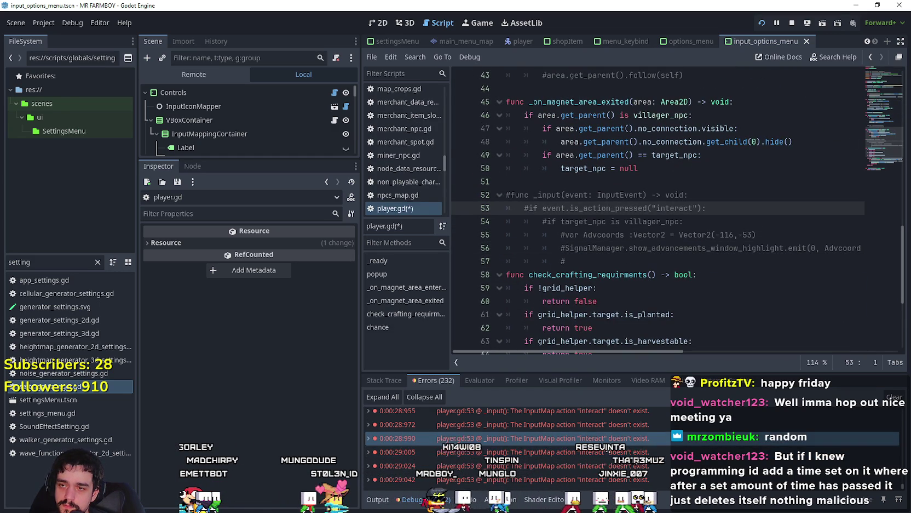
scroll(up, 3)
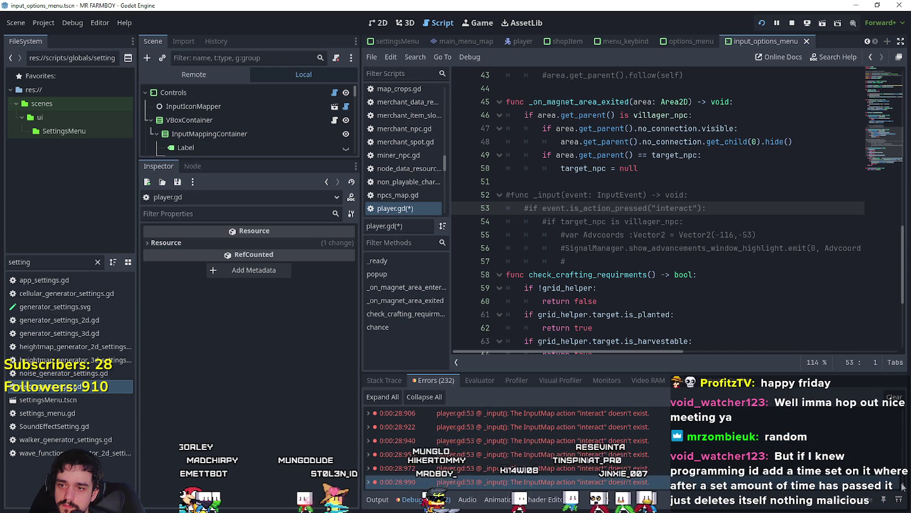
scroll(down, 3)
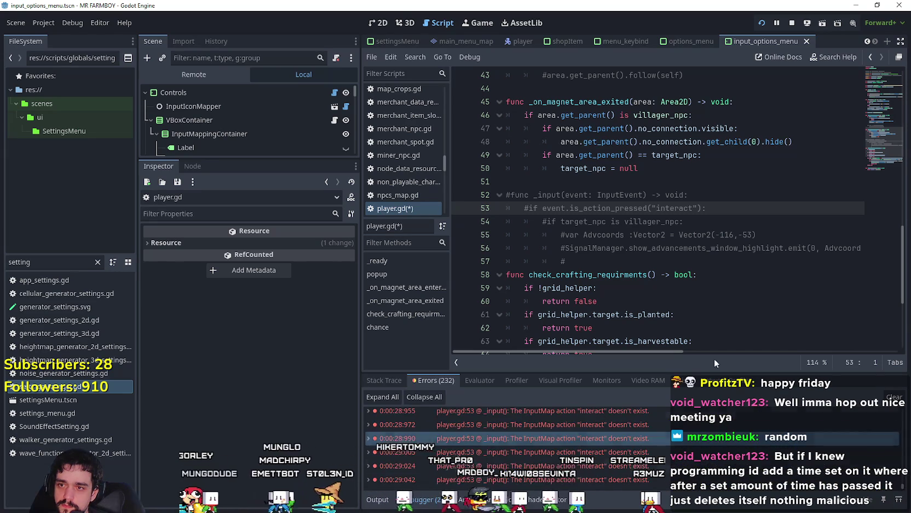
click(599, 275)
key(ctrl+s)
key(F5)
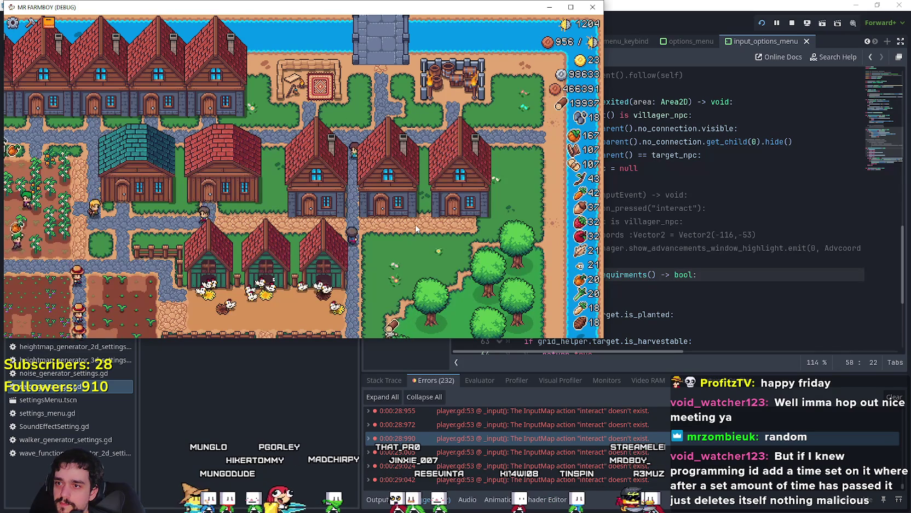
Step: Stop the running game and select the interact action check on line 53
key(F8)
click(581, 208)
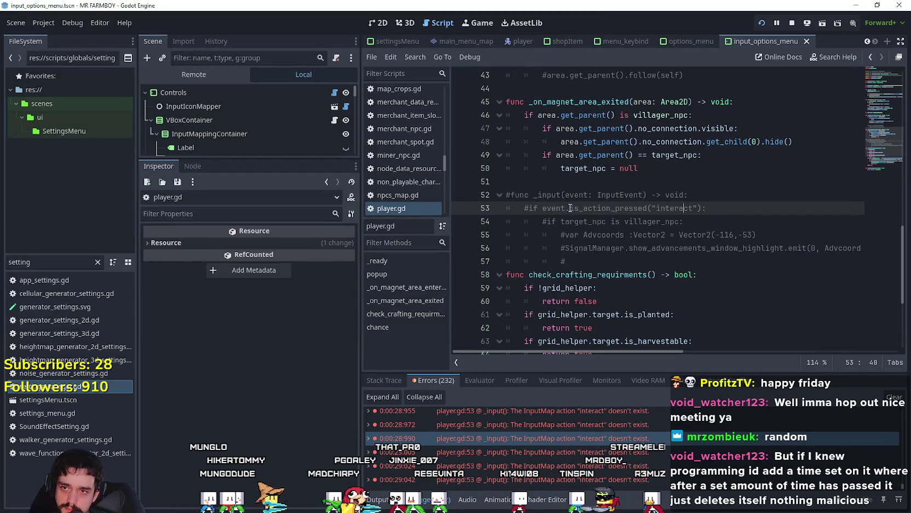
drag(620, 210, 695, 205)
click(638, 209)
Step: Search all scripts for "interact" and comment out the interact check in royal_npc.gd
key(ctrl+shift+f)
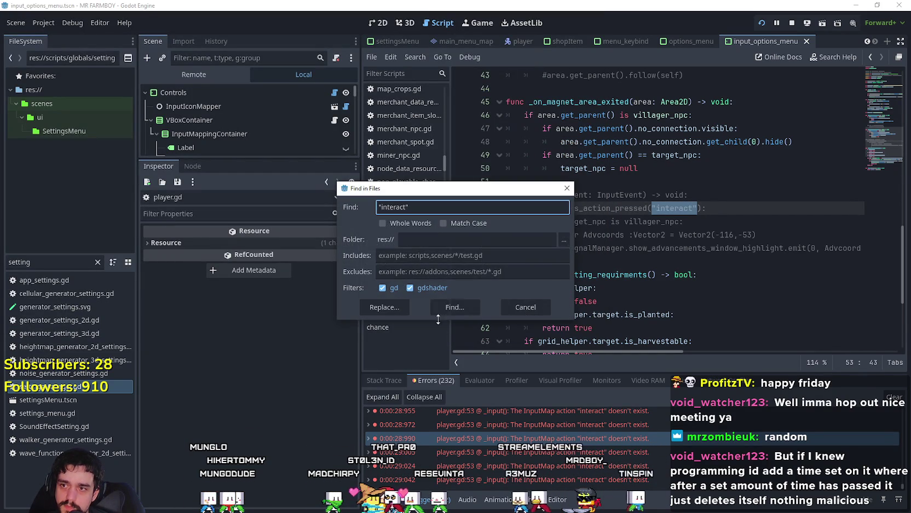
click(450, 305)
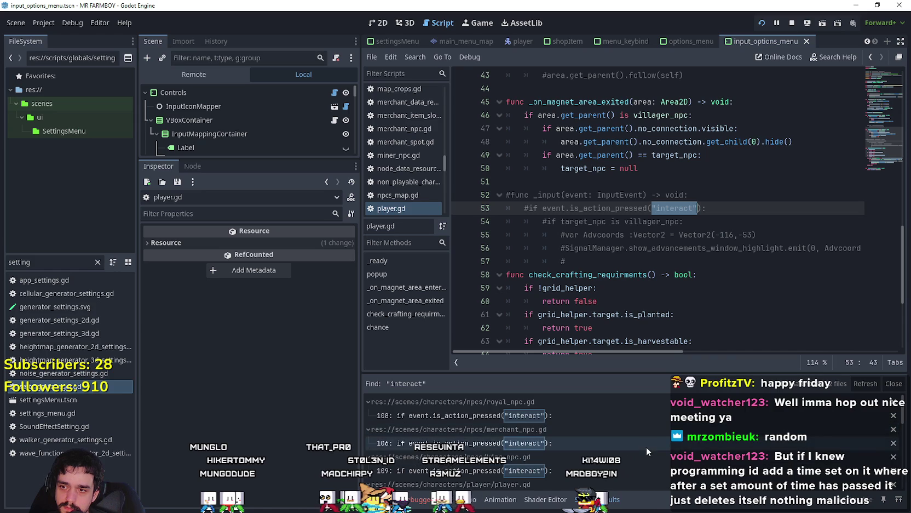
click(630, 414)
scroll(up, 3)
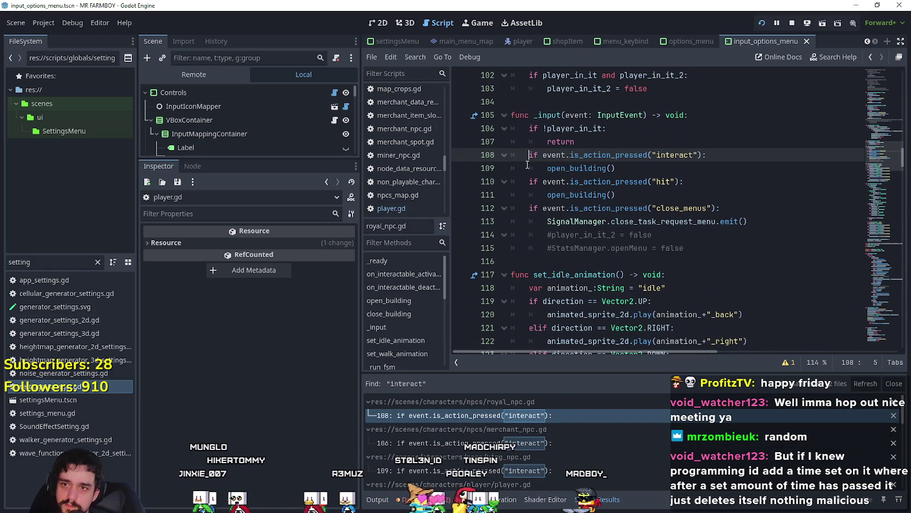
text(#)
key(shift+Down)
key(ctrl+k)
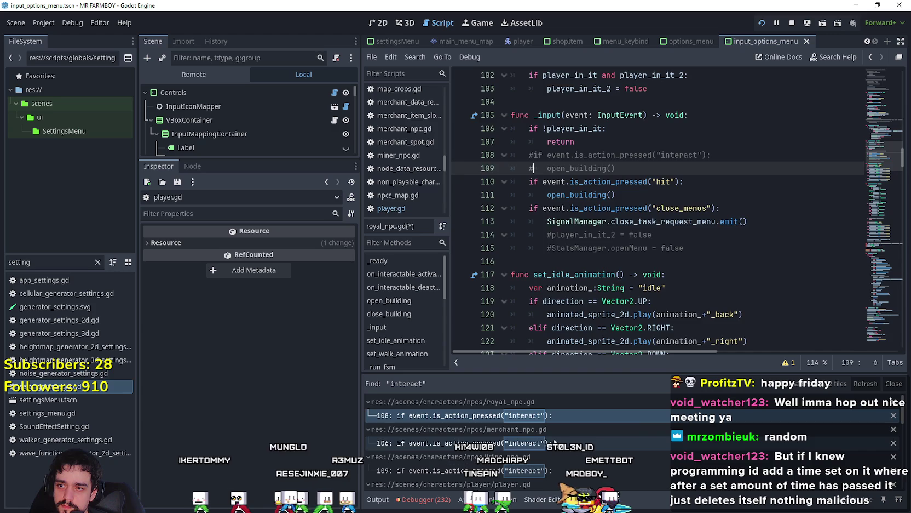
Step: Comment out the interact check in merchant_npc.gd and save it
click(465, 442)
key(ctrl+k)
click(527, 207)
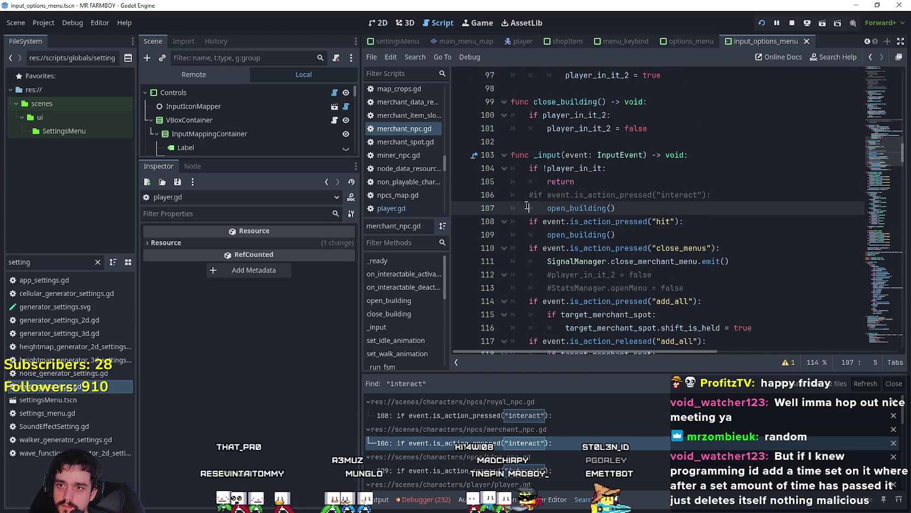
text(#)
key(ctrl+s)
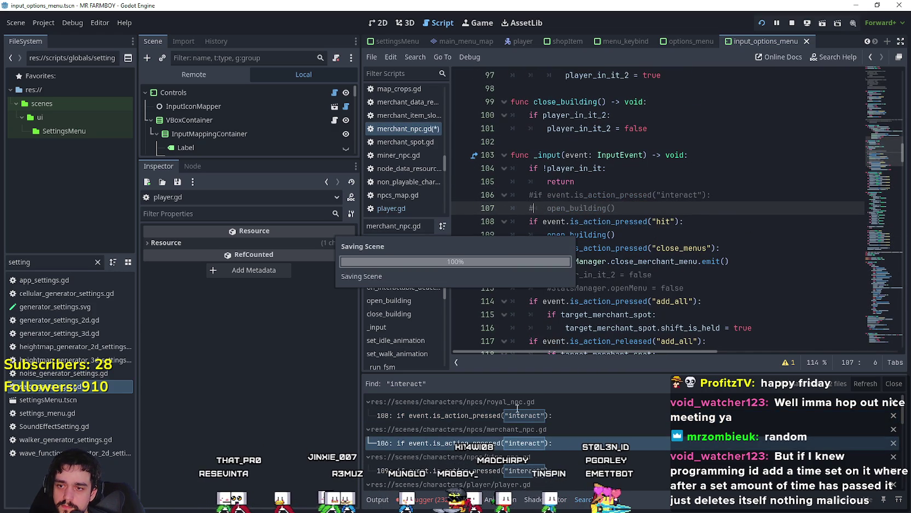
Step: Comment out the interact handler lines in king_npc.gd
click(791, 22)
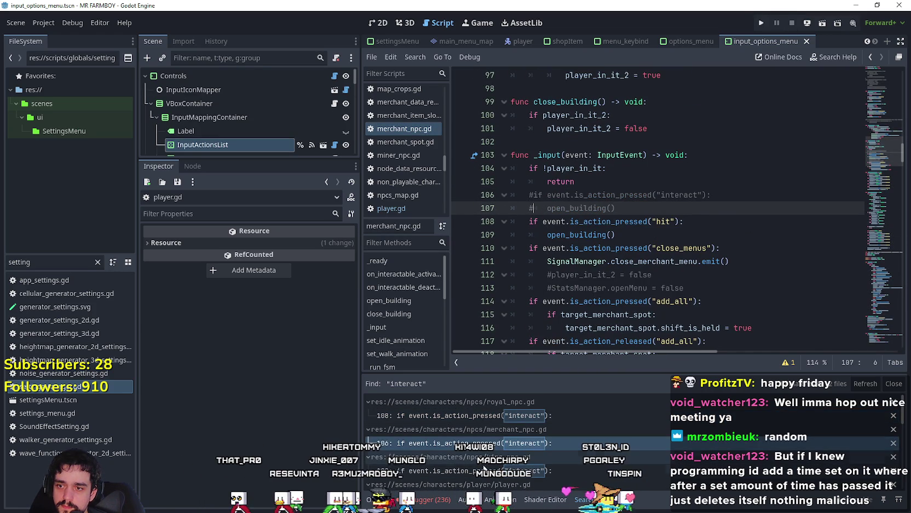
click(492, 470)
scroll(up, 3)
scroll(down, 3)
scroll(up, 3)
click(524, 127)
key(shift+Up)
key(ctrl+k)
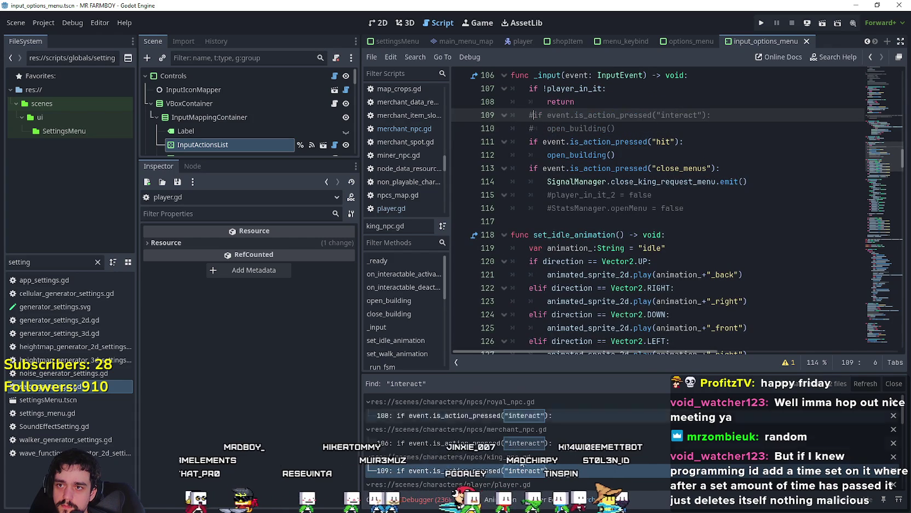
scroll(down, 3)
Step: Comment out the interact check in royal_spot.gd
click(517, 452)
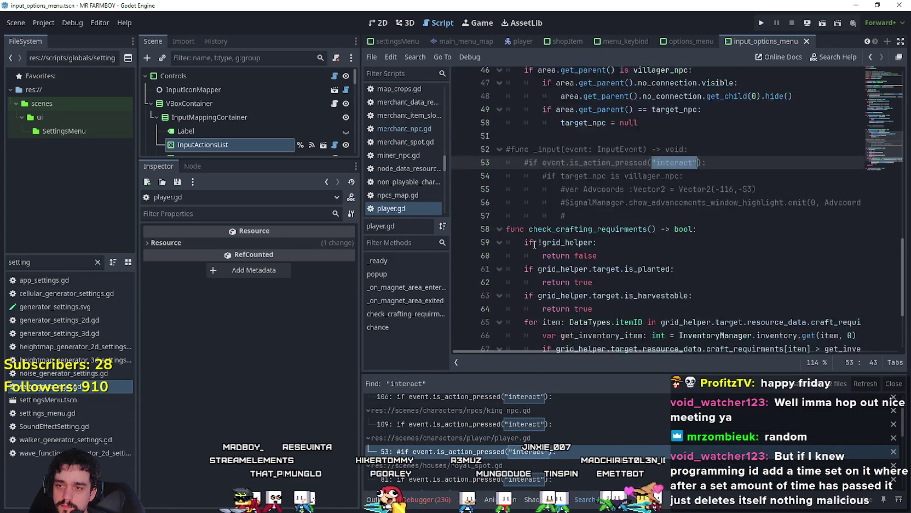
scroll(down, 3)
click(525, 446)
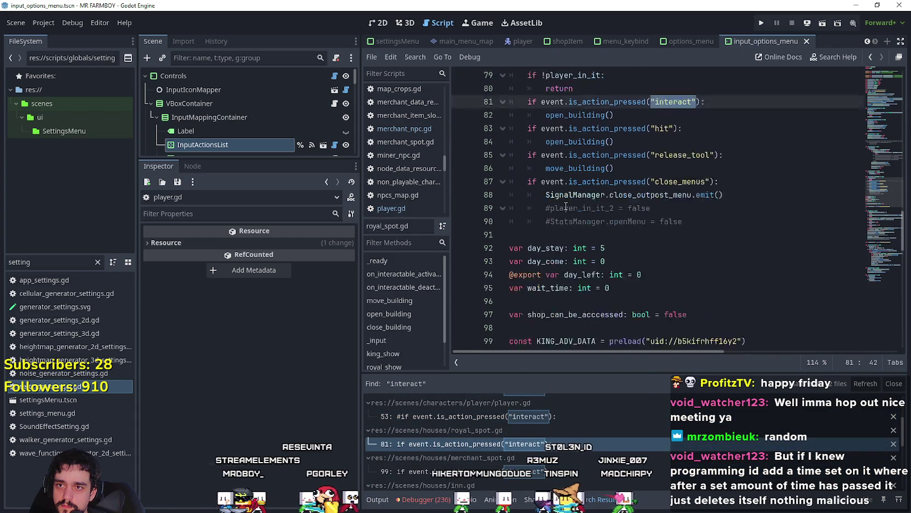
scroll(up, 3)
click(524, 163)
key(shift+Down)
key(ctrl+k)
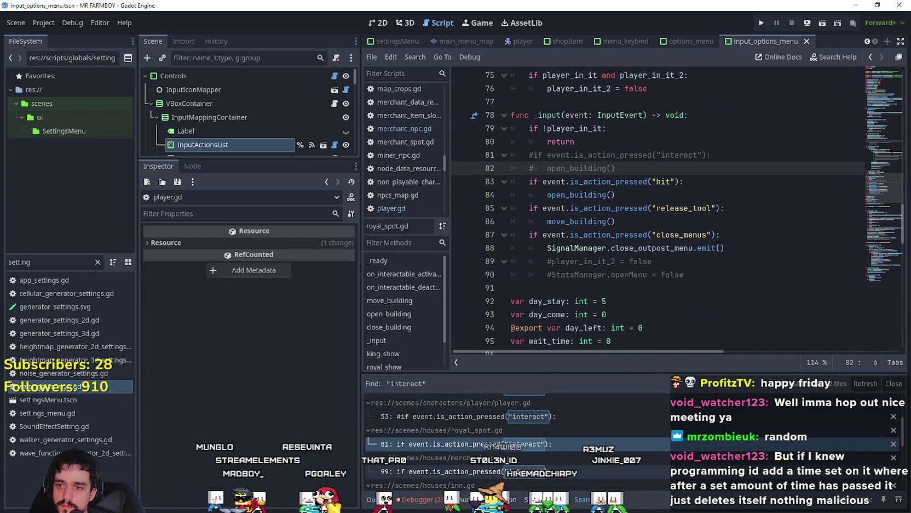
Step: Comment out the interact check on line 99 of merchant_spot.gd
click(493, 471)
click(520, 155)
key(ctrl+k)
click(529, 168)
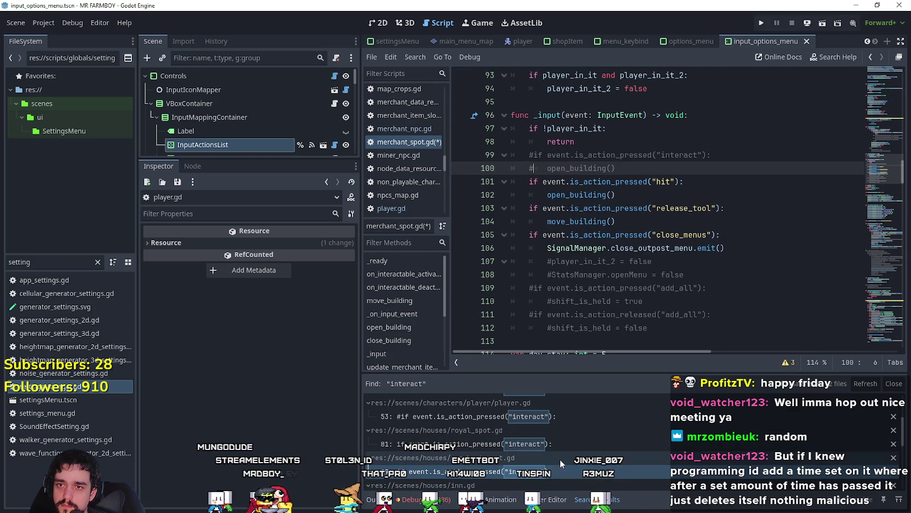
scroll(down, 3)
scroll(down, 3)
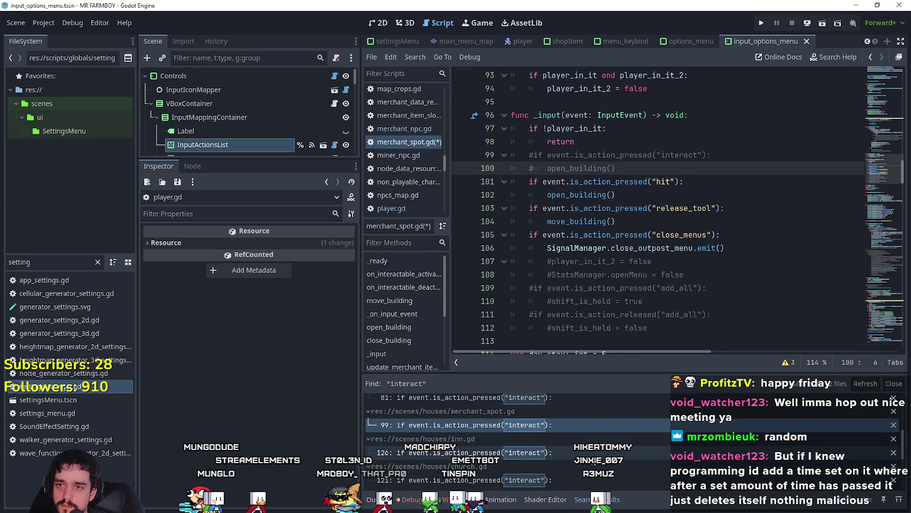
Step: Comment out the interact check and open_building call, lines 126–127, in inn.gd
click(557, 453)
scroll(up, 3)
click(529, 170)
key(Up)
key(ctrl+k)
key(Down)
key(ctrl+k)
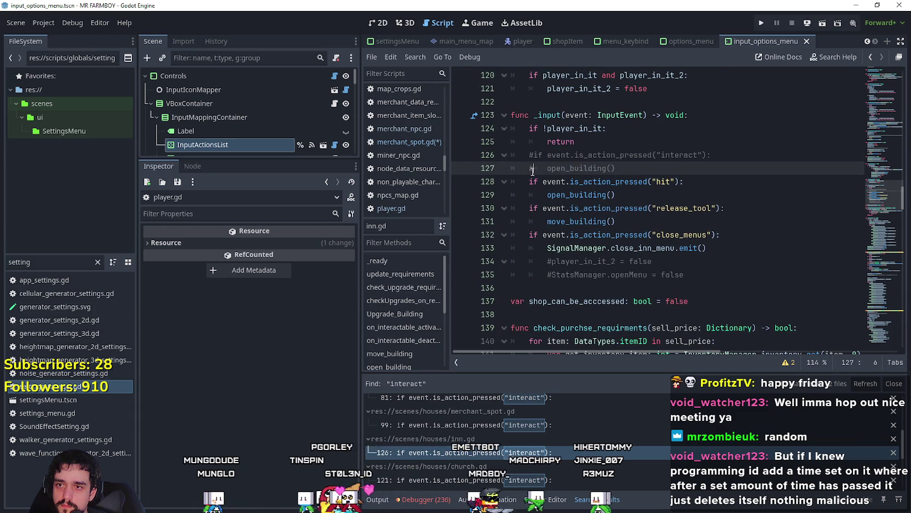
scroll(down, 3)
Step: Comment out interact lines 121–122 in church.gd and 231–232 in building.gd
click(531, 445)
scroll(up, 3)
key(ctrl+k)
key(Down)
key(ctrl+k)
scroll(down, 3)
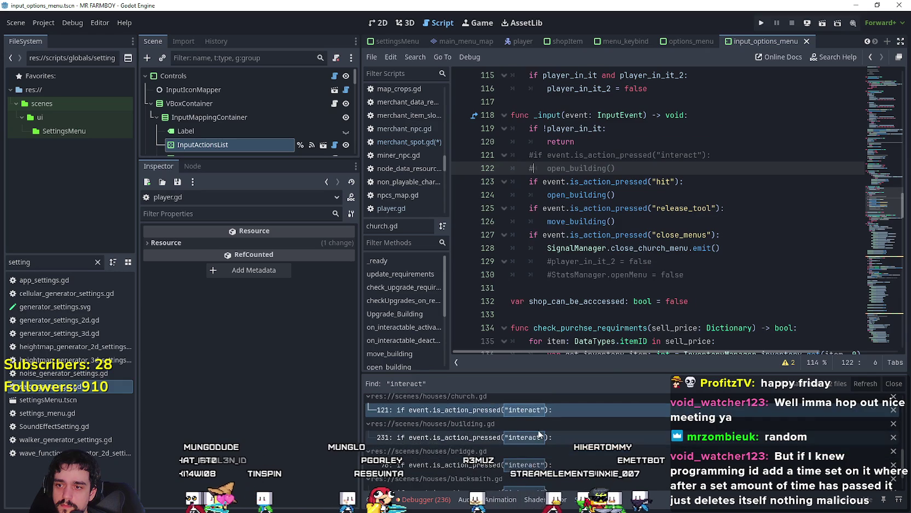
click(532, 437)
scroll(down, 3)
key(ctrl+k)
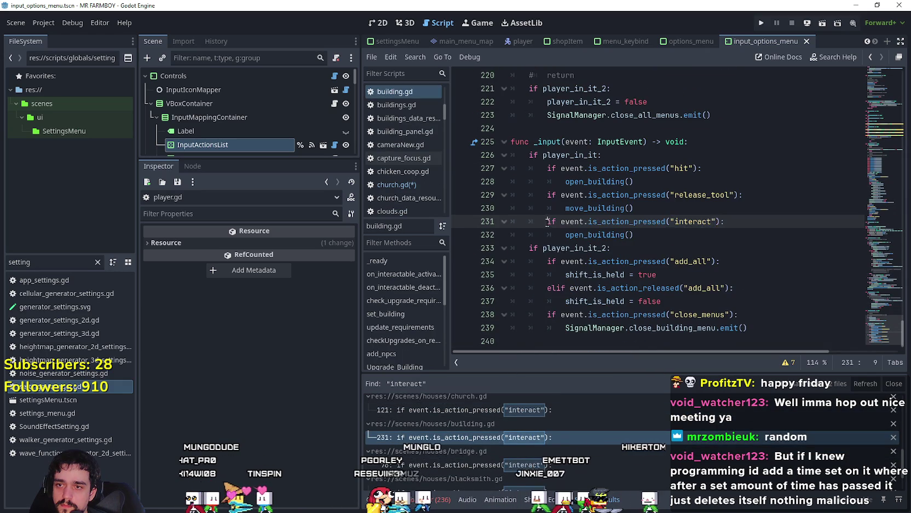
key(Down)
key(ctrl+k)
scroll(down, 3)
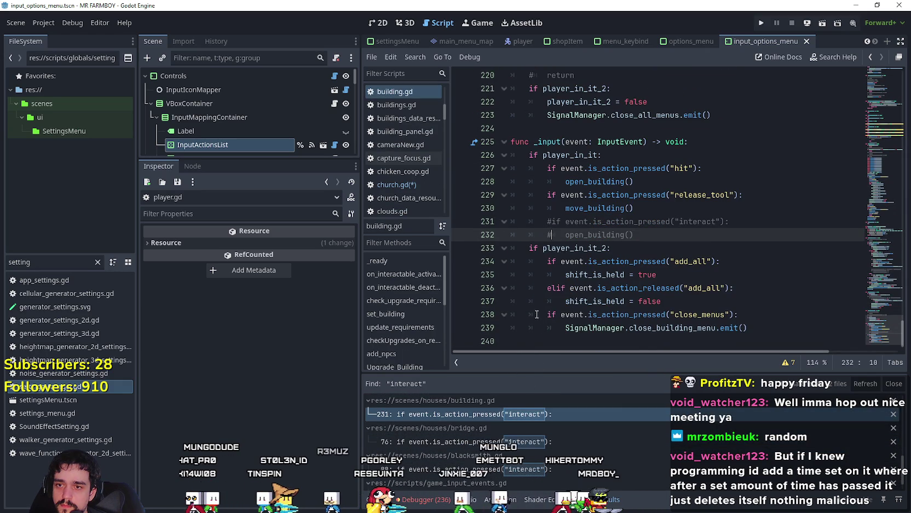
Step: Comment out interact lines 76–77 in bridge.gd and 88–89 in blacksmith.gd
click(493, 441)
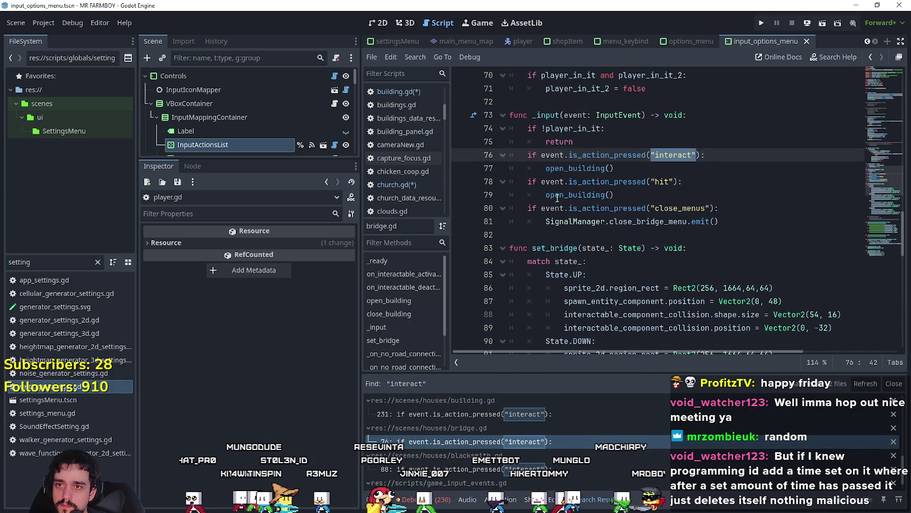
click(522, 160)
click(527, 167)
key(ctrl+k)
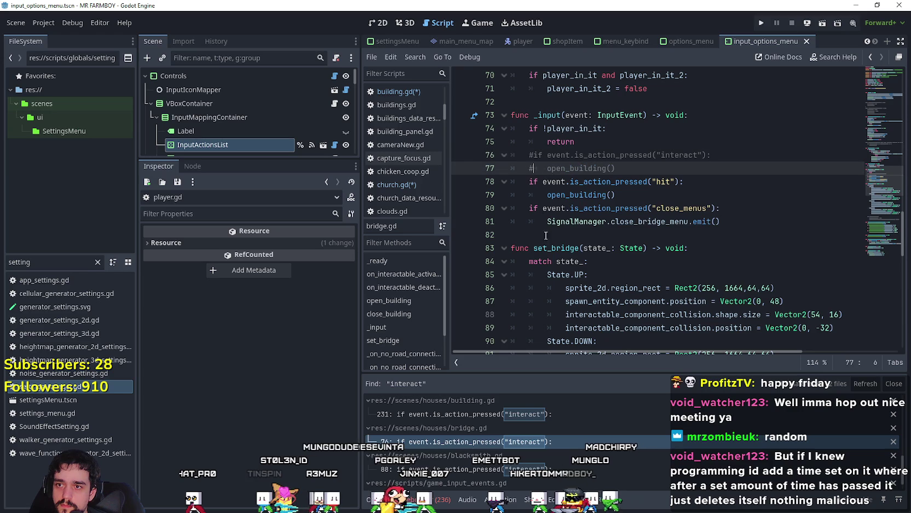
scroll(down, 3)
click(518, 452)
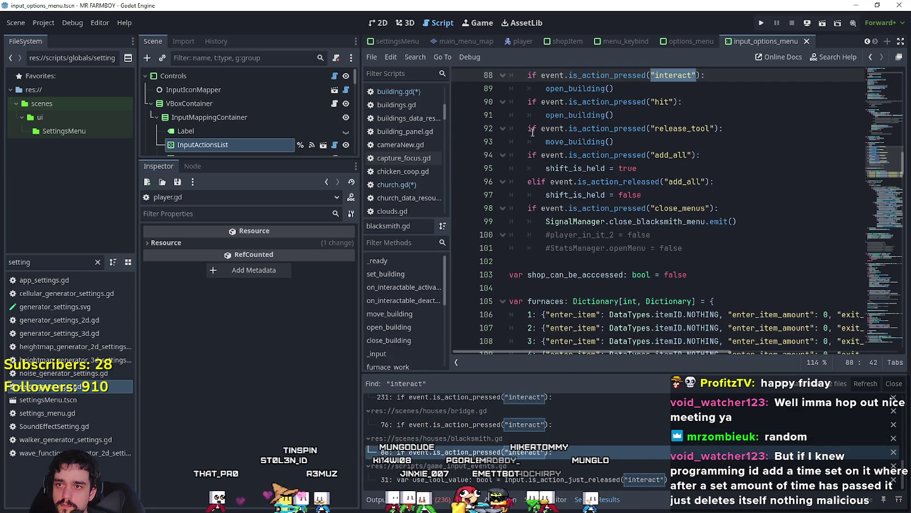
click(531, 126)
key(ctrl+k)
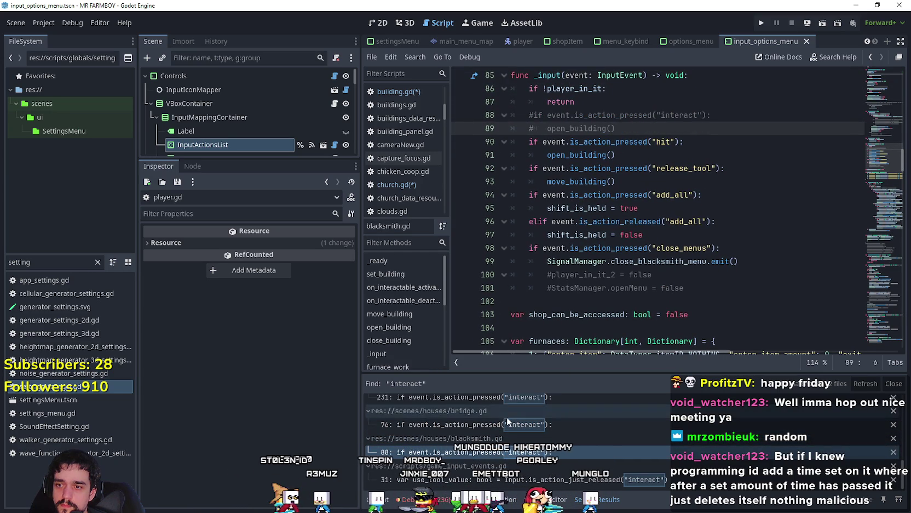
click(507, 479)
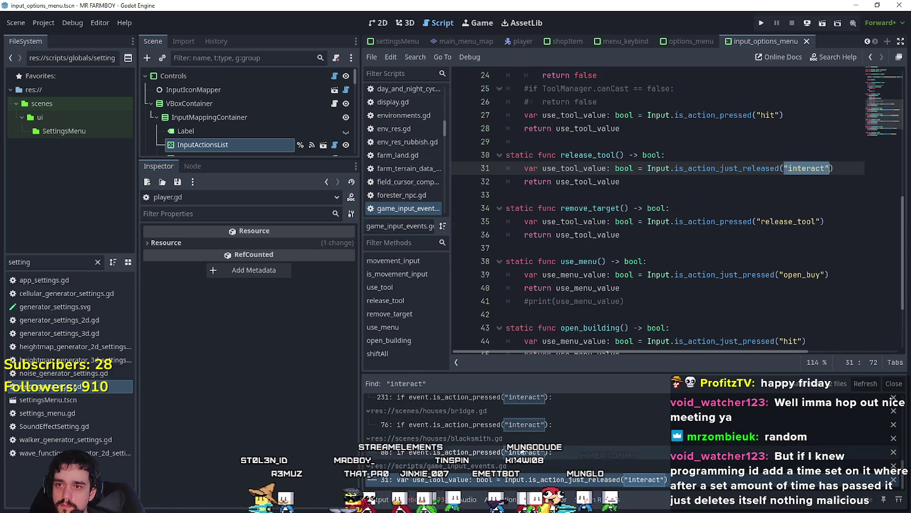
Step: Search the project for release_tool() uses, then comment out its definition on lines 30–32 of game_input_events.gd
click(626, 193)
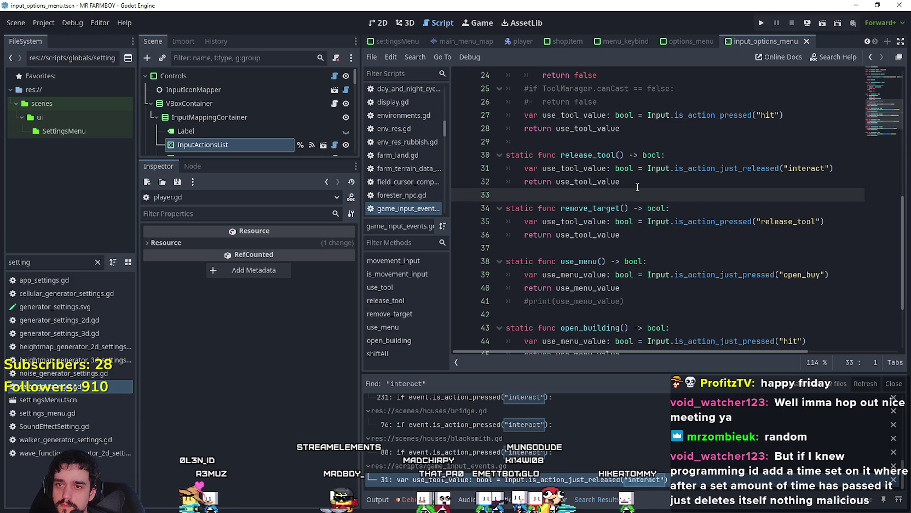
drag(637, 184, 493, 159)
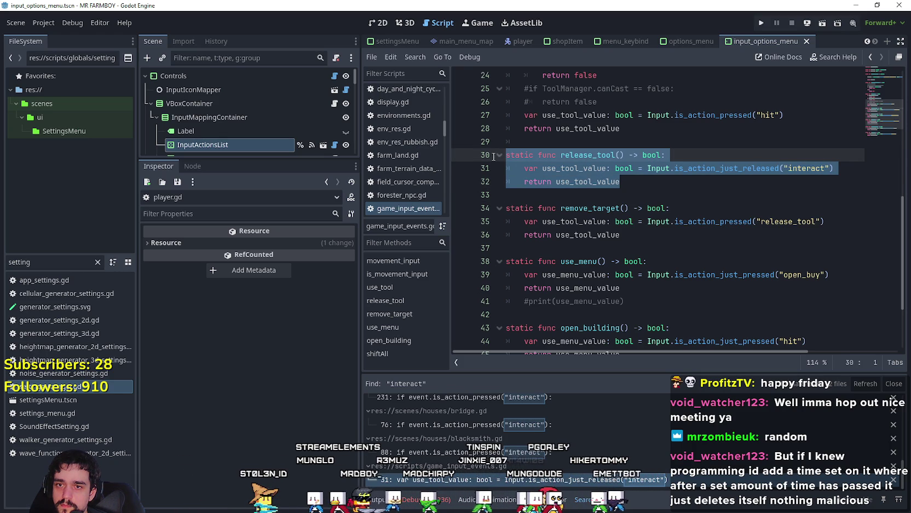
drag(560, 155, 626, 155)
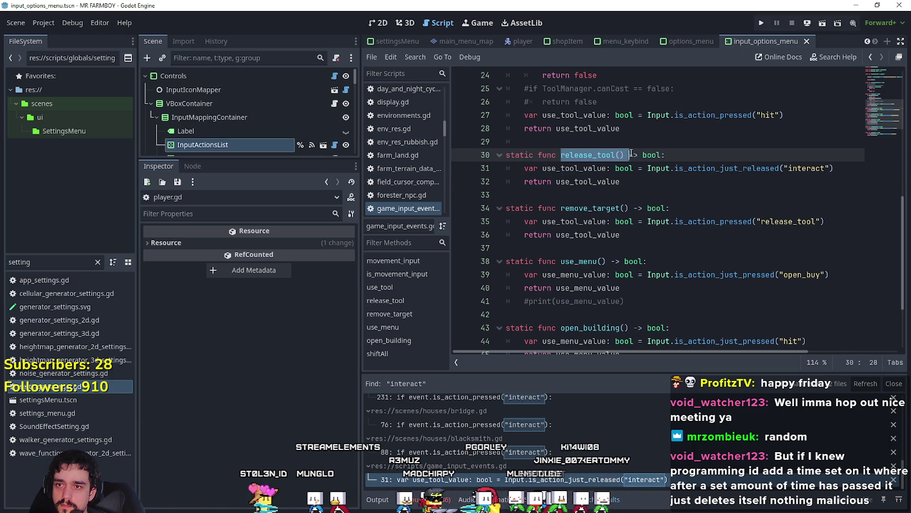
key(ctrl+shift+f)
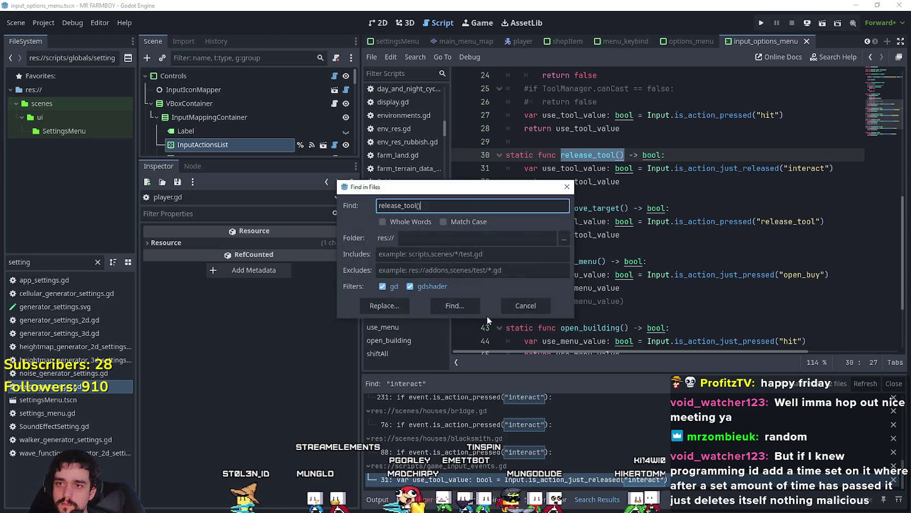
click(456, 305)
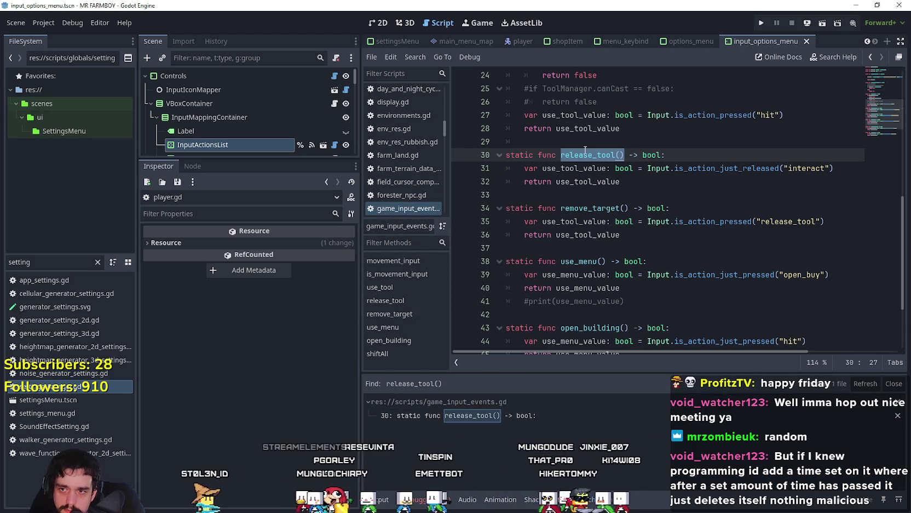
drag(620, 181, 498, 157)
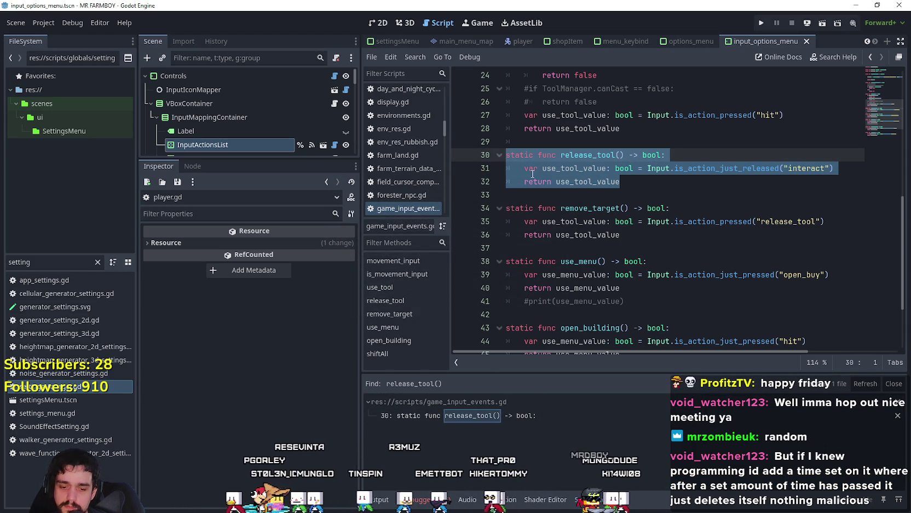
key(ctrl+k)
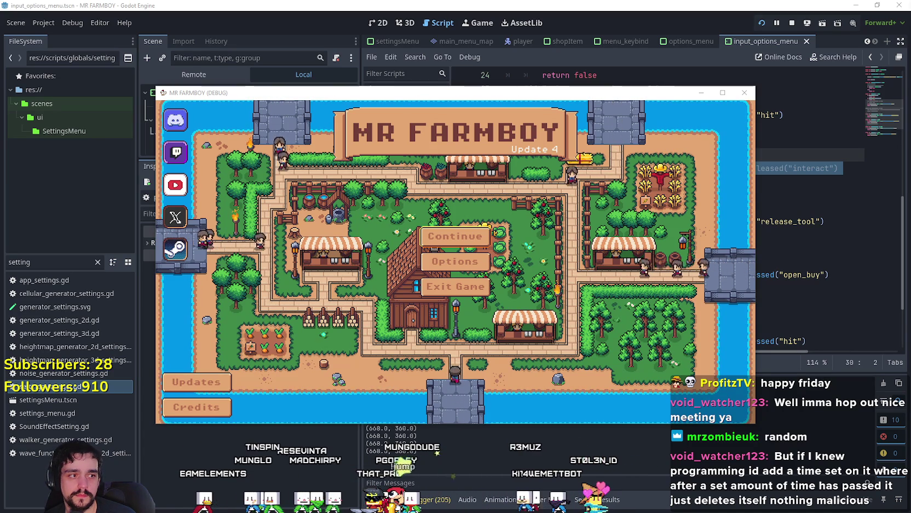
Step: Load Save 2, walk through the village, and test the interact key by a house
click(455, 236)
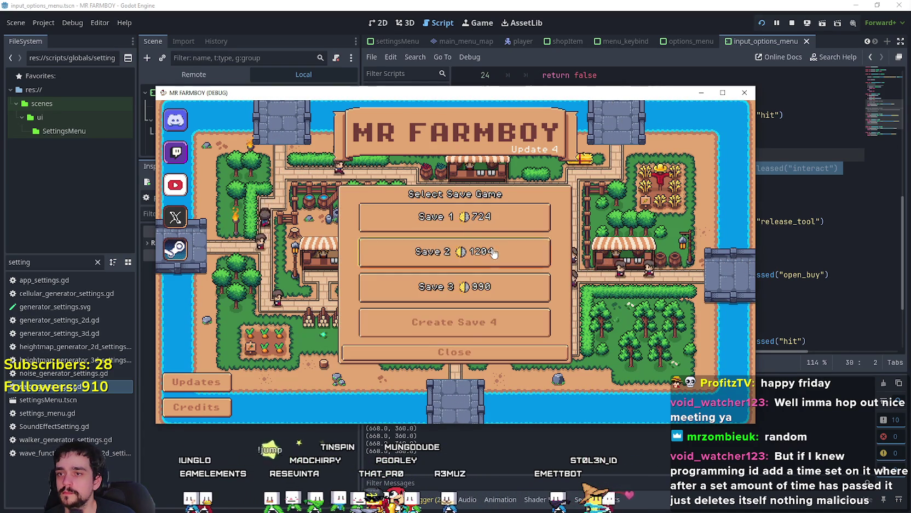
click(420, 261)
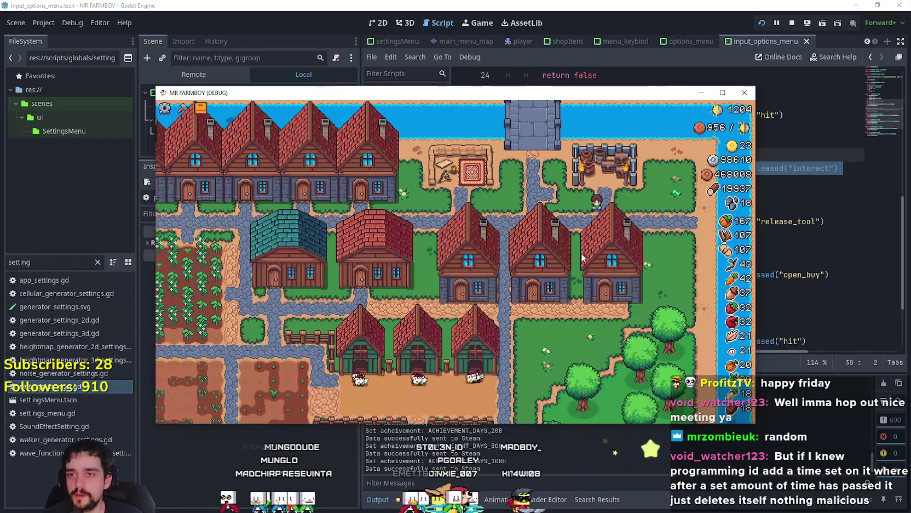
key(s)
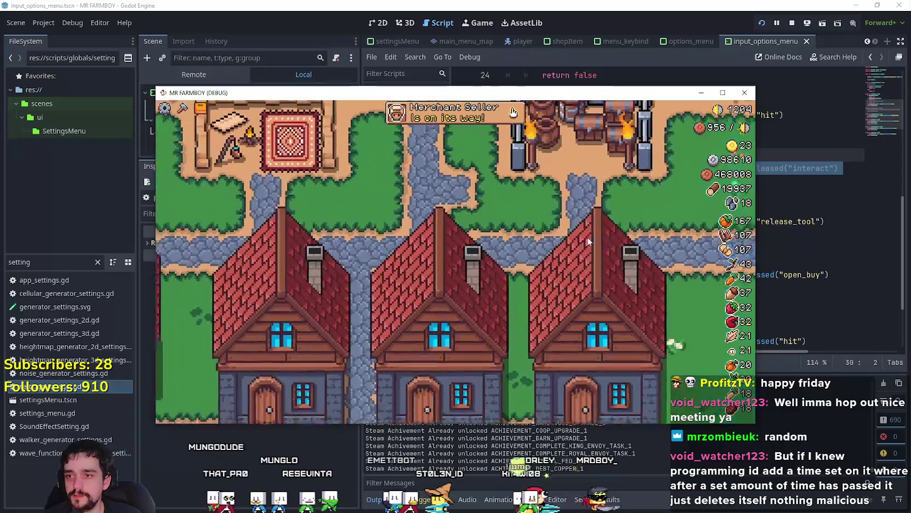
key(s)
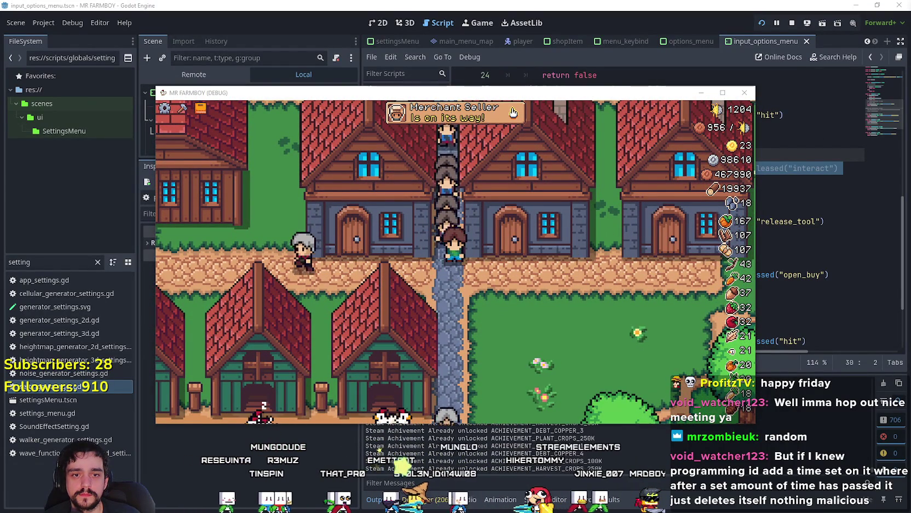
key(a)
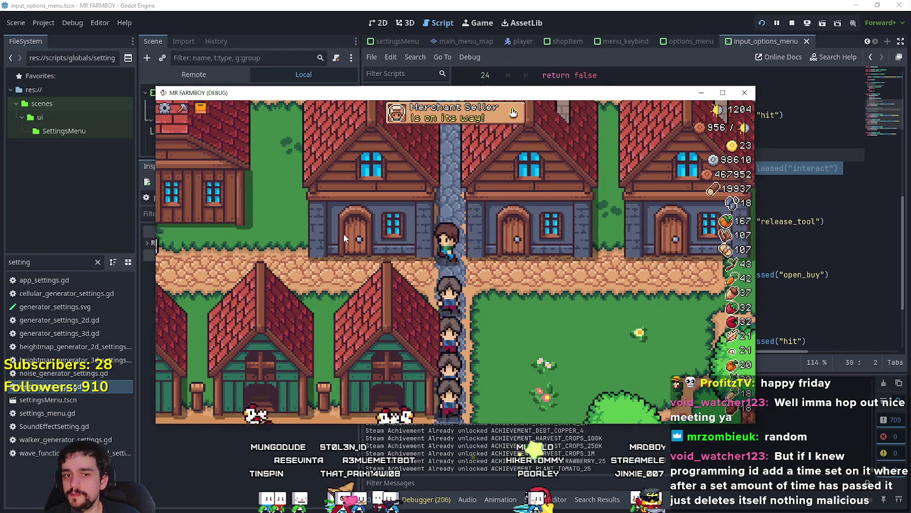
key(b)
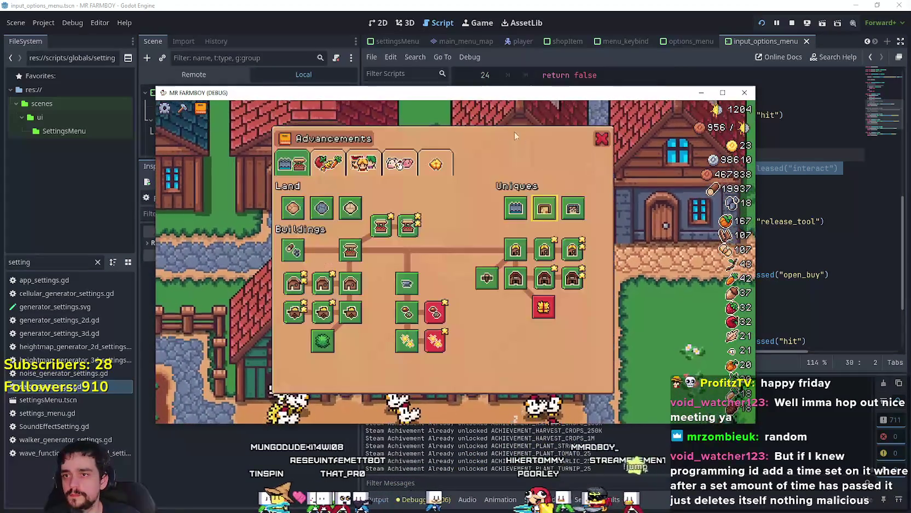
click(326, 352)
Step: Buy the Temple Upgrade in the Advancements panel and make the game window fullscreen
key(d)
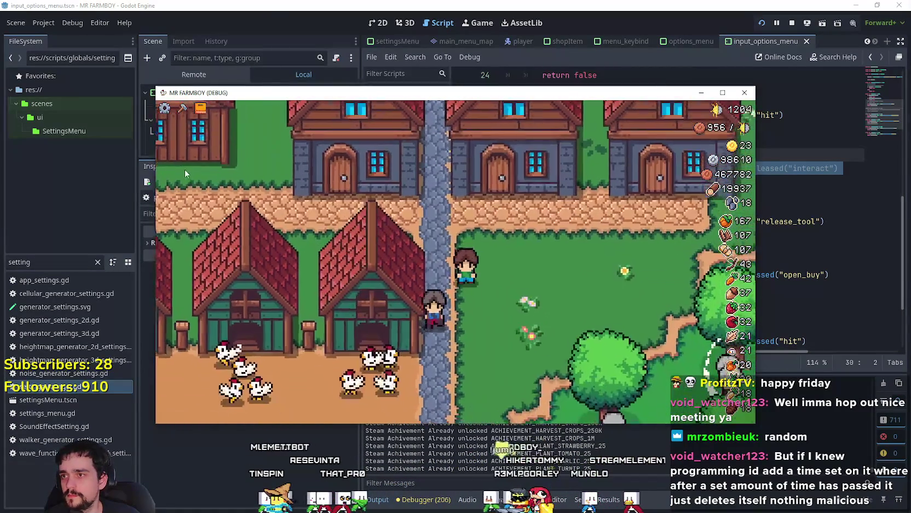
key(u)
click(544, 211)
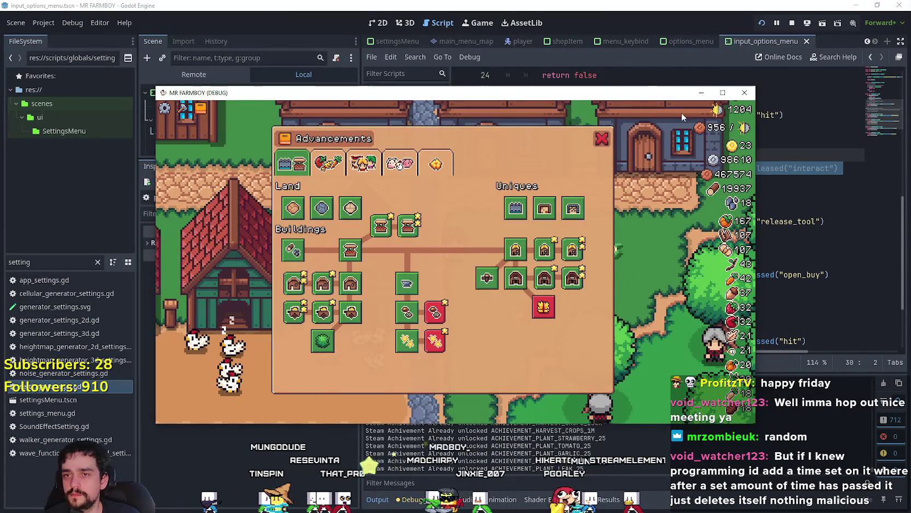
key(Escape)
click(723, 92)
Step: Interact with the chicken coop and a house to open their panels
key(a)
key(e)
key(Escape)
key(d)
key(w)
key(e)
key(Escape)
Step: Open and close the workers panels of the middle and next houses
key(a)
key(e)
key(Escape)
key(e)
key(Escape)
key(a)
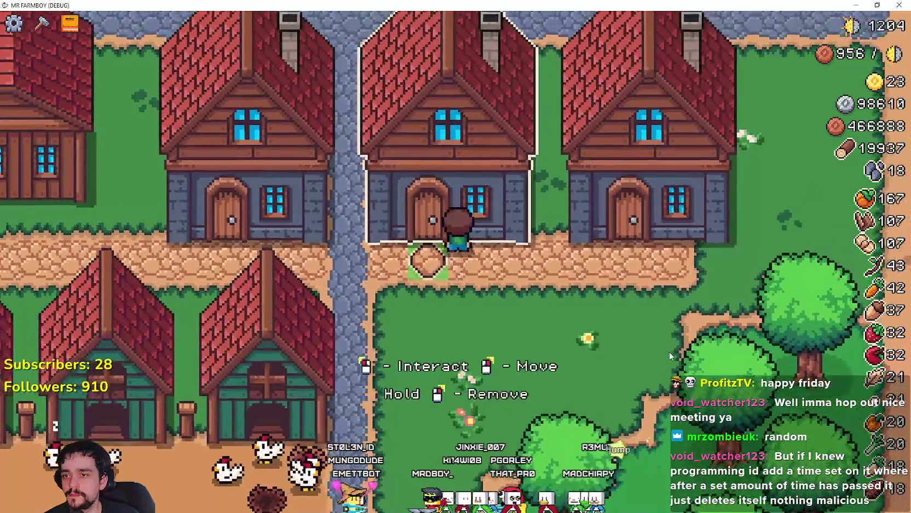
key(d)
key(e)
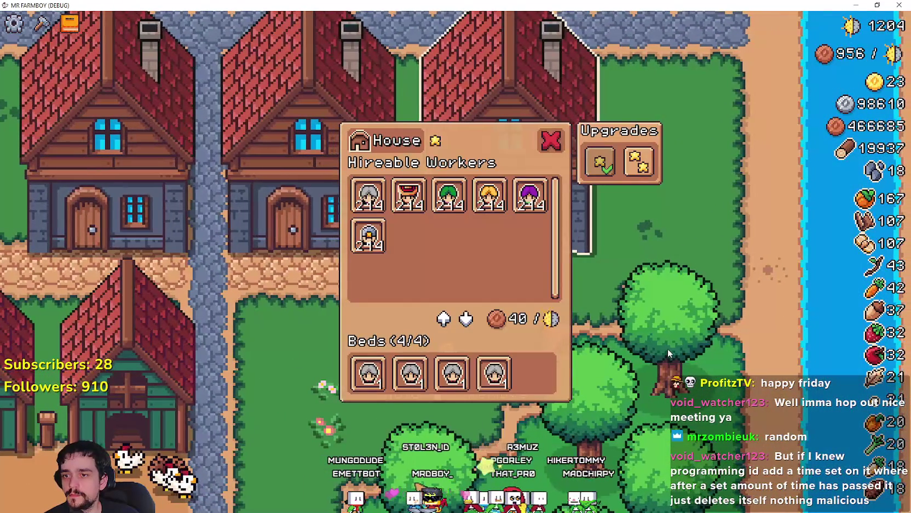
key(Escape)
Step: View the Ninja Outpost info, then start and cancel moving the barrel building
key(d)
key(w)
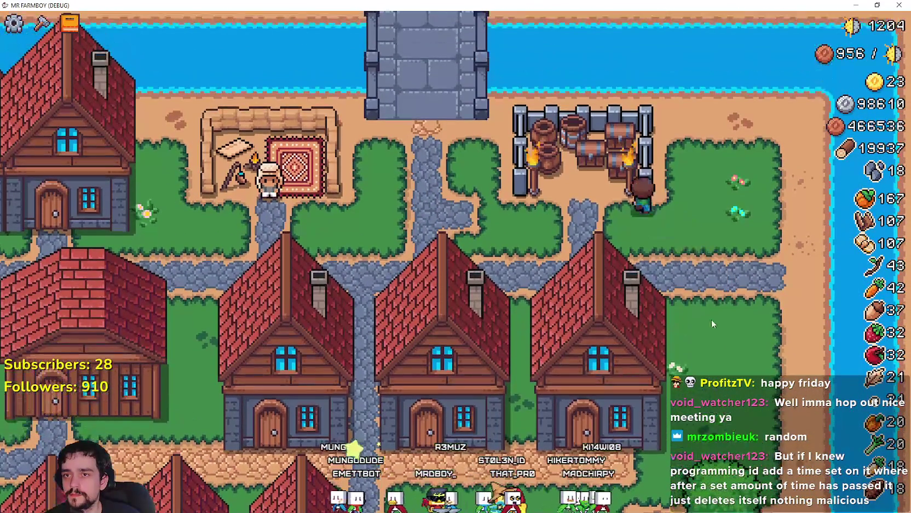
key(e)
key(Escape)
key(a)
right_click(714, 320)
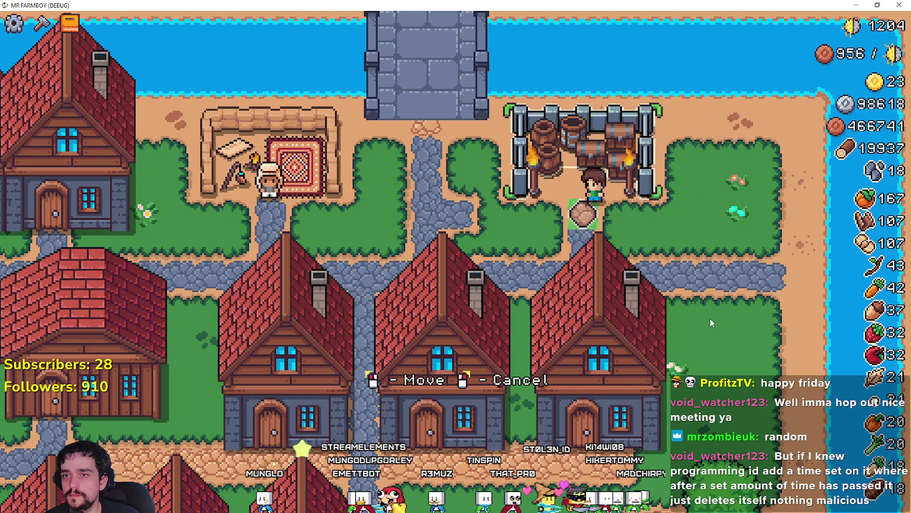
right_click(710, 318)
Step: Check the Merchant's Outpost dialog and advancements panel, then pause the game
key(a)
key(e)
key(Escape)
key(d)
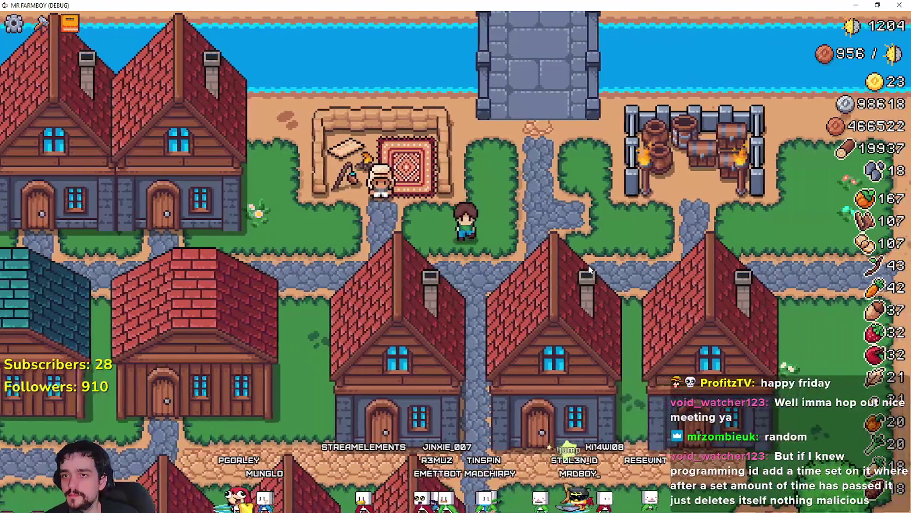
key(Tab)
key(Tab)
key(Escape)
Step: Scroll through Options > Key Bindings to confirm the Interact/Use and Harvest/Cancel labels, then stop the game
click(438, 236)
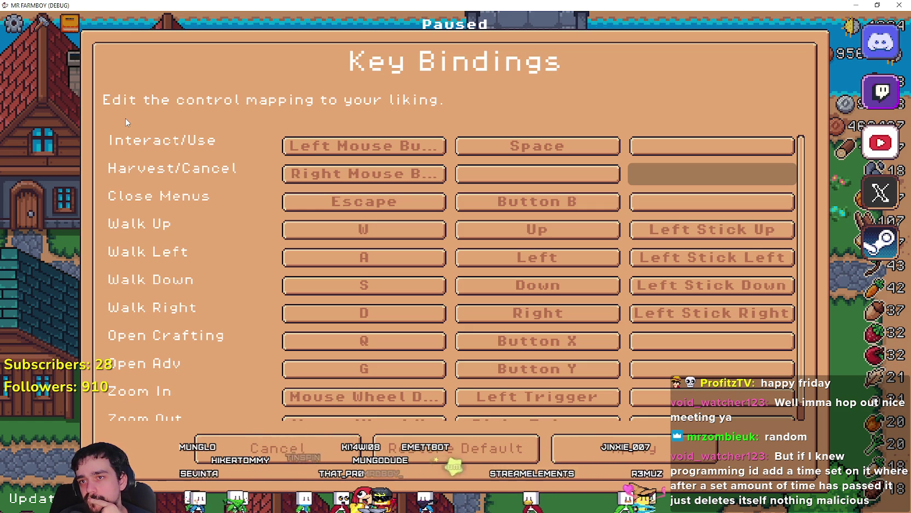
scroll(down, 3)
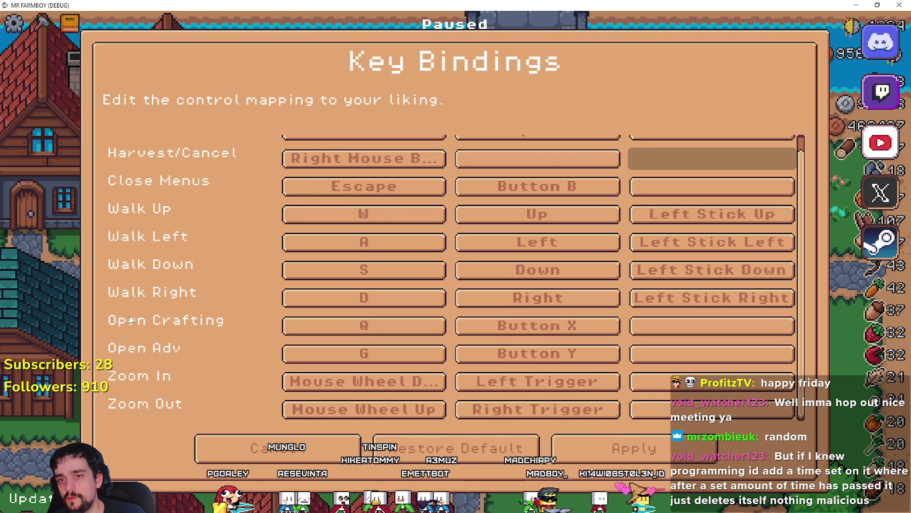
scroll(up, 3)
scroll(down, 3)
scroll(up, 3)
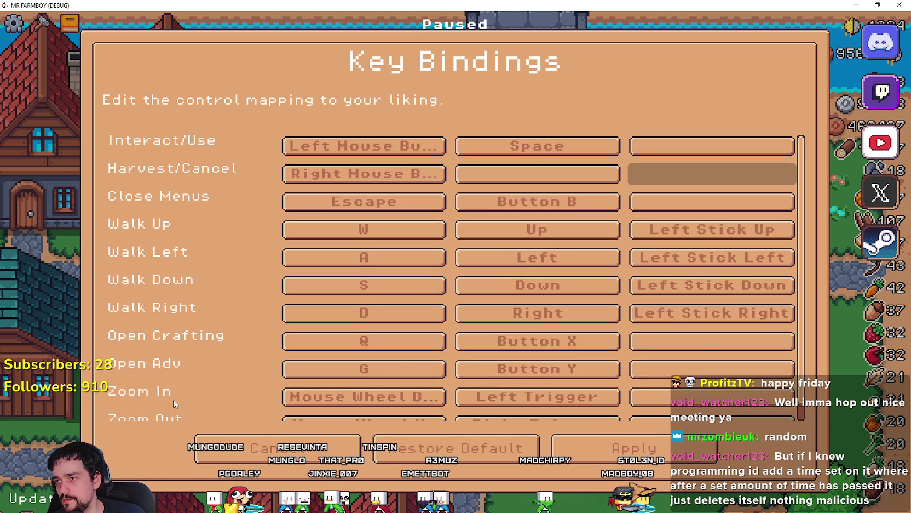
scroll(down, 3)
scroll(up, 3)
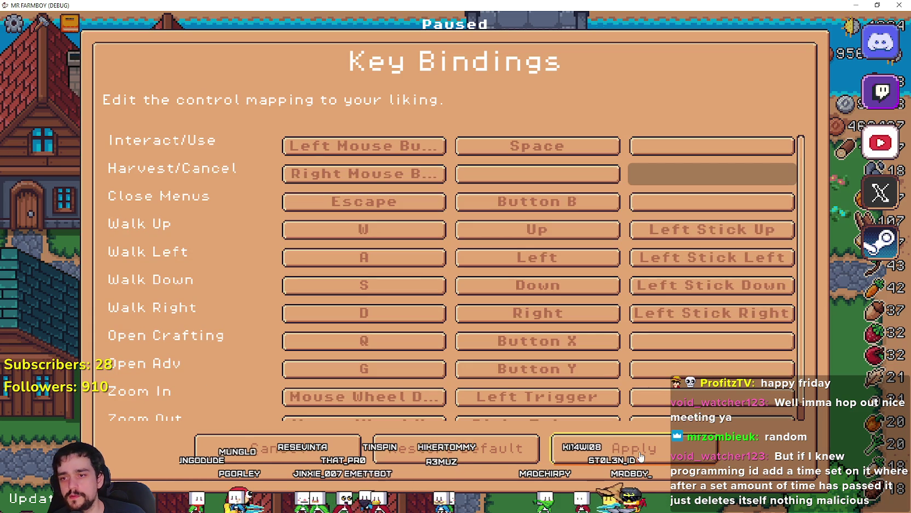
scroll(down, 3)
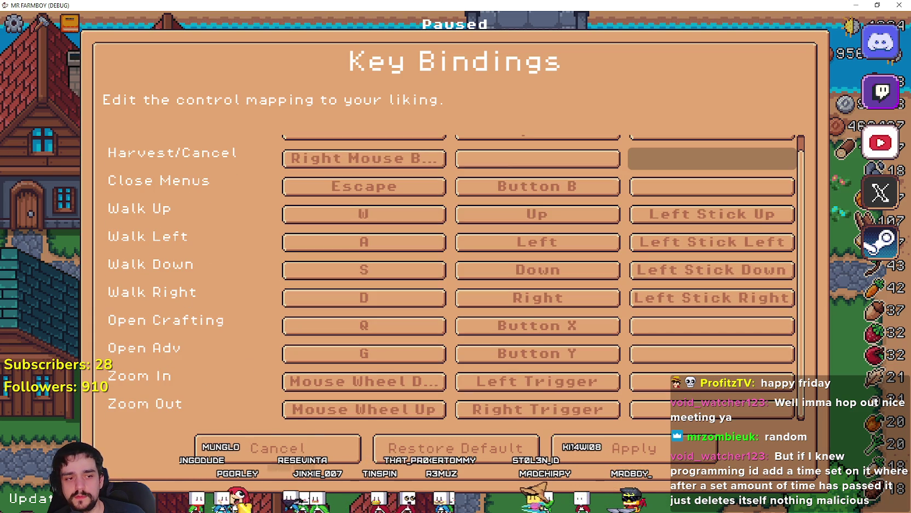
key(F8)
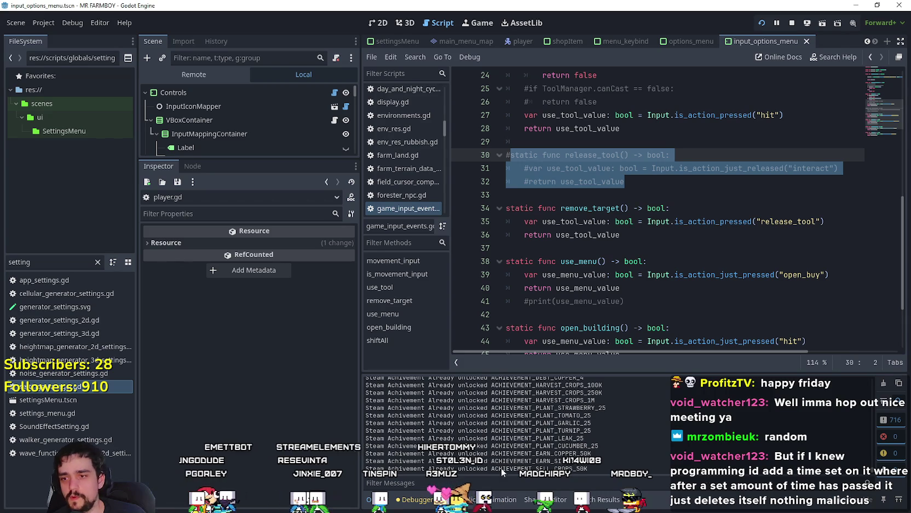
click(55, 25)
click(56, 43)
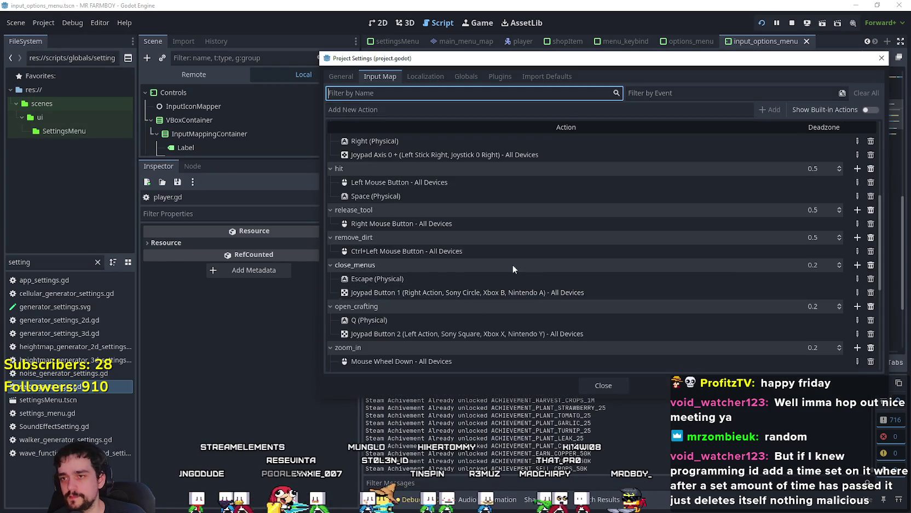
scroll(down, 3)
scroll(down, 3)
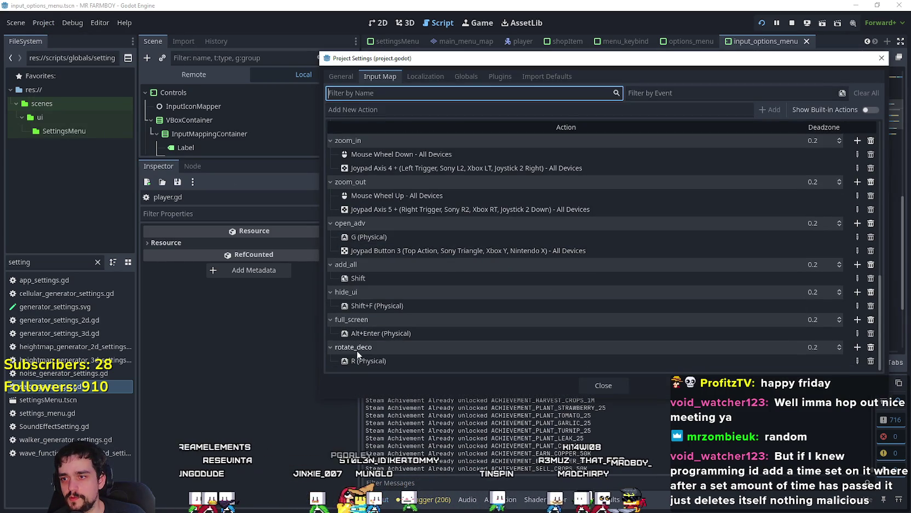
click(616, 387)
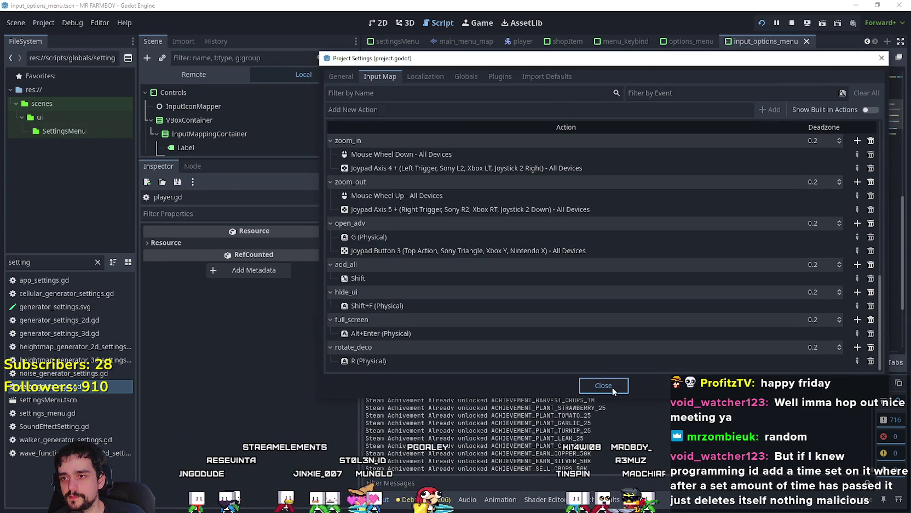
click(603, 385)
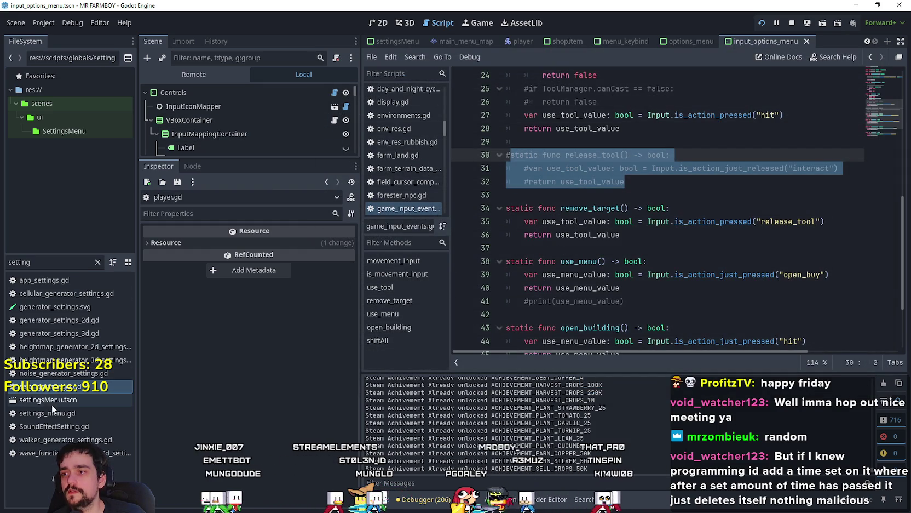
Step: Open settingsMenu.tscn, step into the options_menu scene and input_icon_mapper, then return to the previous script
double_click(55, 400)
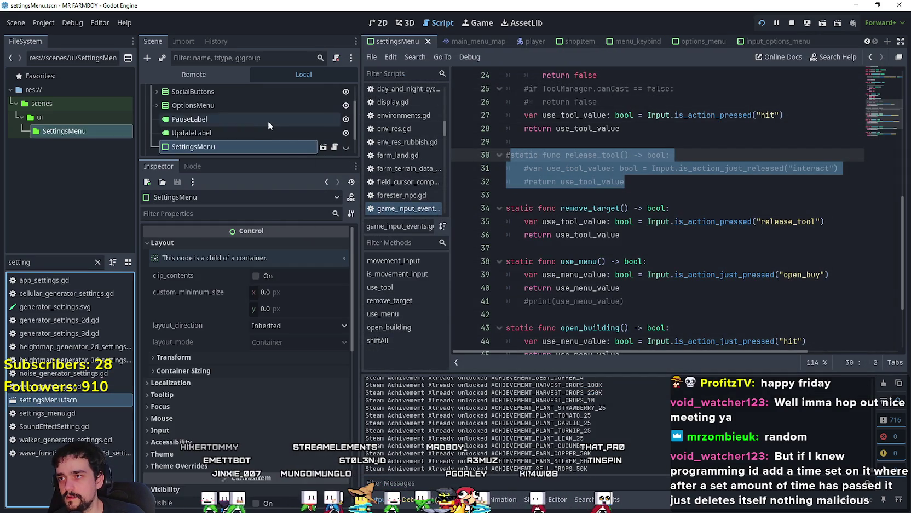
click(323, 119)
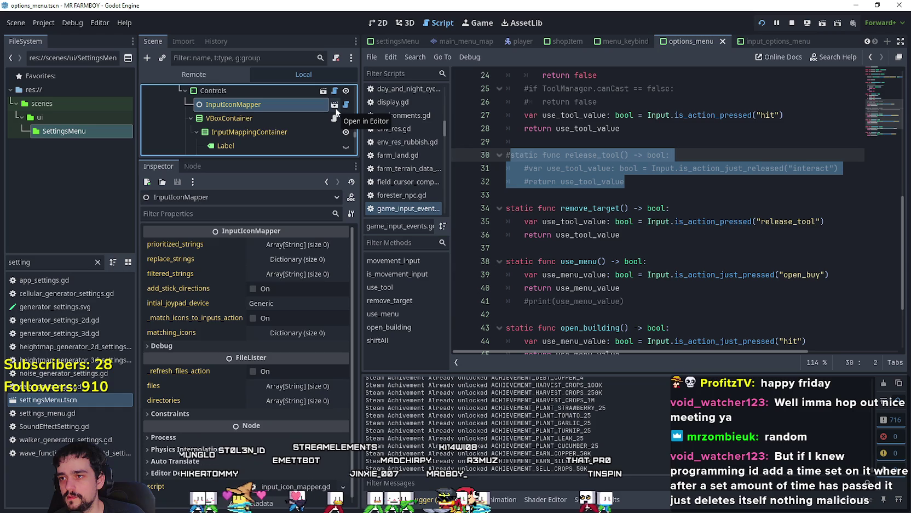
click(334, 106)
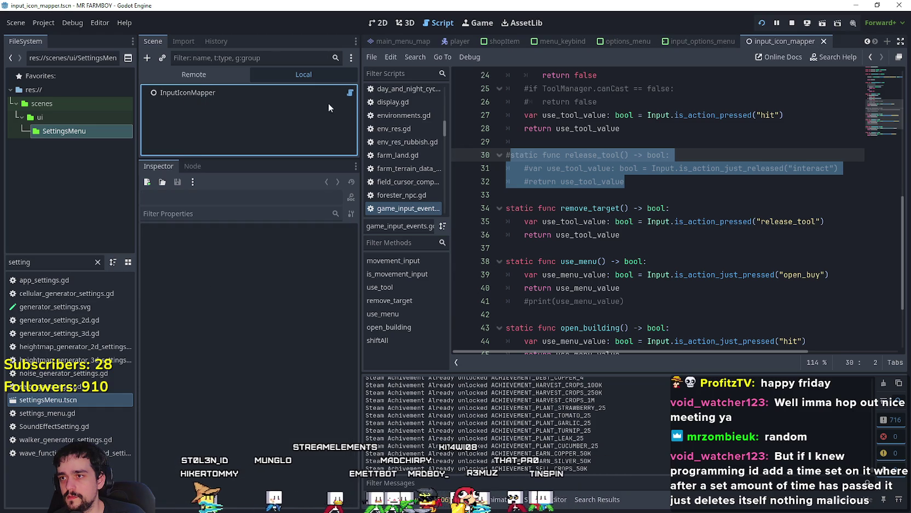
click(872, 56)
scroll(up, 3)
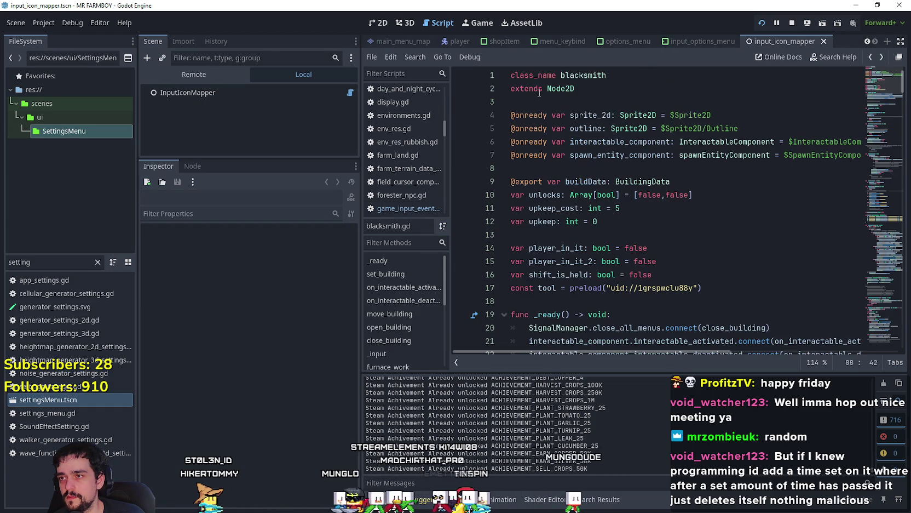
Step: Reopen settingsMenu, enter options_menu, select InputIconMapper and expand the MarginContainer node
double_click(67, 395)
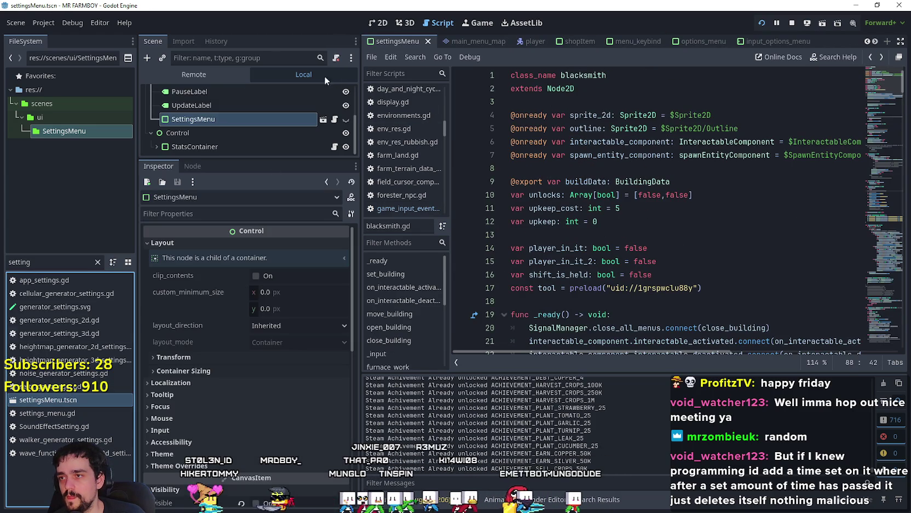
click(323, 119)
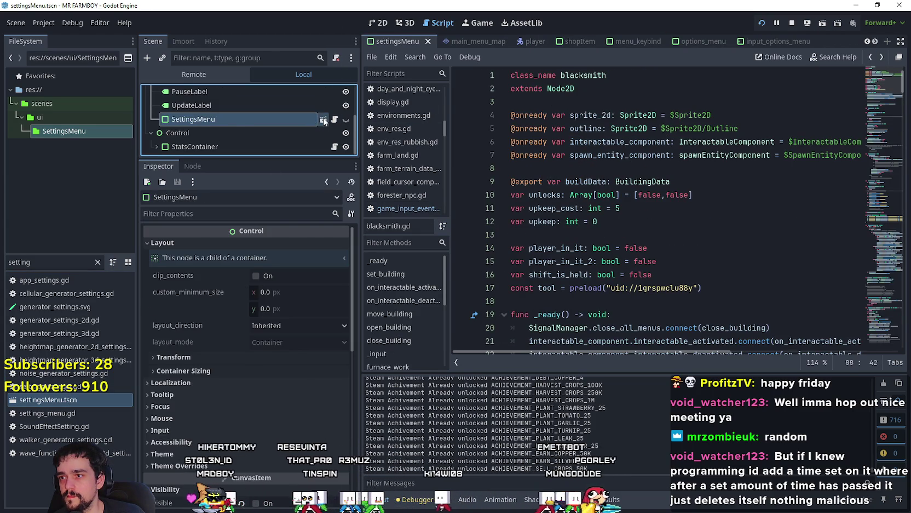
click(280, 105)
scroll(down, 3)
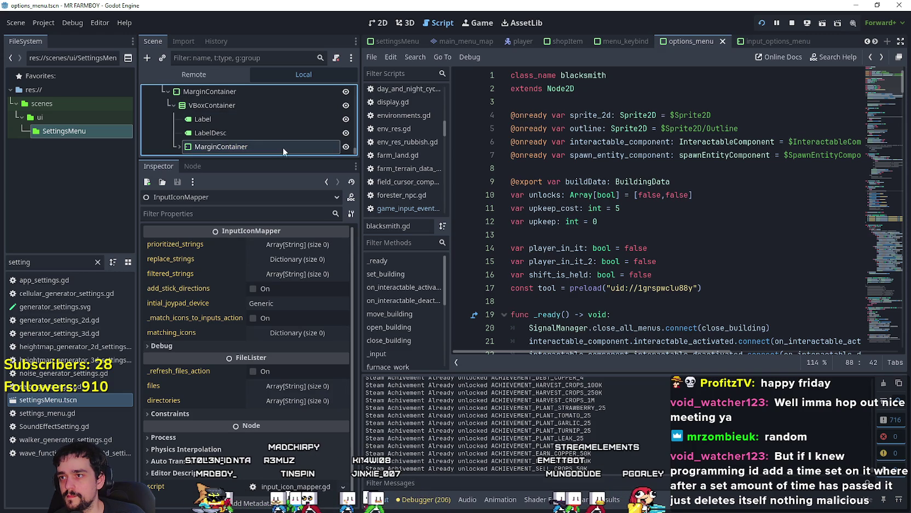
click(178, 146)
scroll(down, 3)
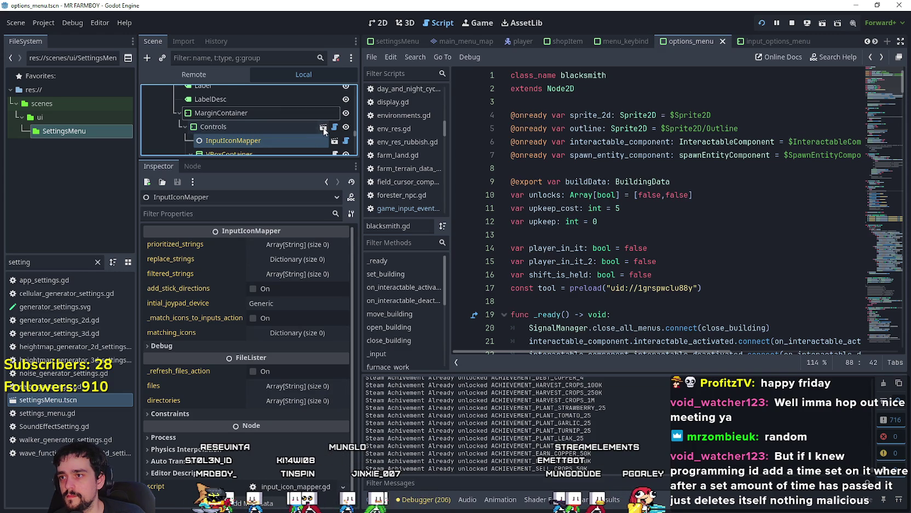
scroll(down, 3)
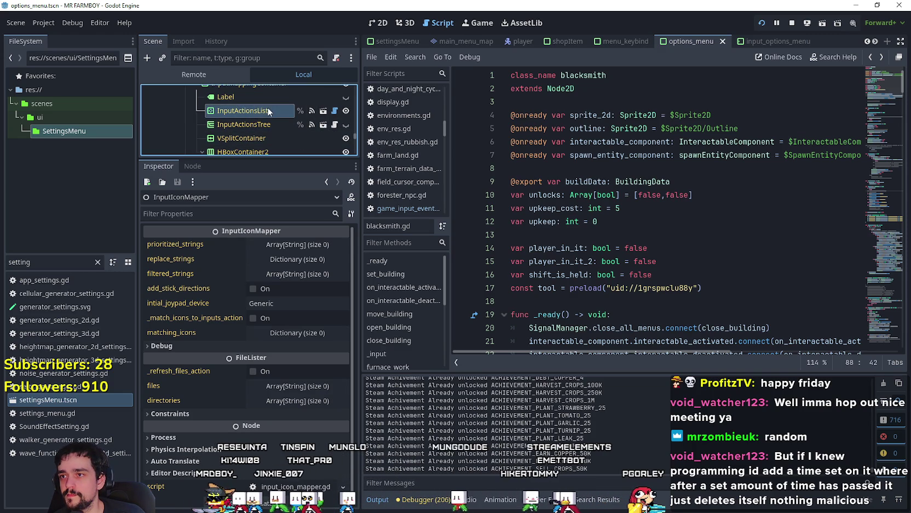
Step: Open the InputActionsList scene and show its root node's properties in the Inspector
click(269, 110)
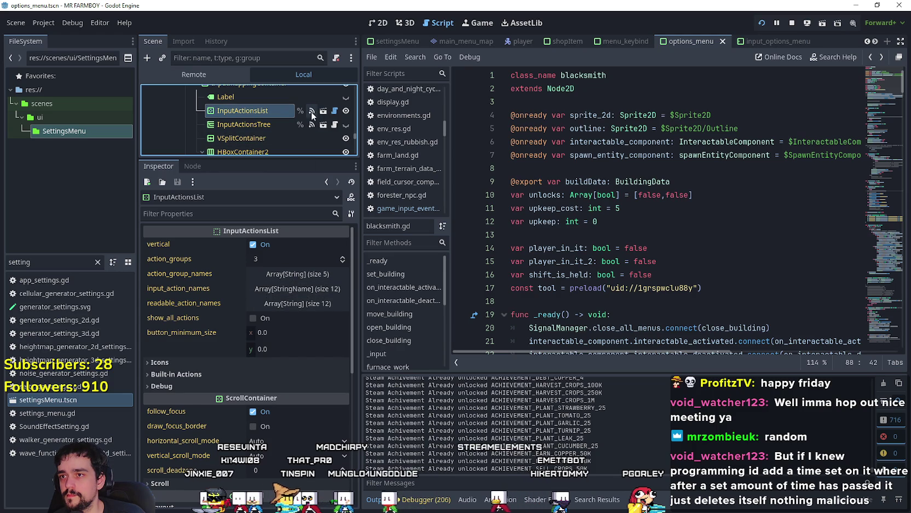
click(312, 111)
click(324, 112)
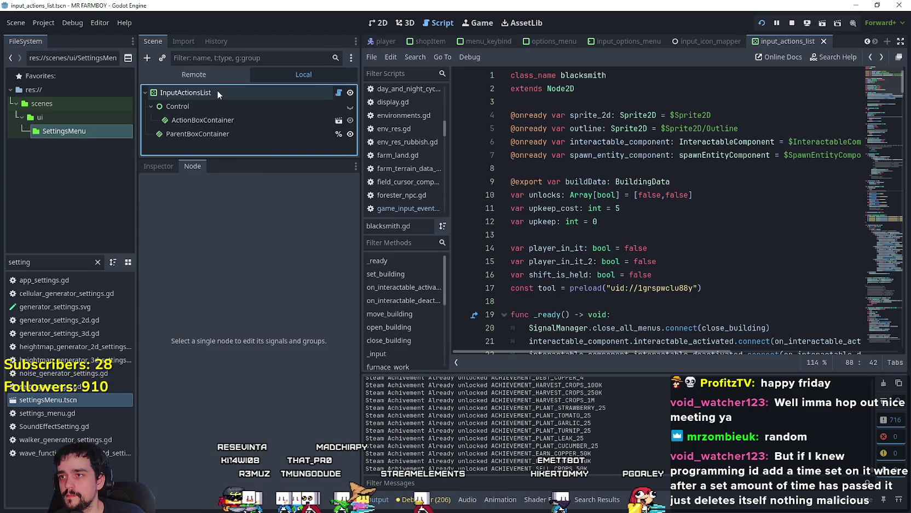
click(222, 95)
click(158, 164)
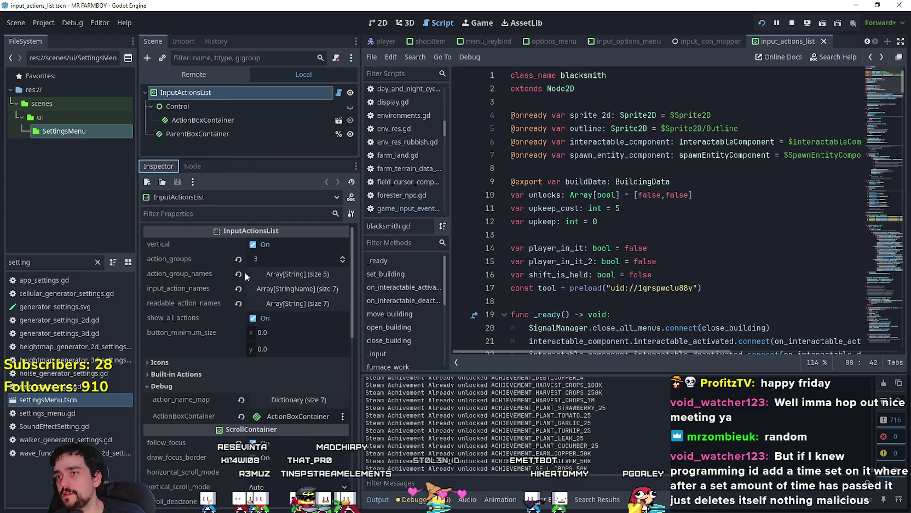
Step: Inspect the input_action_names and action_group_names arrays, then reopen settingsMenu.tscn
click(291, 287)
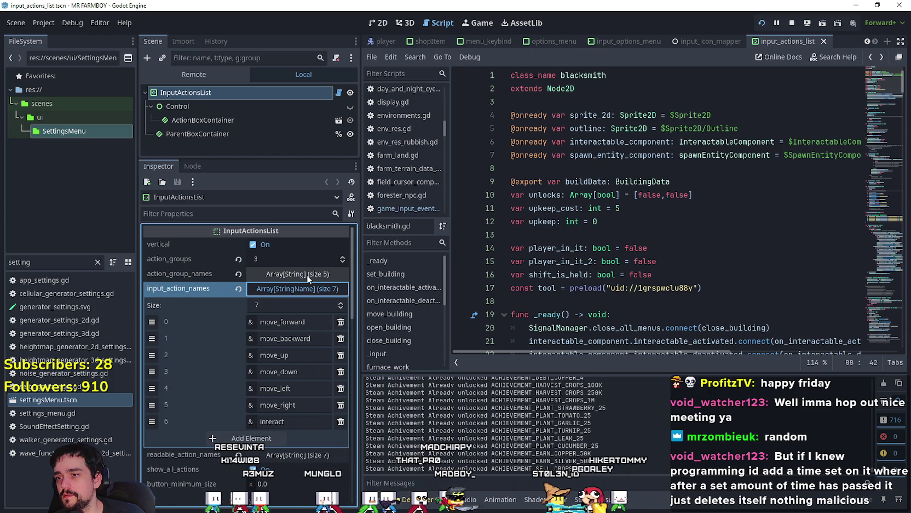
click(307, 274)
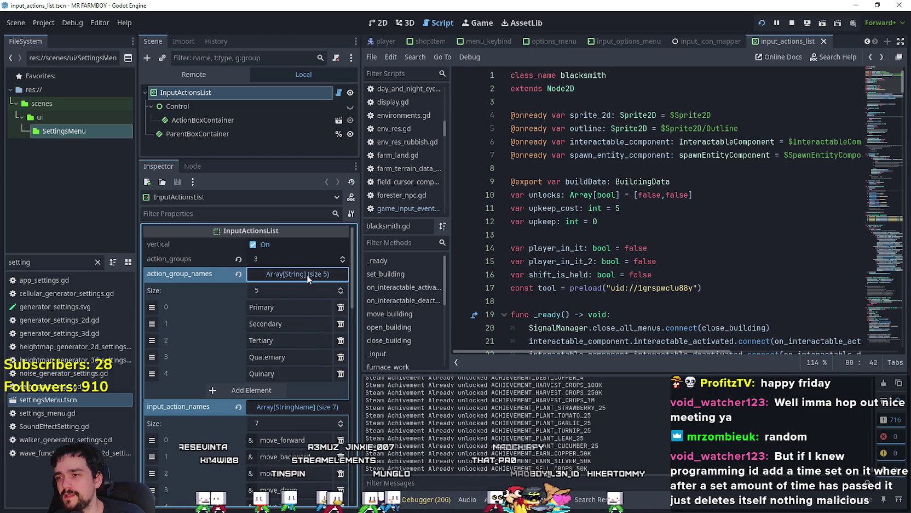
click(306, 274)
click(303, 291)
double_click(49, 399)
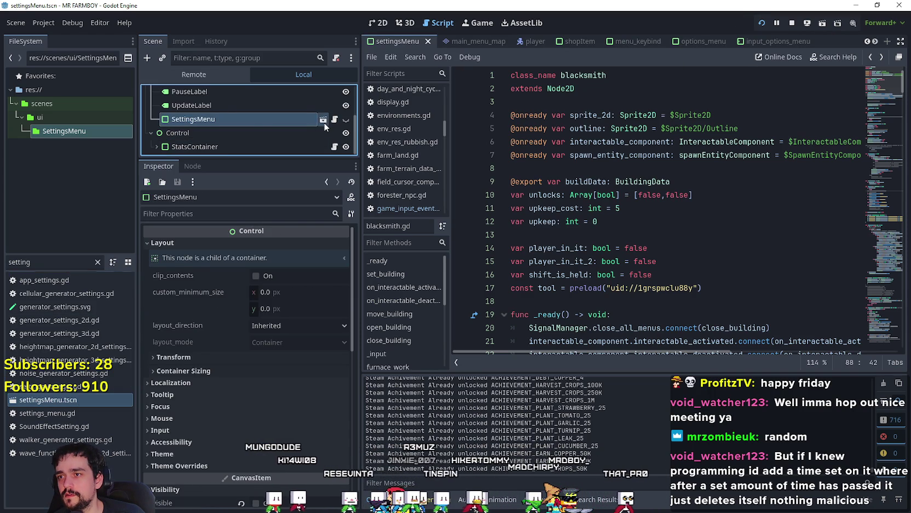
Step: In options_menu, complete input_action_names element 11 as rotate_deco across the 12 entries
click(323, 120)
click(317, 284)
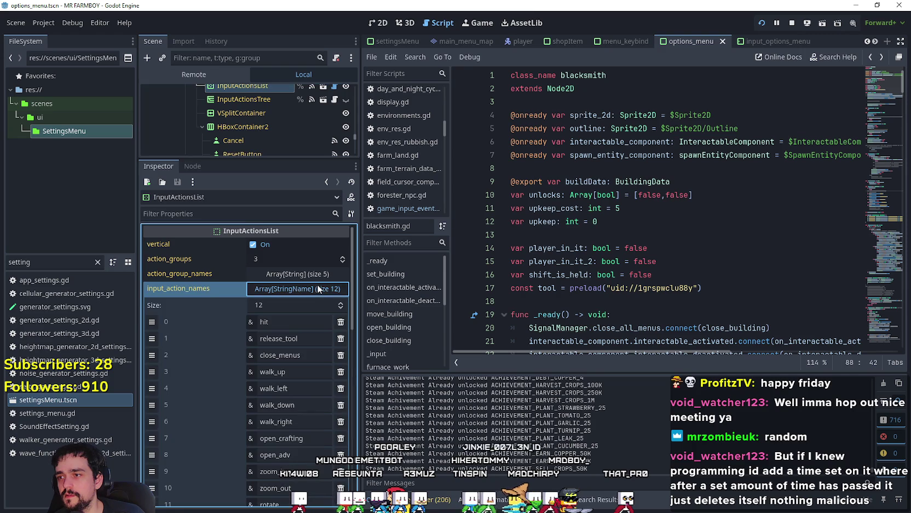
scroll(down, 3)
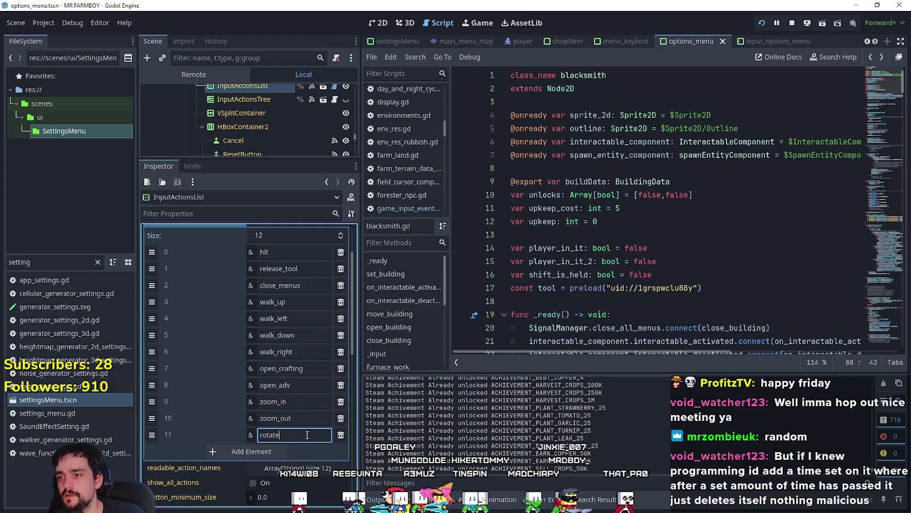
text(_deco)
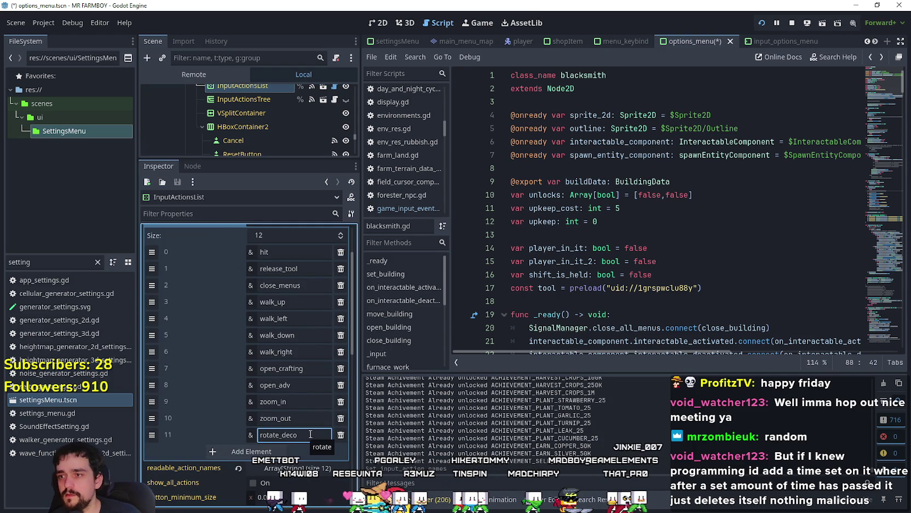
key(Return)
Step: Expand the readable_action_names list and begin editing the first entry, Hit
click(288, 283)
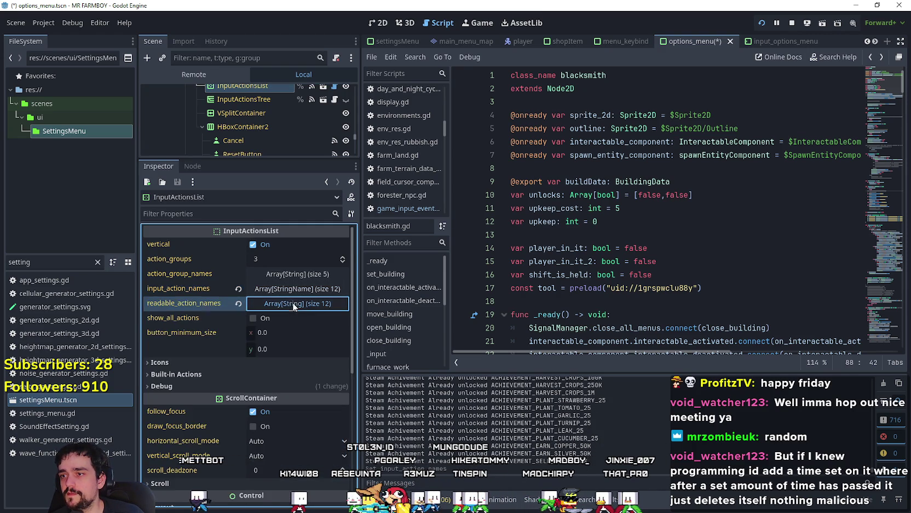
click(289, 305)
scroll(down, 3)
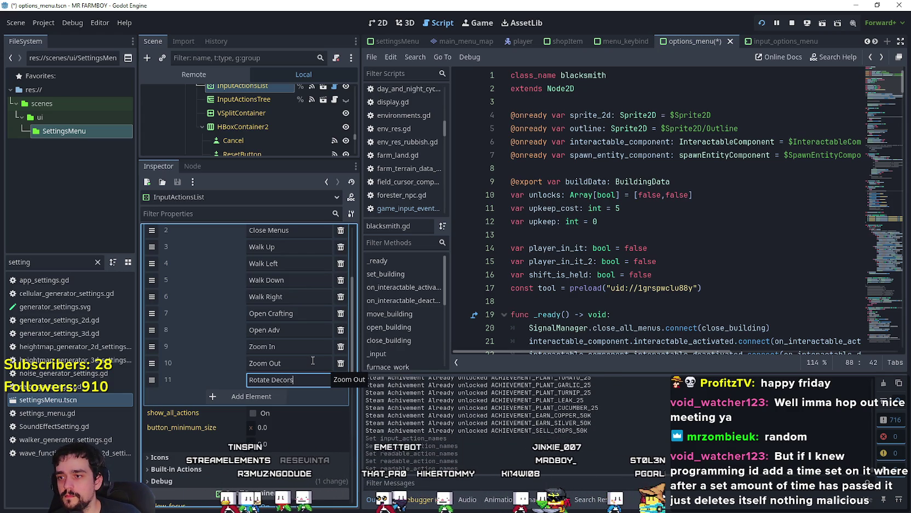
scroll(up, 3)
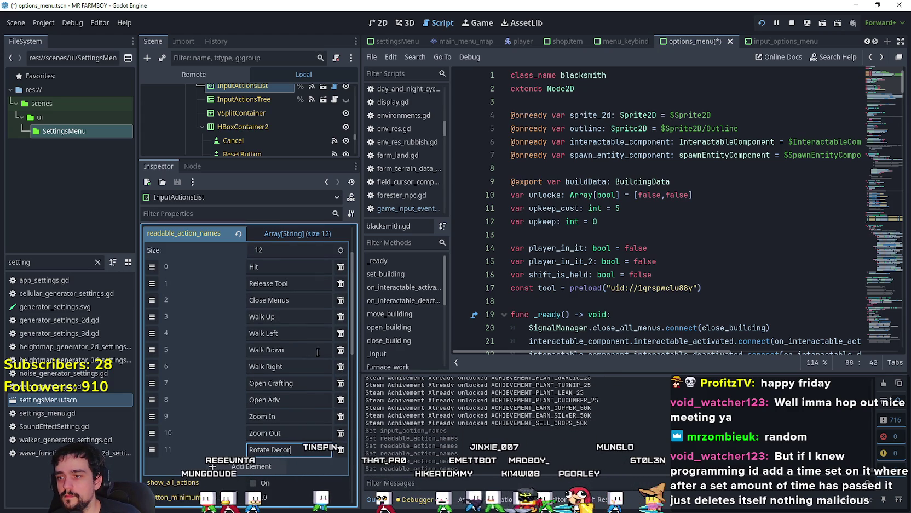
scroll(up, 3)
click(289, 302)
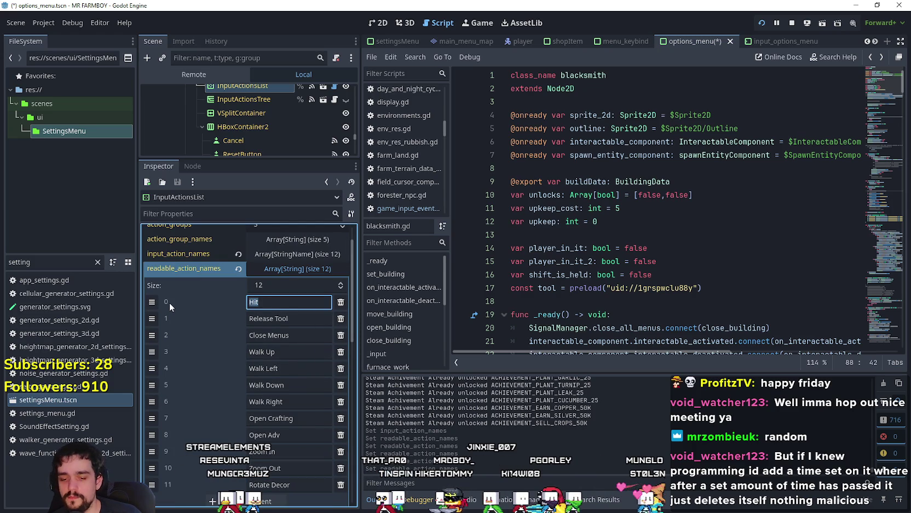
Step: Rename the first two readable action names to Interact/Crafting and Harvest/Cancel/Move
text(Interact/)
text(Use)
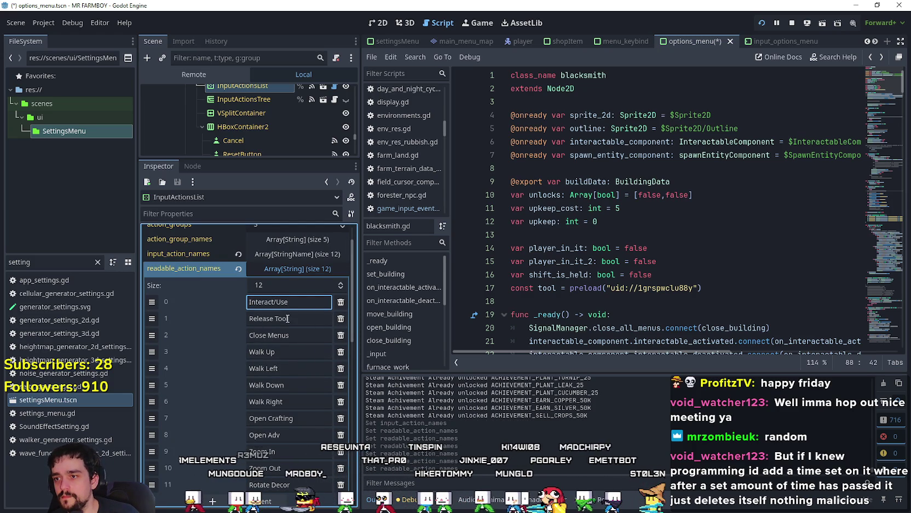
key(Tab)
text(Harvb)
text(est/)
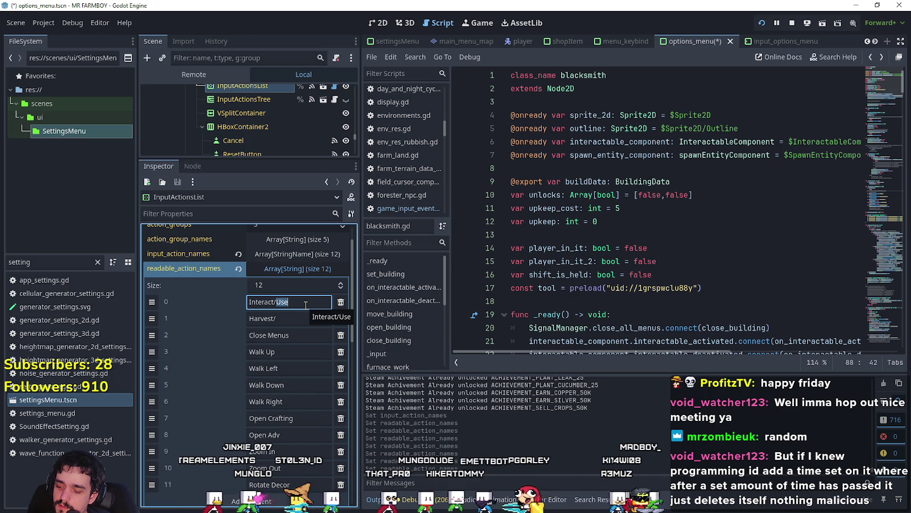
text(U)
key(BackSpace)
text(Cra)
text(fting)
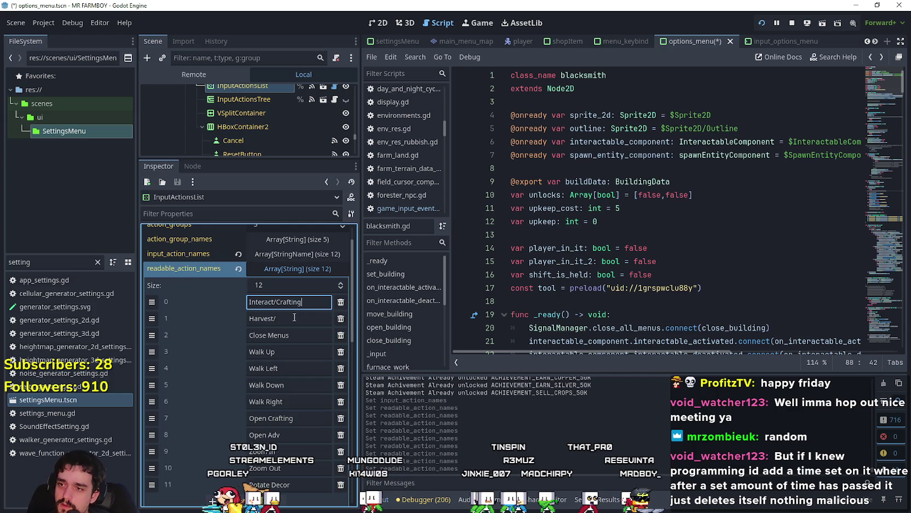
text(Cancel)
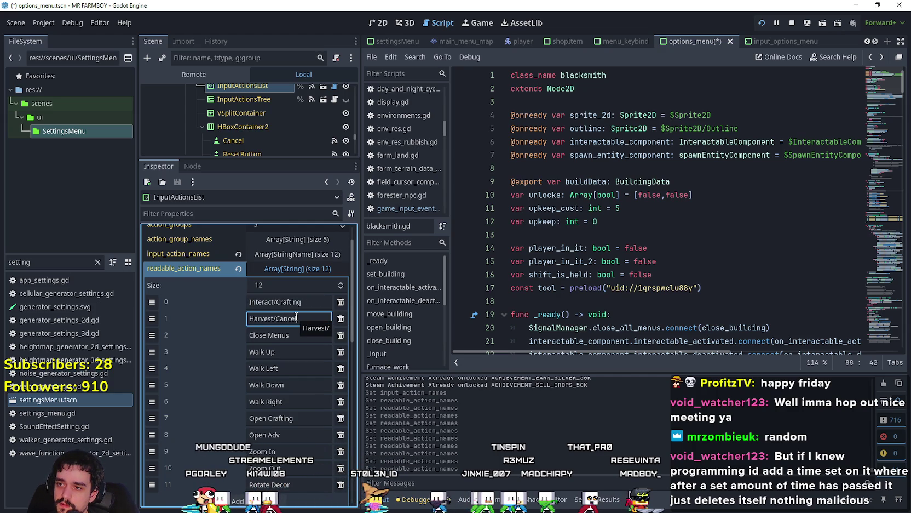
text(/<)
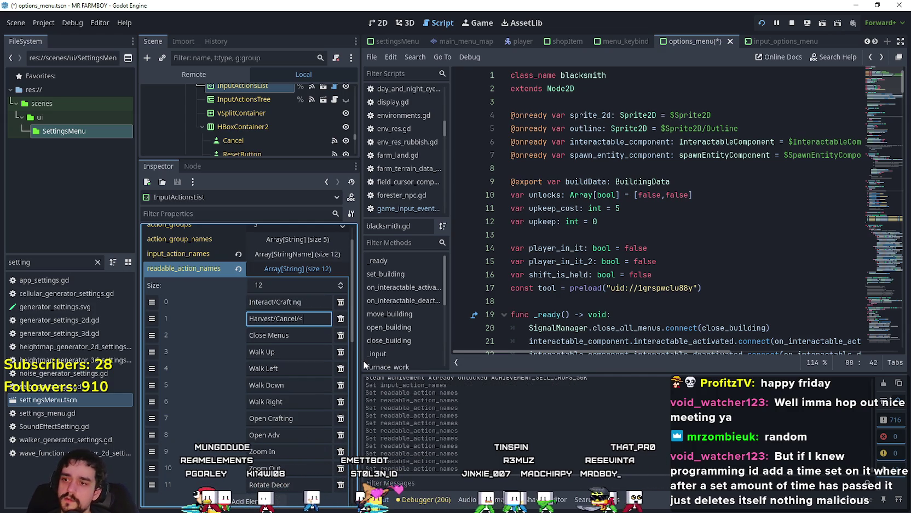
key(BackSpace)
text(Move)
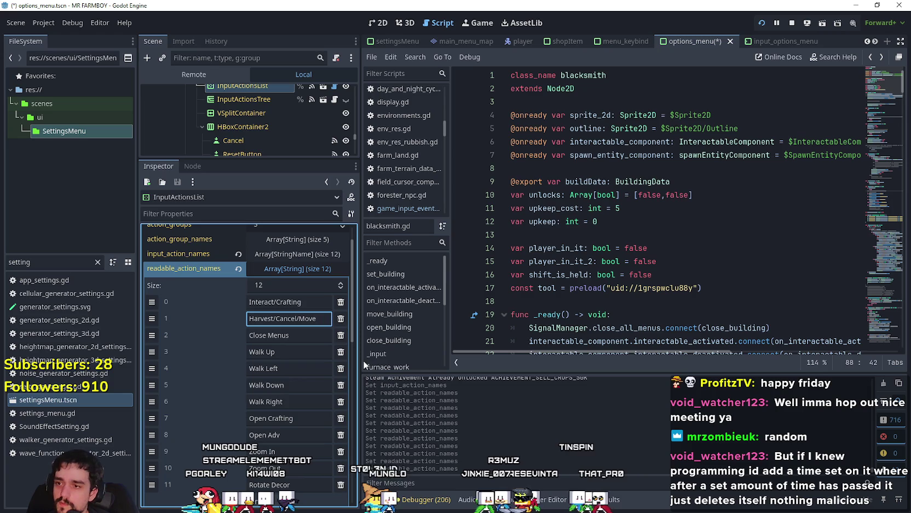
Step: Rename the third readable action name to Close Menus/Pause Menu
click(315, 336)
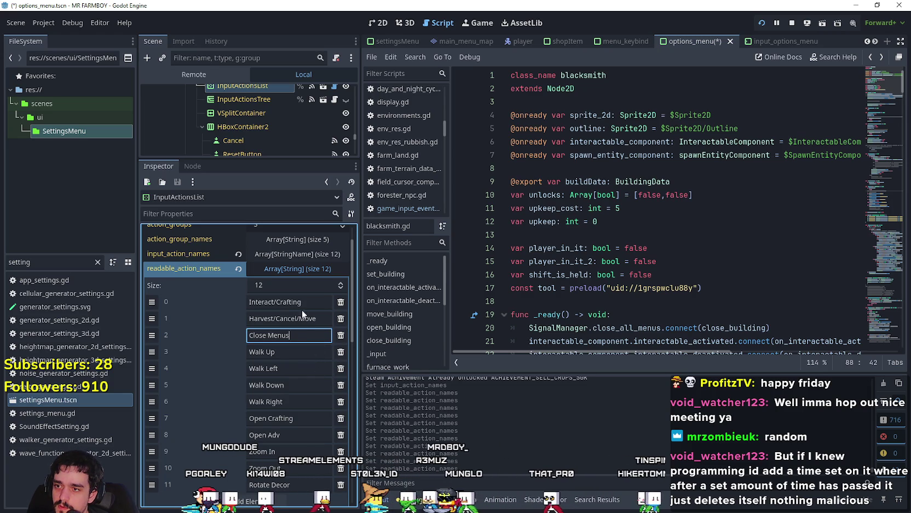
click(303, 356)
scroll(down, 3)
scroll(up, 3)
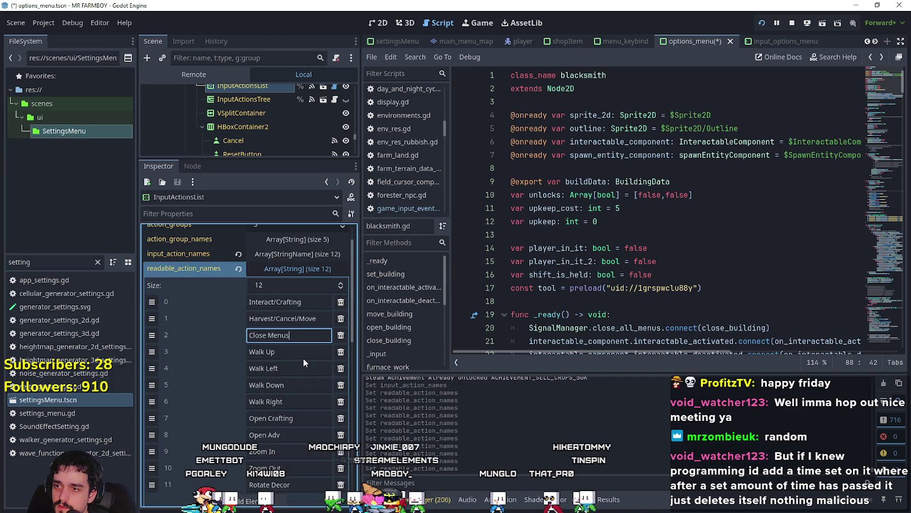
key(Tab)
key(Tab)
key(Tab)
scroll(down, 3)
click(300, 380)
scroll(up, 3)
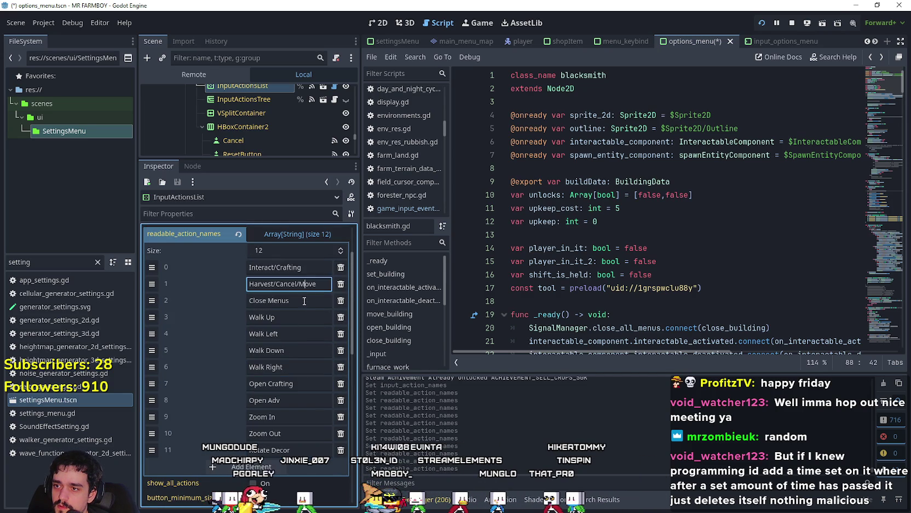
text(/Pua)
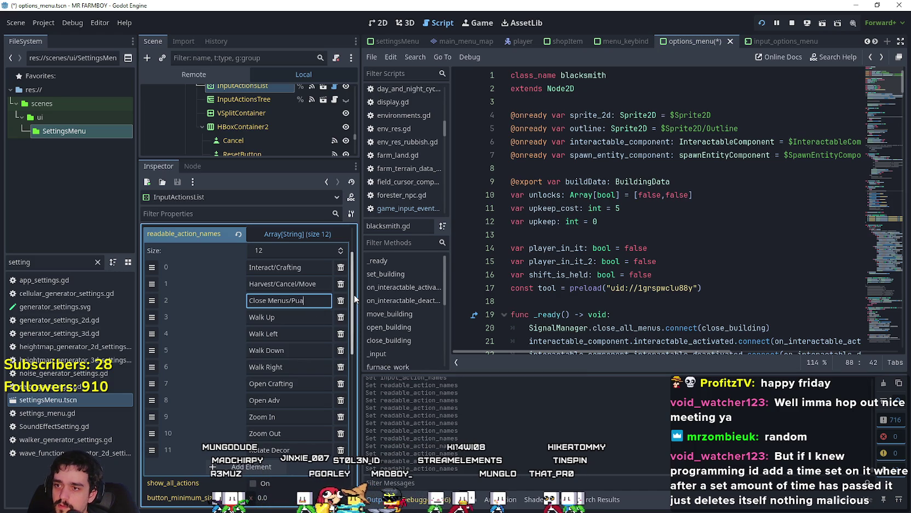
key(BackSpace)
key(BackSpace)
text(ause)
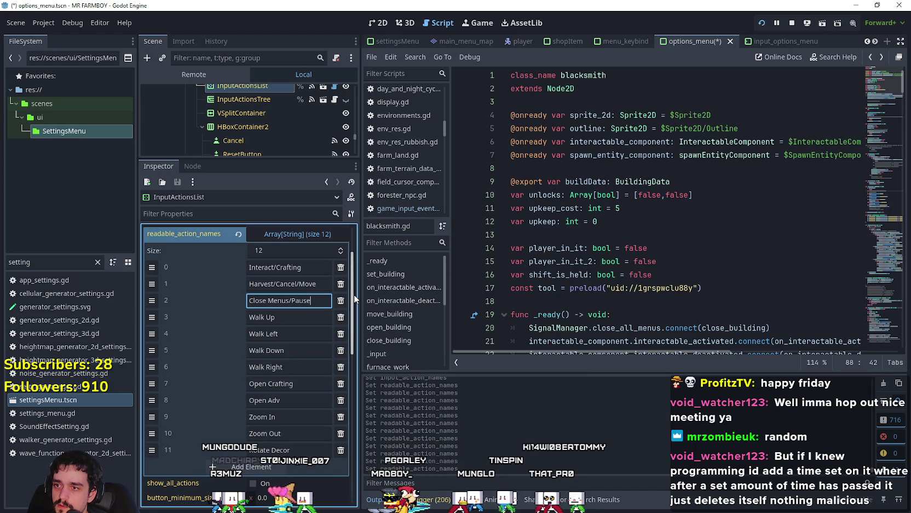
text( Menu)
click(296, 313)
Step: Leave the array field and save the scene with Ctrl+S
scroll(down, 3)
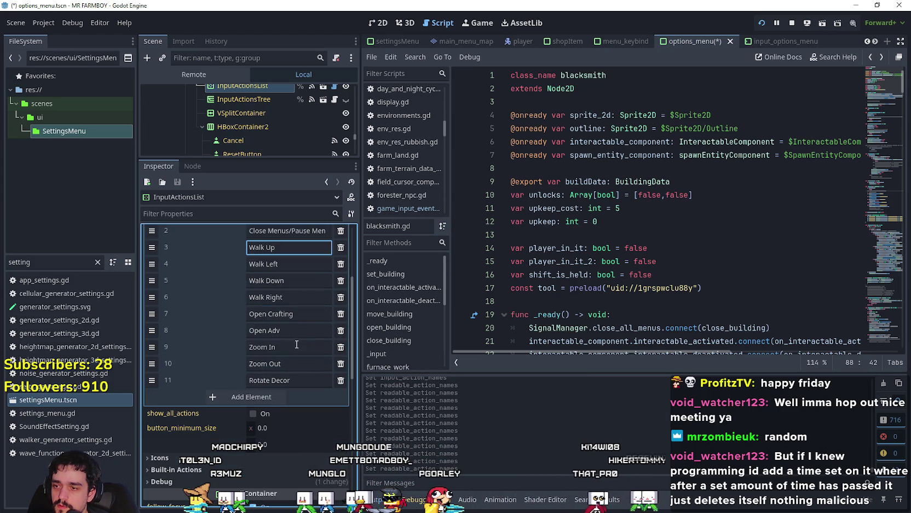
scroll(up, 3)
click(651, 234)
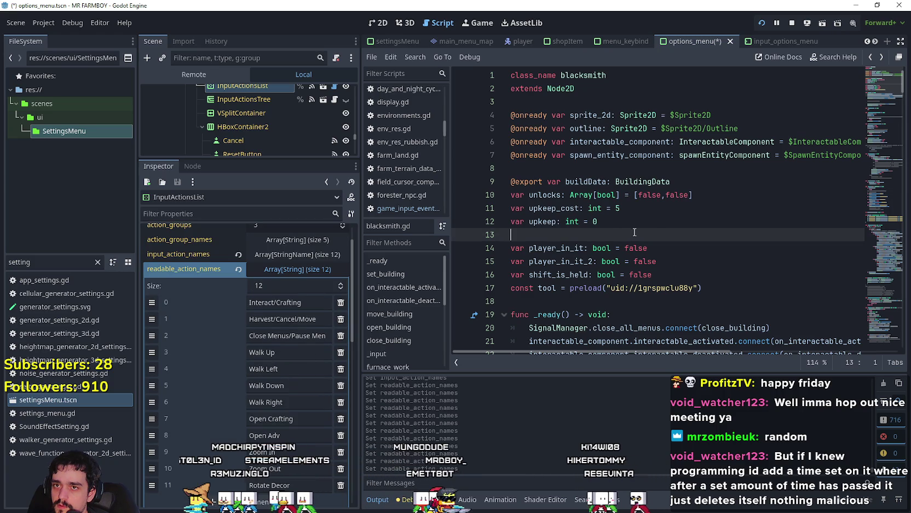
key(ctrl+s)
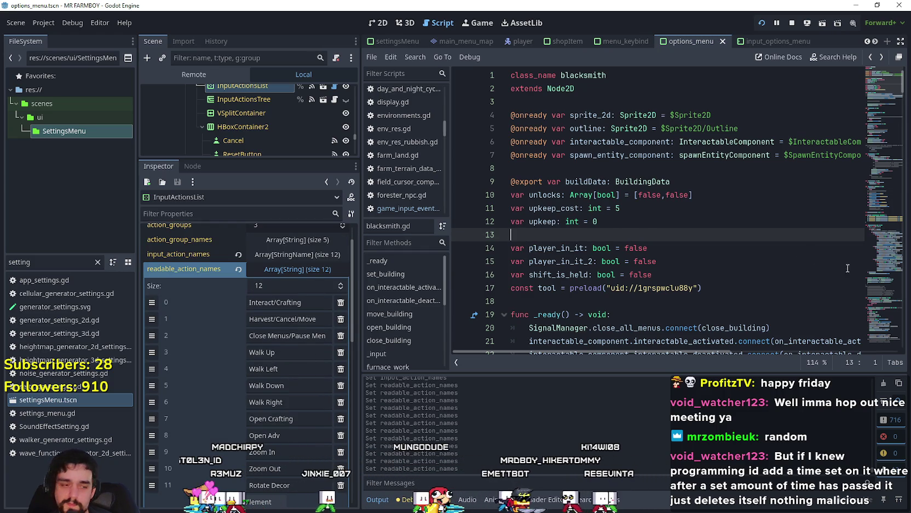
Step: In the running game, review the Key Bindings list, then close Options and resume
key(alt+Tab)
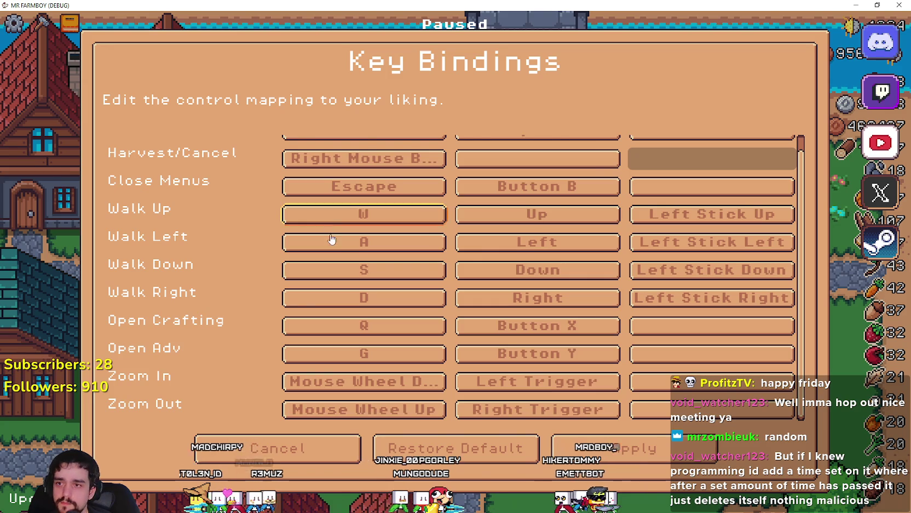
key(Escape)
key(Escape)
click(432, 232)
scroll(down, 3)
scroll(up, 3)
click(345, 448)
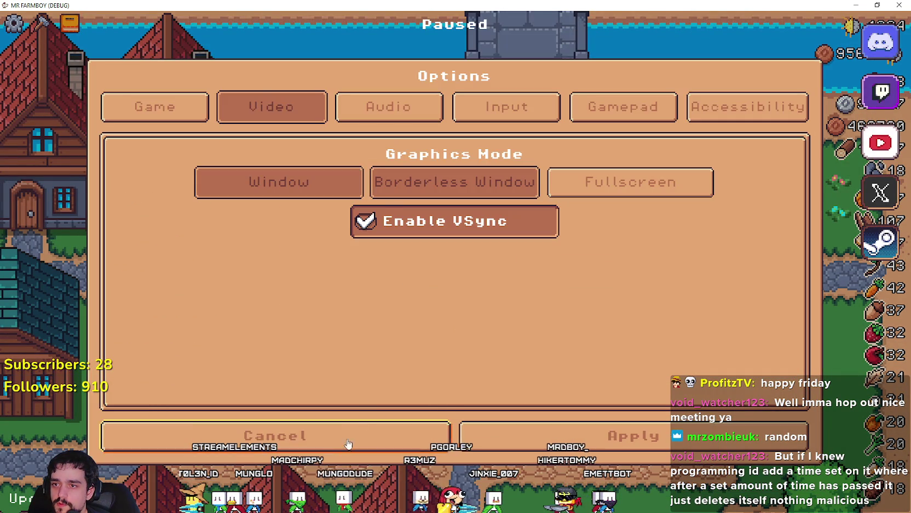
click(353, 436)
key(Escape)
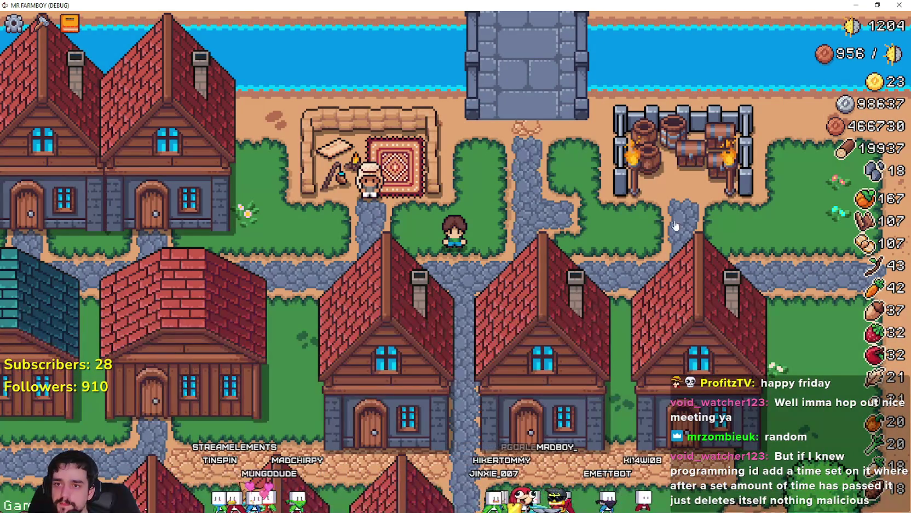
Step: Stop the game, relaunch the project, and load Save 2 from Play
key(F8)
click(761, 23)
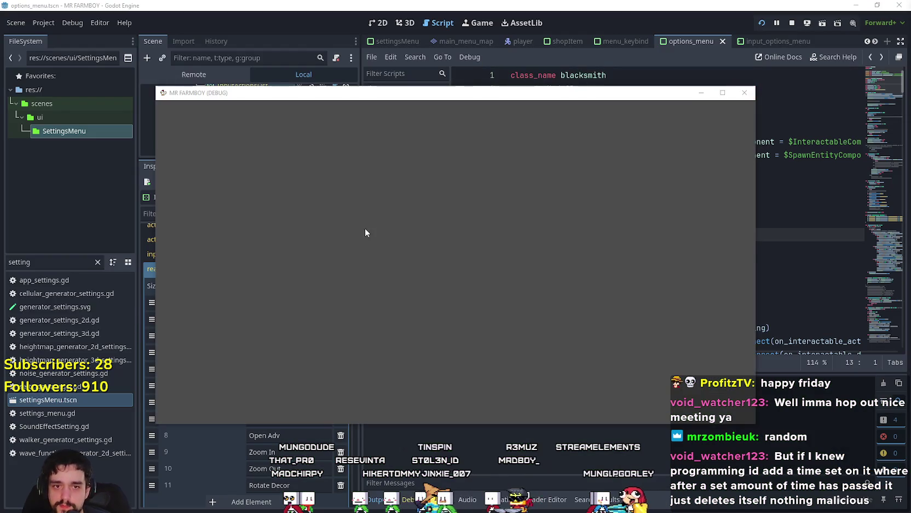
click(425, 240)
click(463, 265)
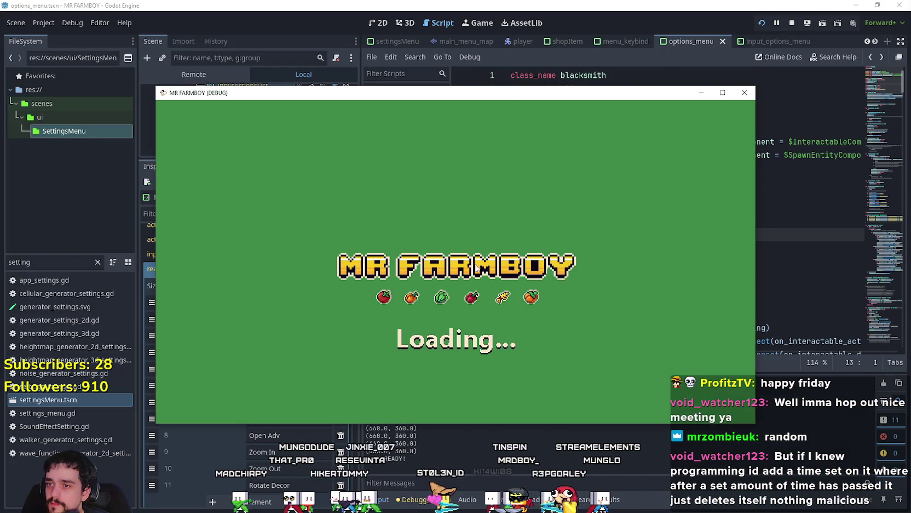
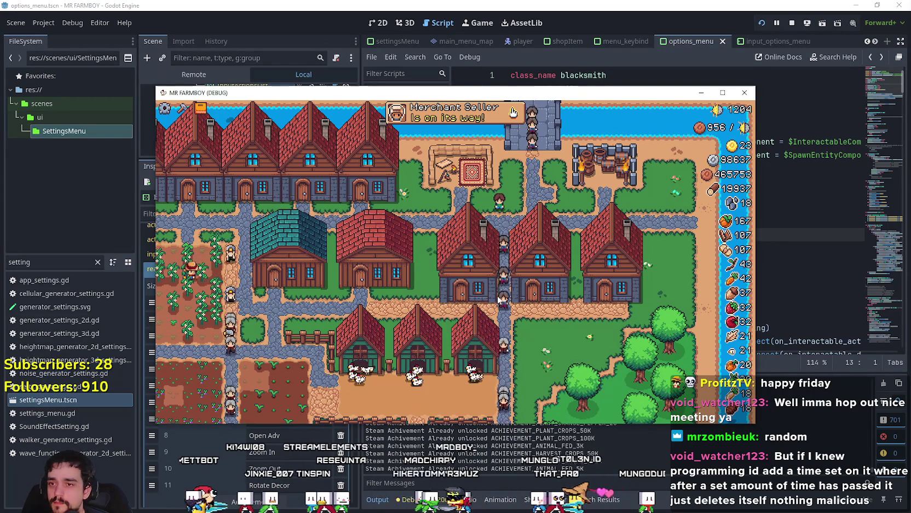
Step: Pause the game, view the Key Bindings screen maximized, then return to the editor
key(Escape)
click(439, 244)
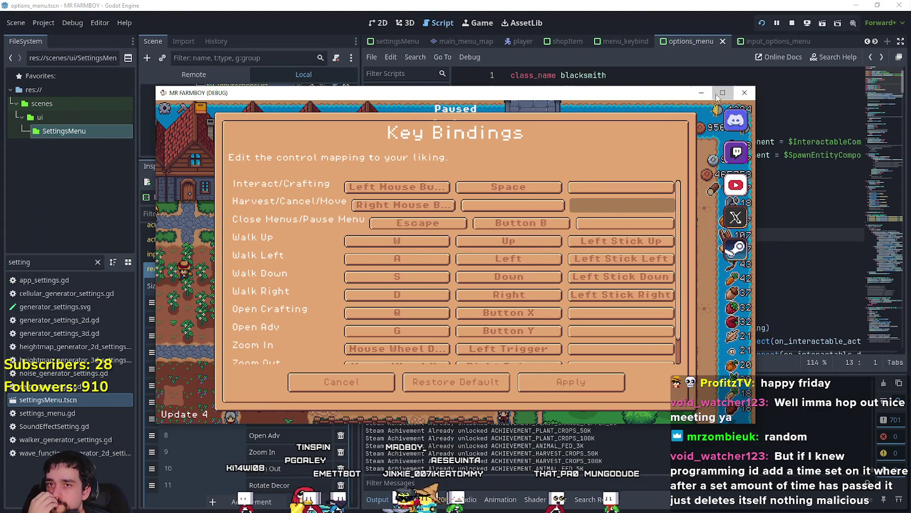
click(722, 92)
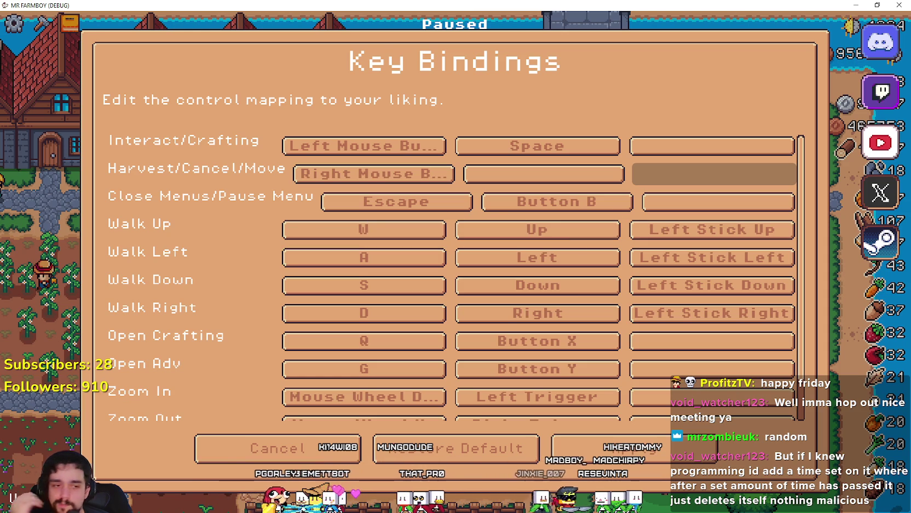
key(alt+Tab)
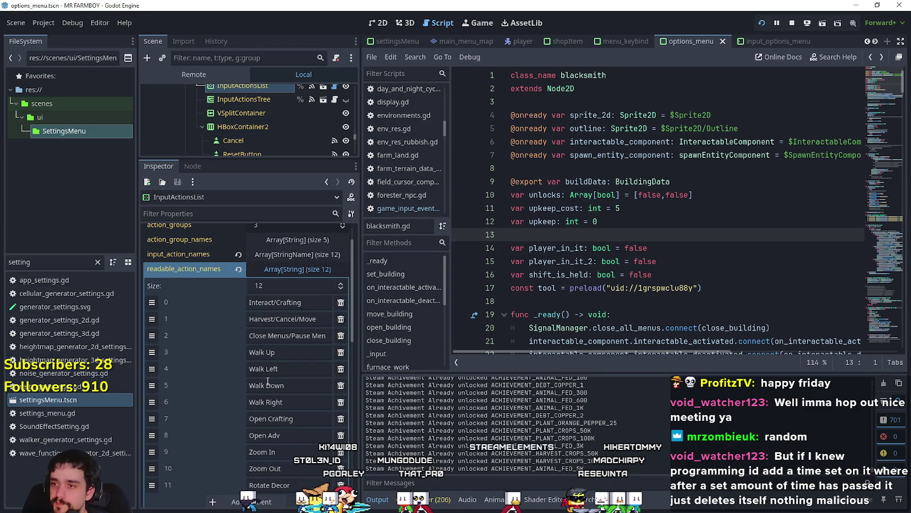
Step: Rename readable action name item 2 to 'Close/Pause Menus', save the scene, and return to the game
double_click(280, 336)
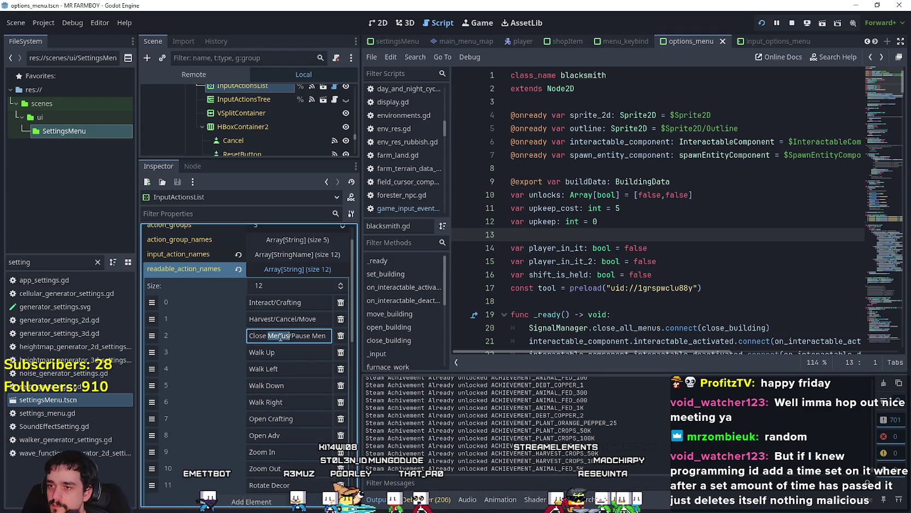
key(BackSpace)
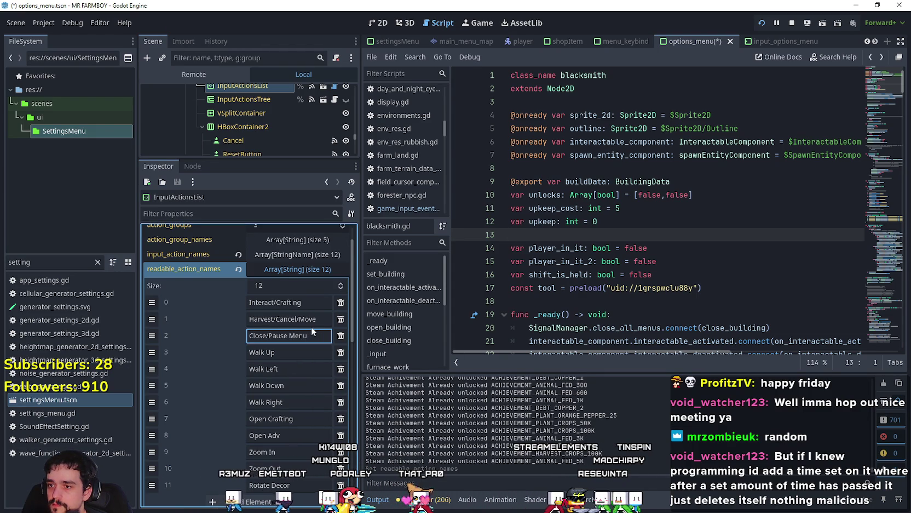
key(End)
text(s)
click(301, 321)
key(ctrl+s)
key(alt+Tab)
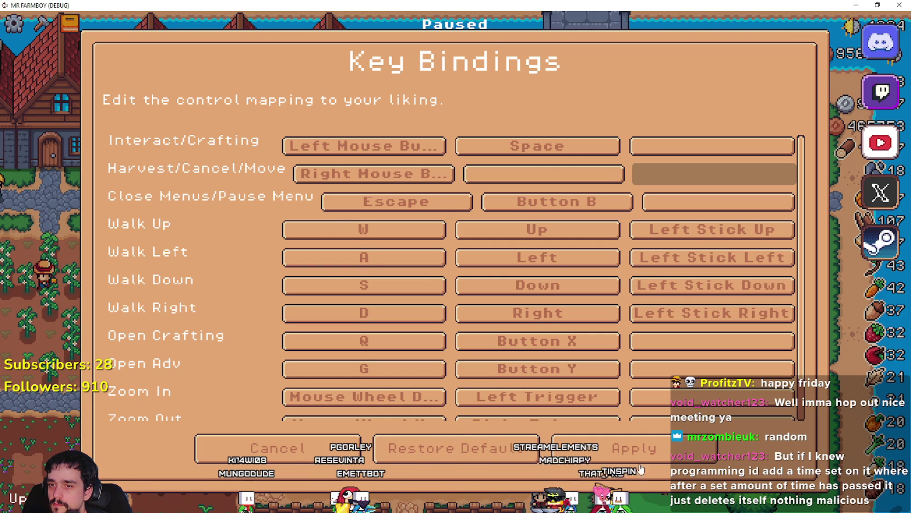
Step: Browse the Game options and the language list in the game's Options menu
key(Escape)
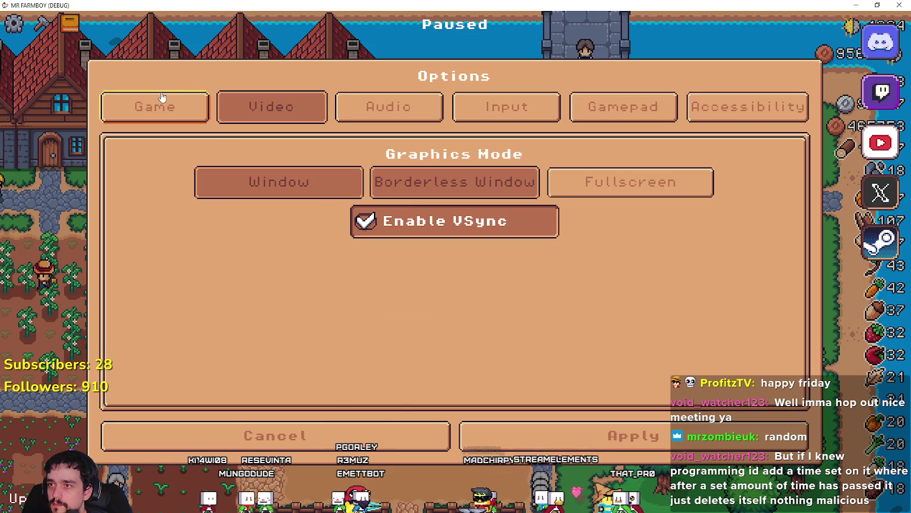
click(155, 106)
click(209, 176)
key(Escape)
Step: Look at Input > Key Bindings again, then close the menus and resume the game
click(490, 117)
click(254, 189)
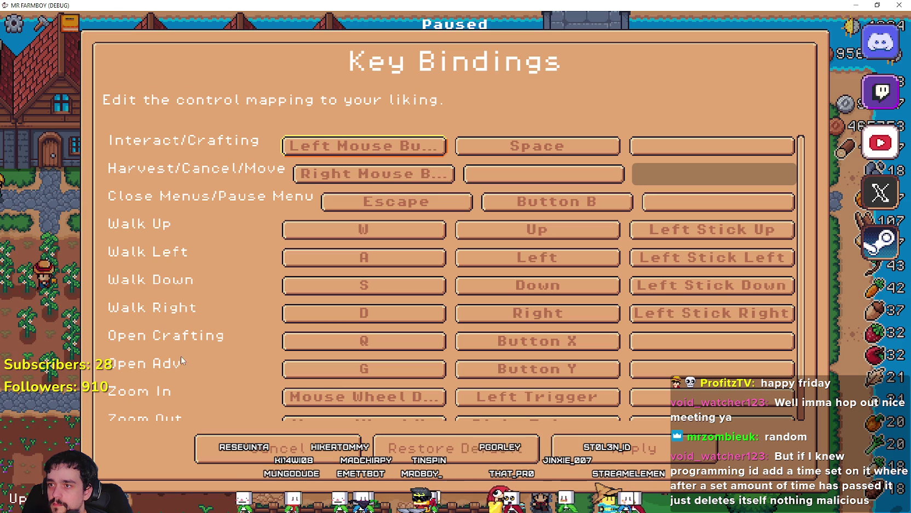
click(272, 462)
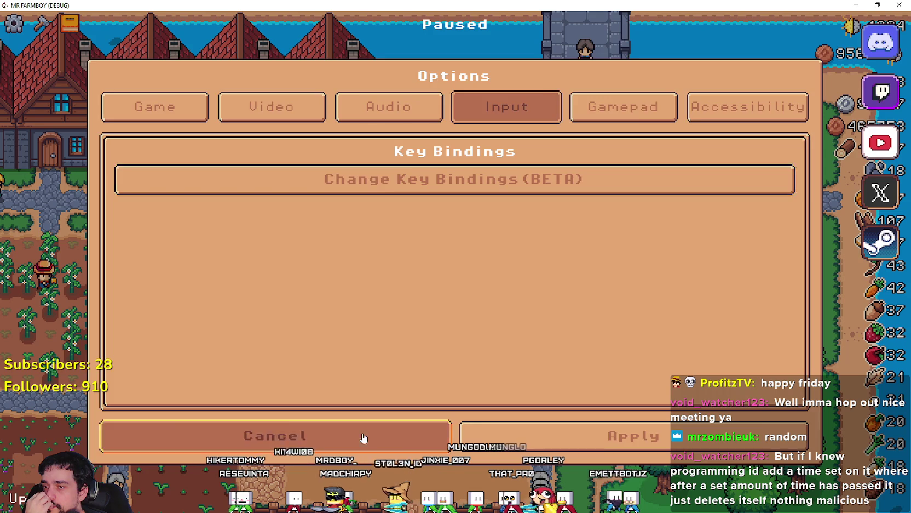
click(362, 437)
click(438, 186)
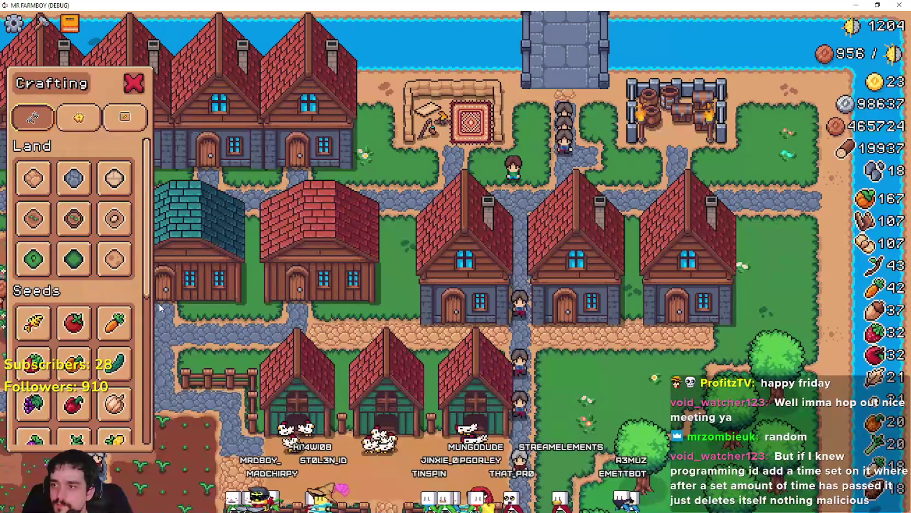
Step: Browse Crafting items (Road Tile, Sand Tile, a decoration), then cancel the build placement
click(113, 187)
key(s)
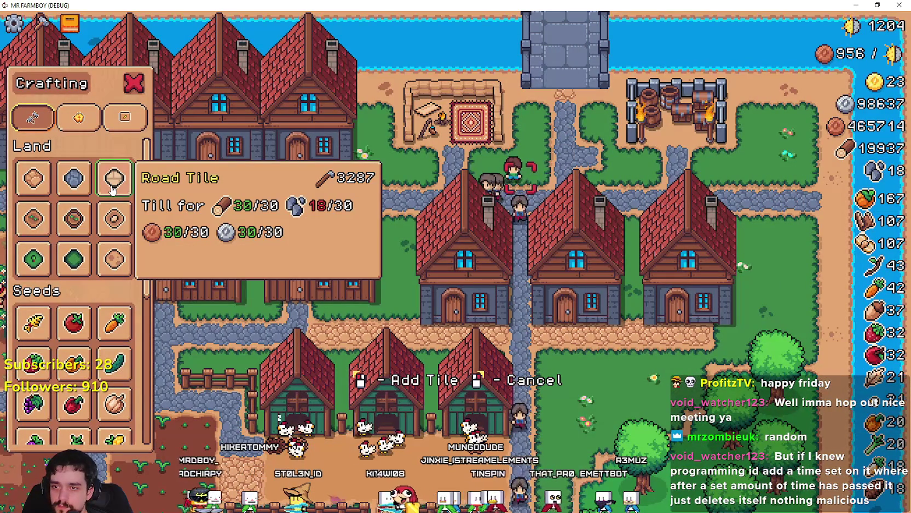
key(s)
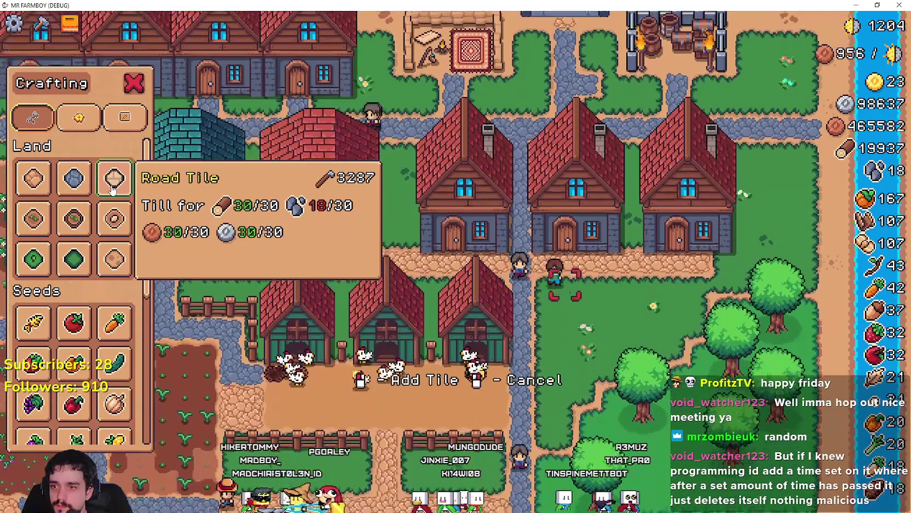
click(74, 218)
click(79, 117)
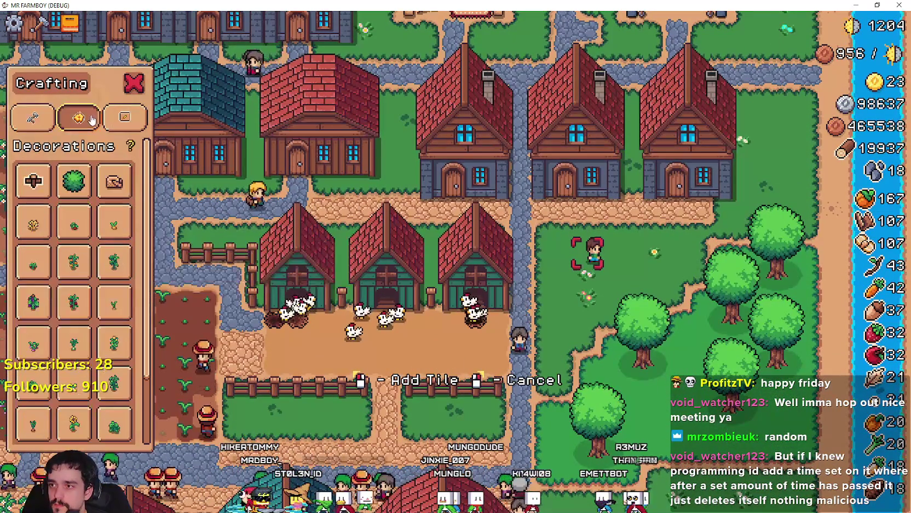
click(90, 232)
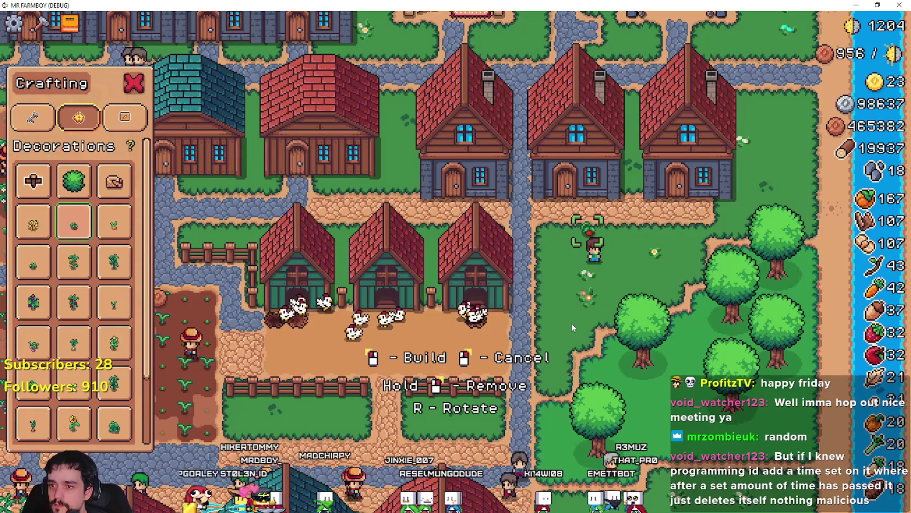
key(s)
right_click(626, 310)
Step: Walk the farmer to an empty field plot and plant two green pepper seeds
key(w)
key(a)
key(a)
key(s)
key(c)
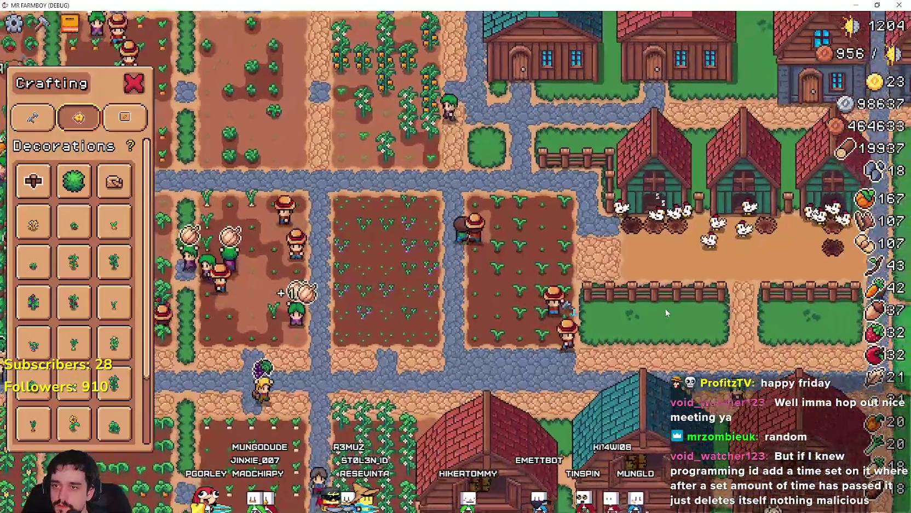
key(s)
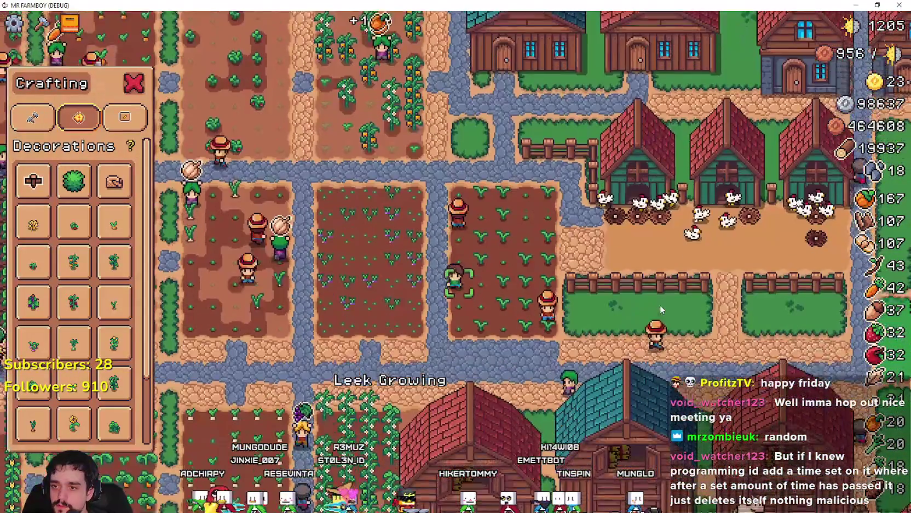
key(s)
key(a)
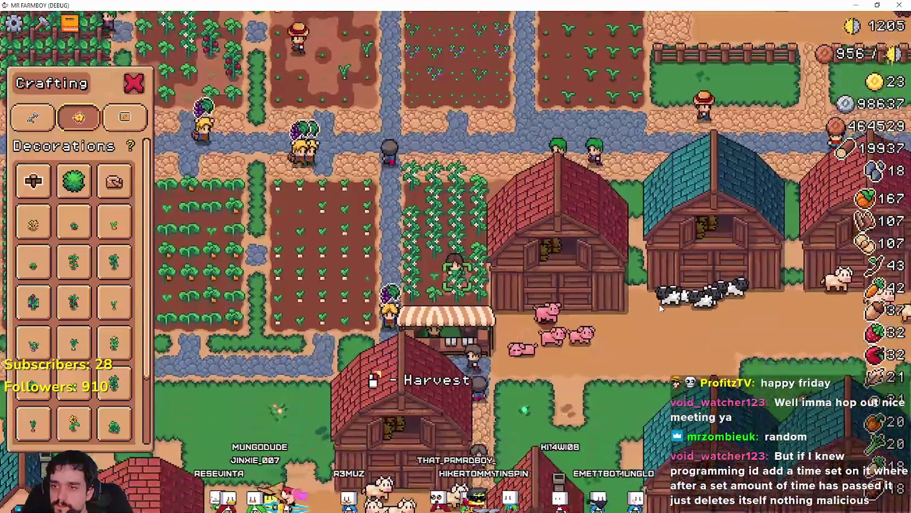
key(a)
click(658, 307)
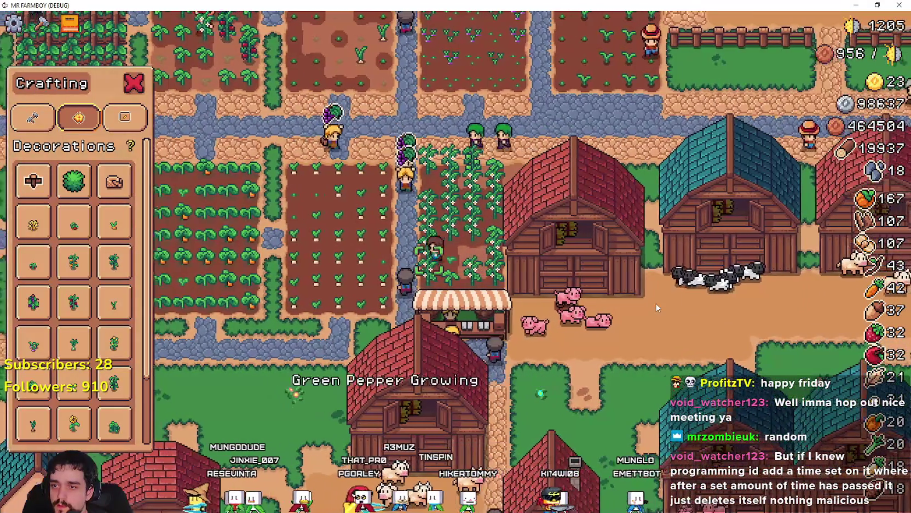
key(a)
key(d)
click(655, 302)
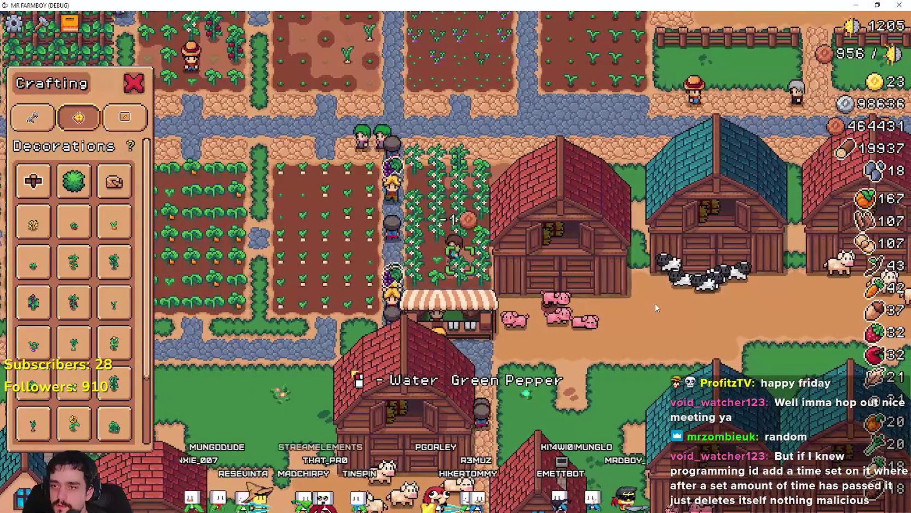
Step: Walk the farmer past the market stall, barns, blue house and pig barn toward the chicken coops
key(a)
key(s)
key(d)
key(s)
key(s)
key(d)
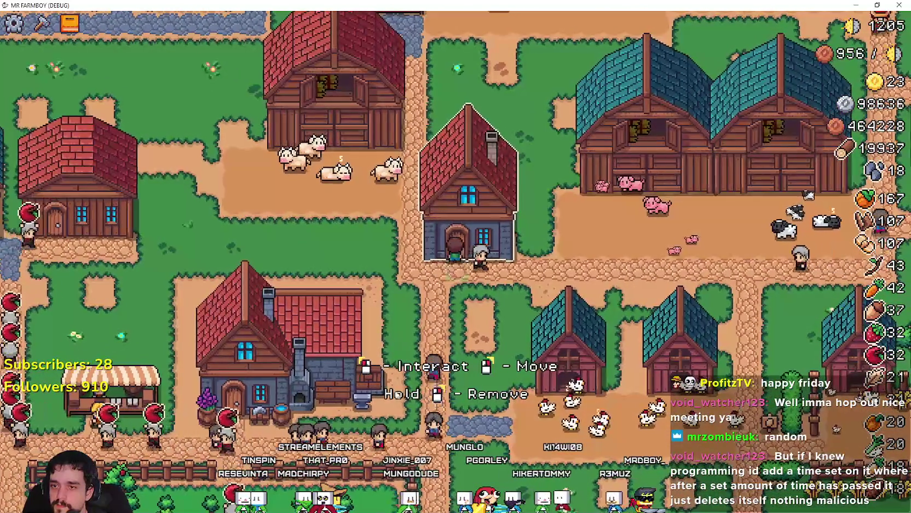
key(d)
key(w)
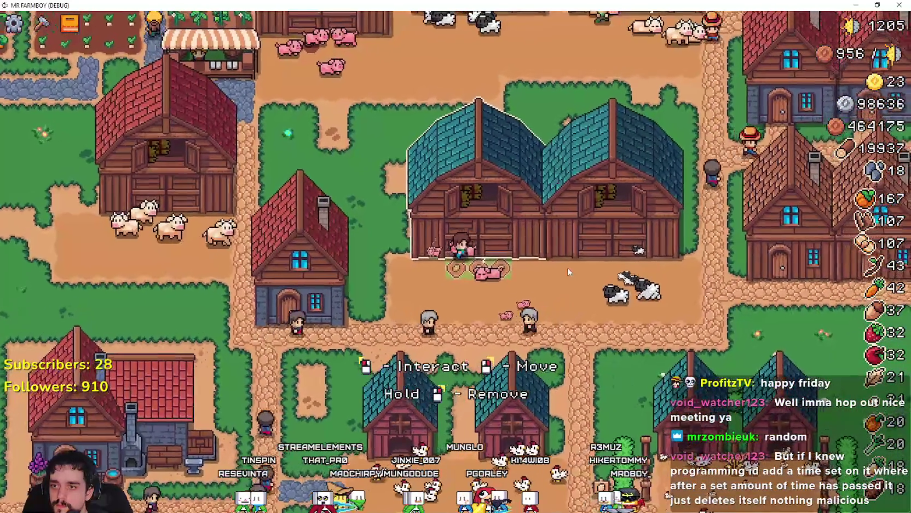
key(d)
key(s)
key(s)
key(a)
Step: Pause the game and quit back to the editor
key(c)
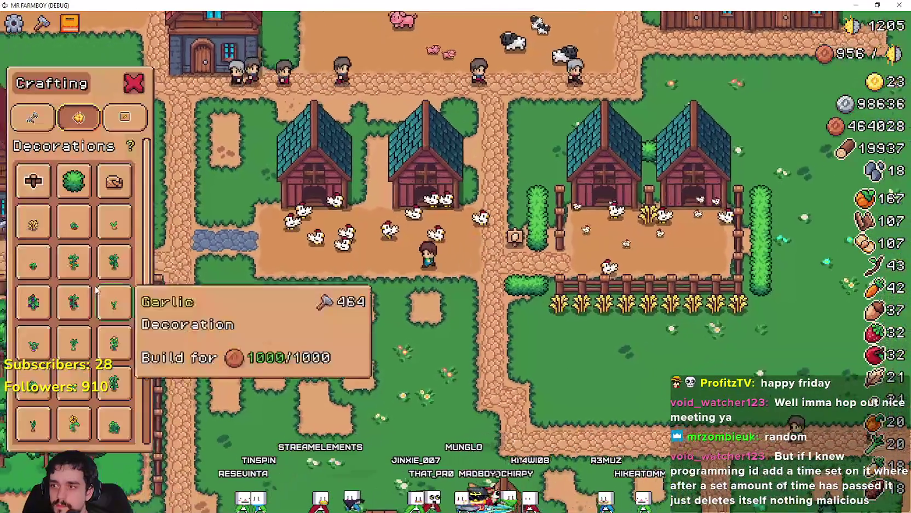
key(Escape)
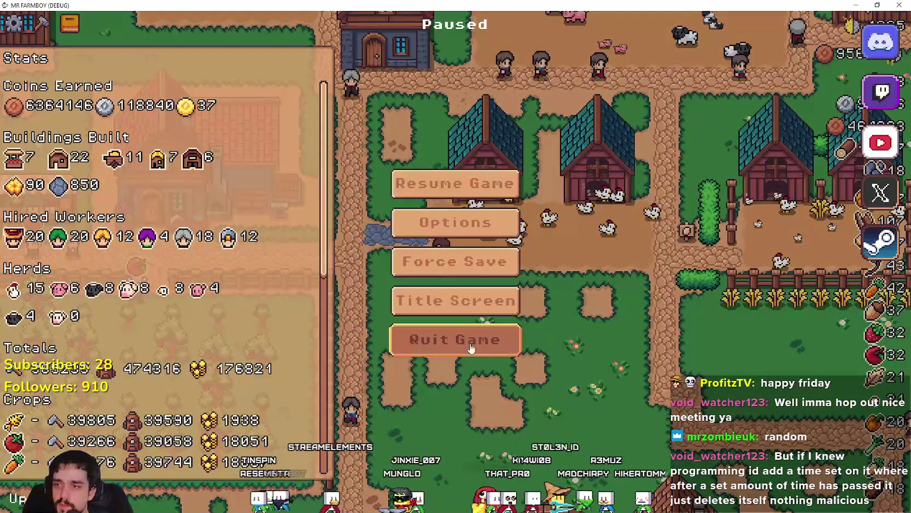
click(467, 352)
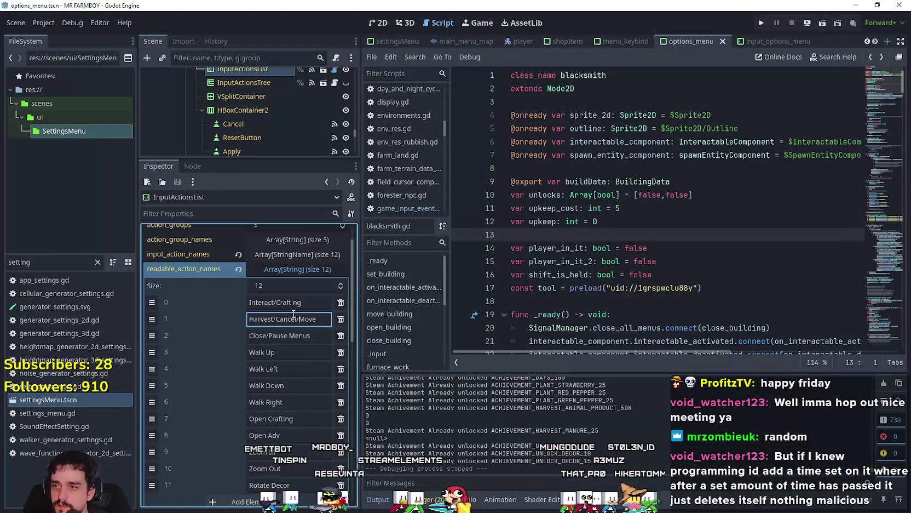
Step: Revise the readable action labels, typing '/' and 'Cancel' into the item entries
text(/)
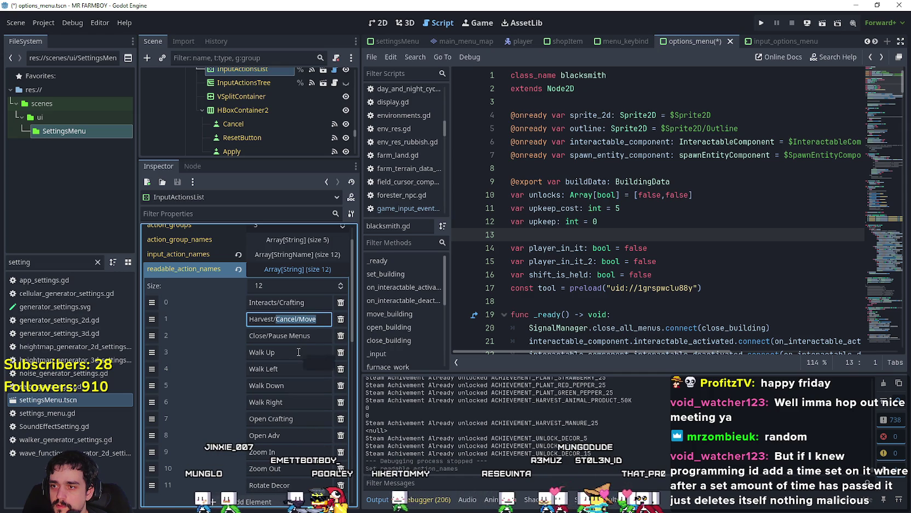
text(Cancel)
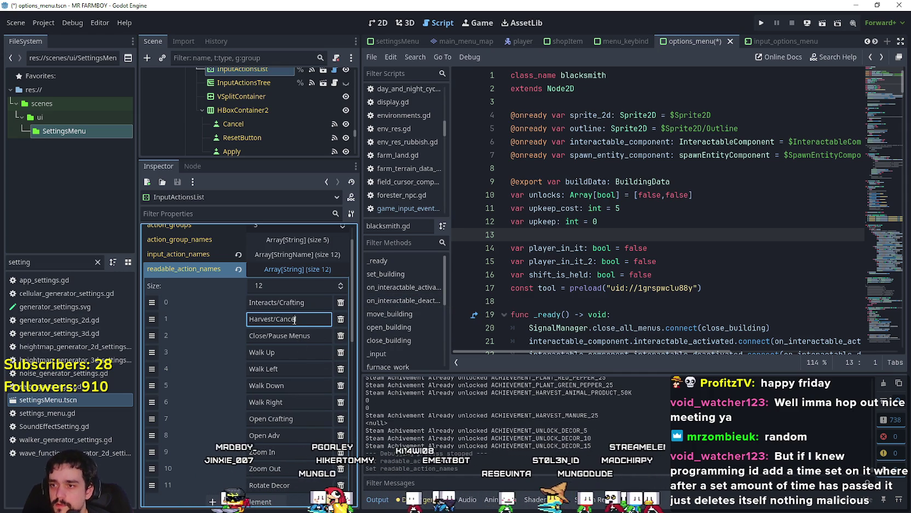
click(308, 337)
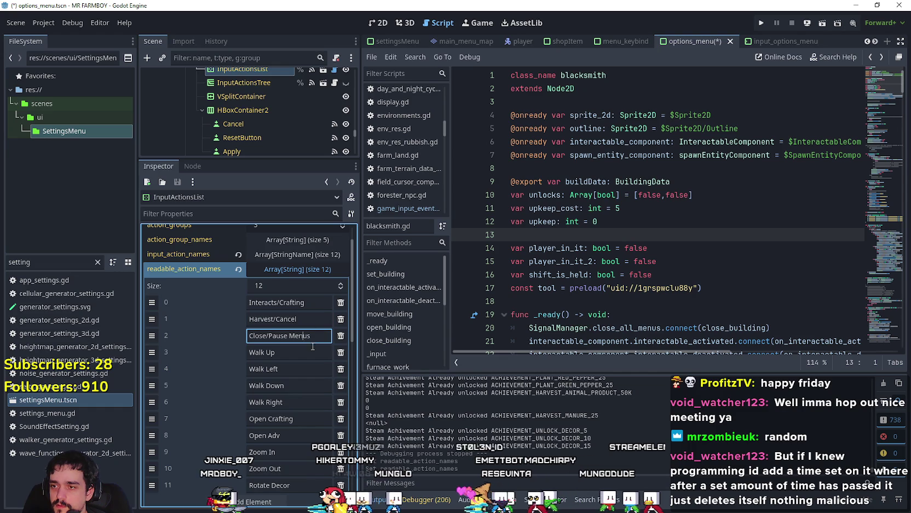
click(278, 302)
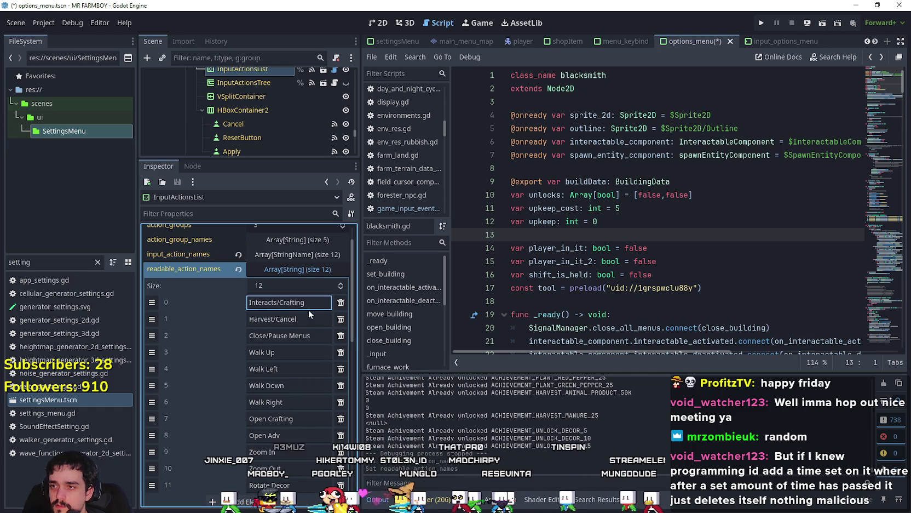
click(310, 303)
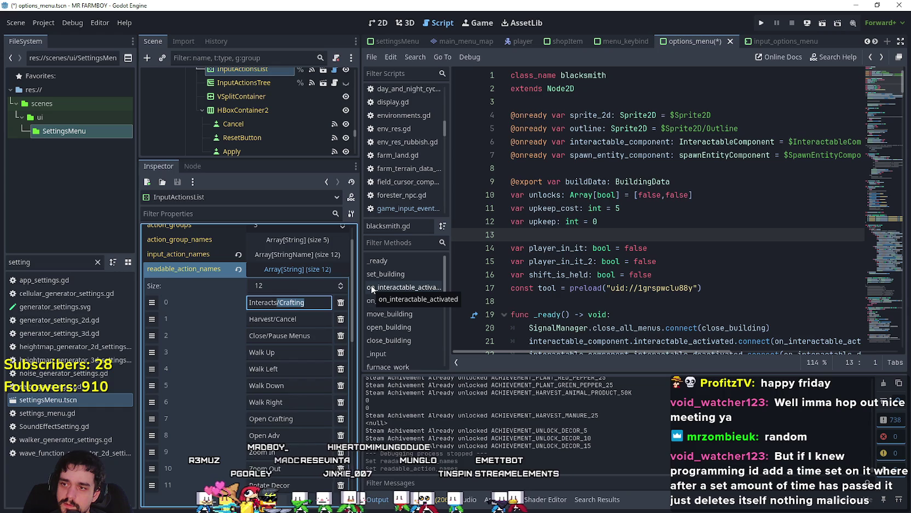
click(569, 274)
Step: Save the scene, review the input_action_names list, and start a debug run
key(ctrl+s)
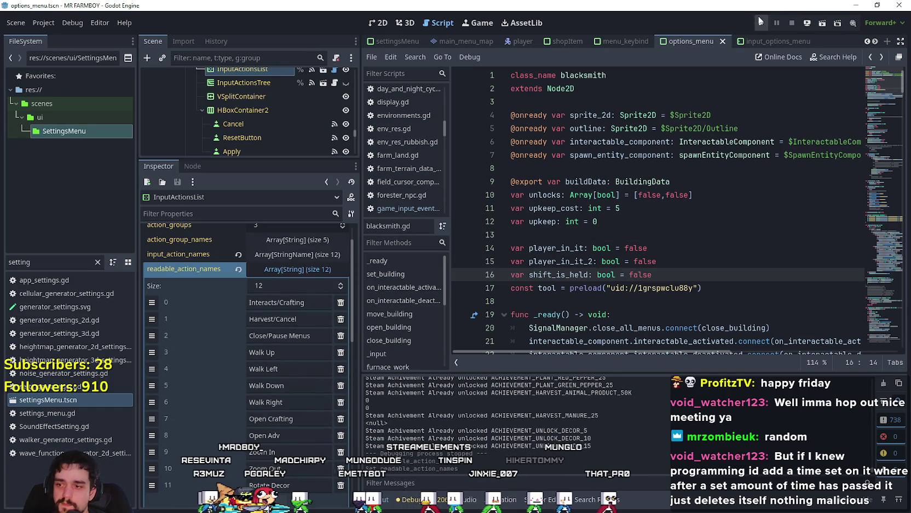
click(301, 253)
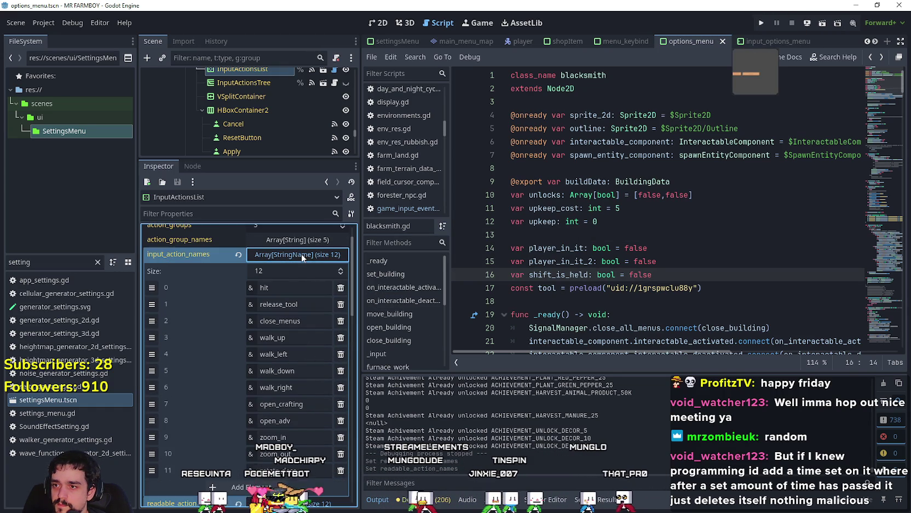
click(764, 23)
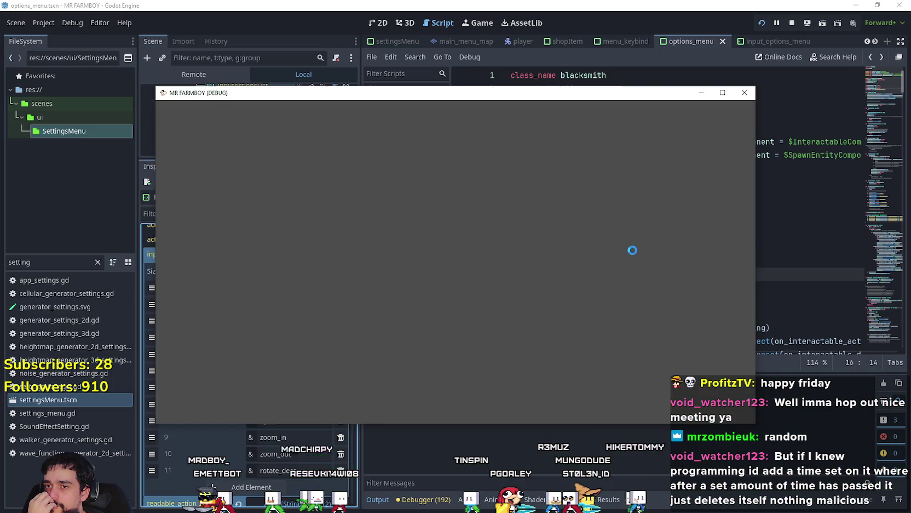
Step: Load the Save 2 farm from the save list
click(447, 237)
click(445, 259)
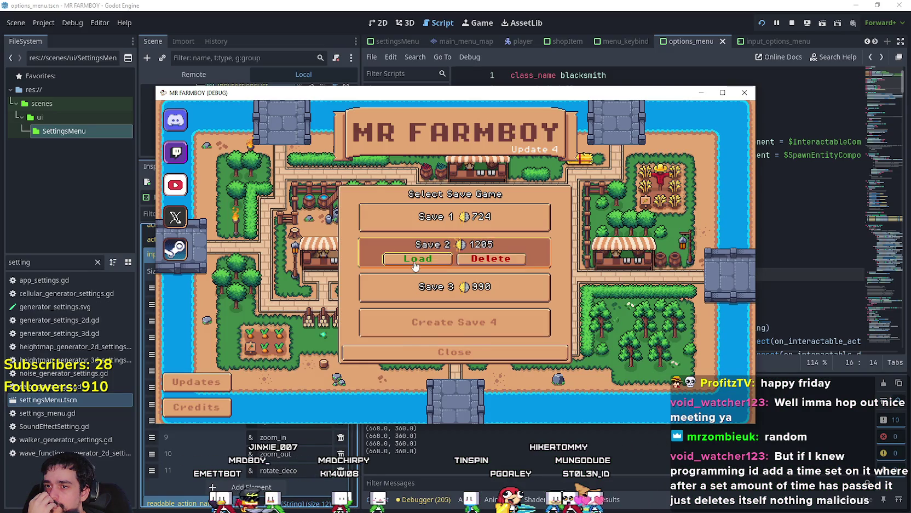
click(412, 262)
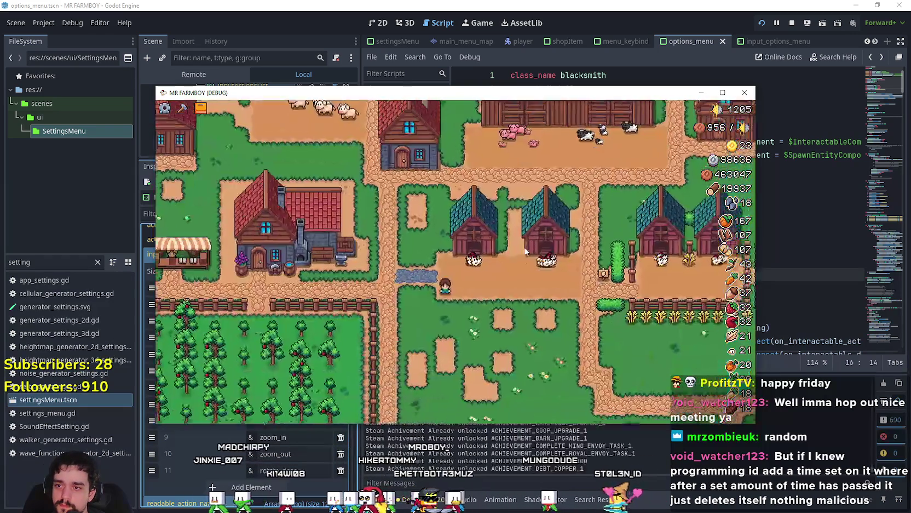
Step: Pause and scroll through the Key Bindings list under Options > Input
key(Escape)
click(454, 253)
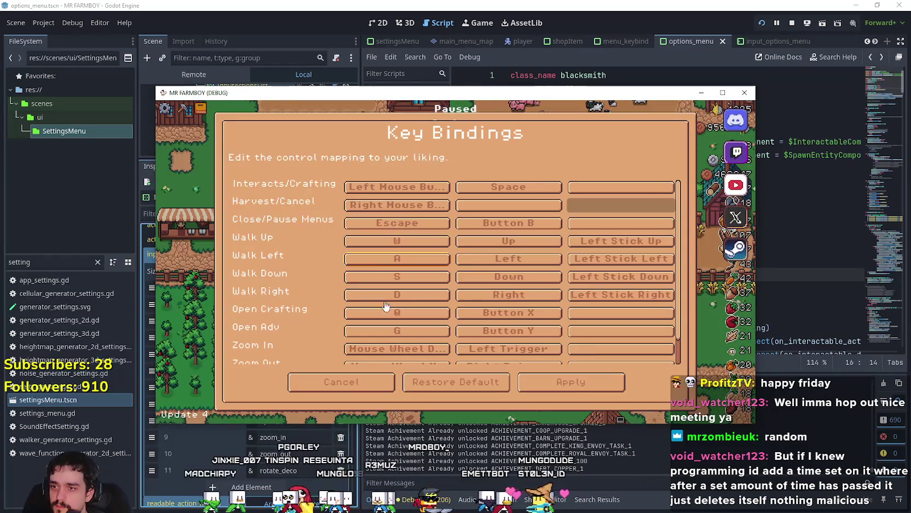
click(361, 380)
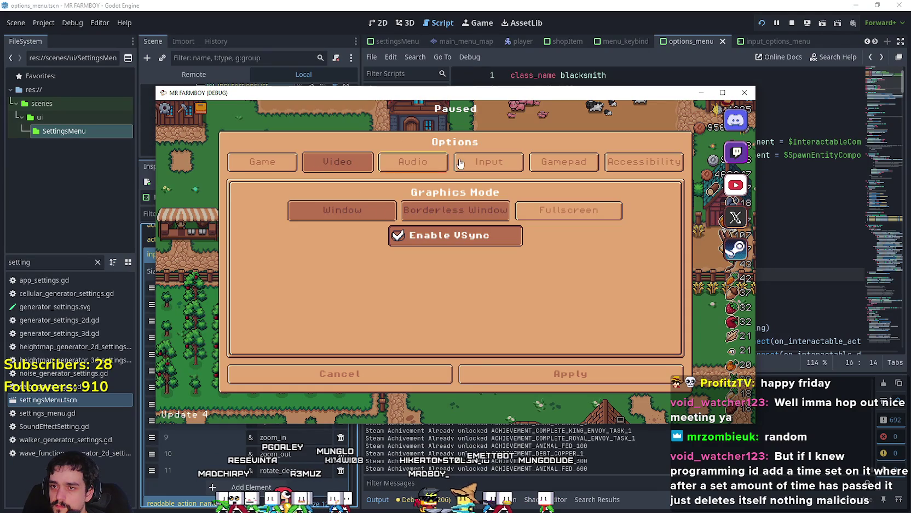
click(489, 161)
click(433, 210)
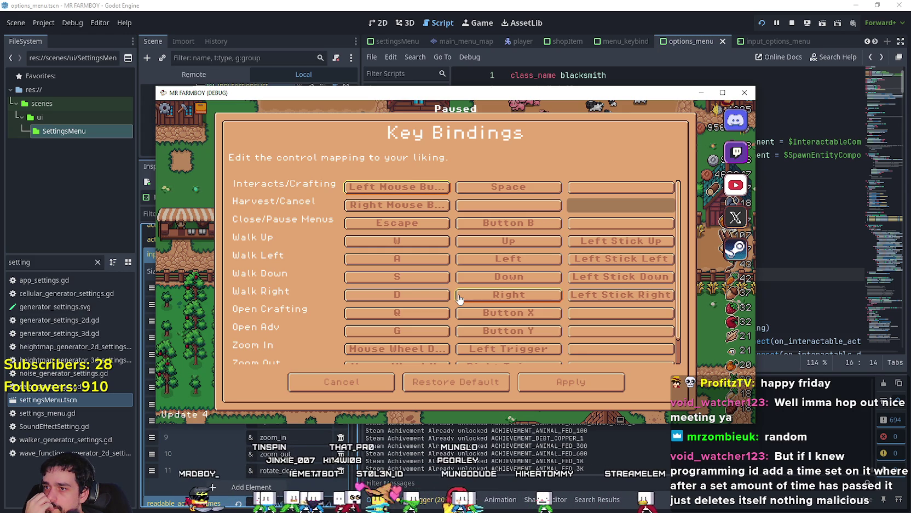
scroll(down, 3)
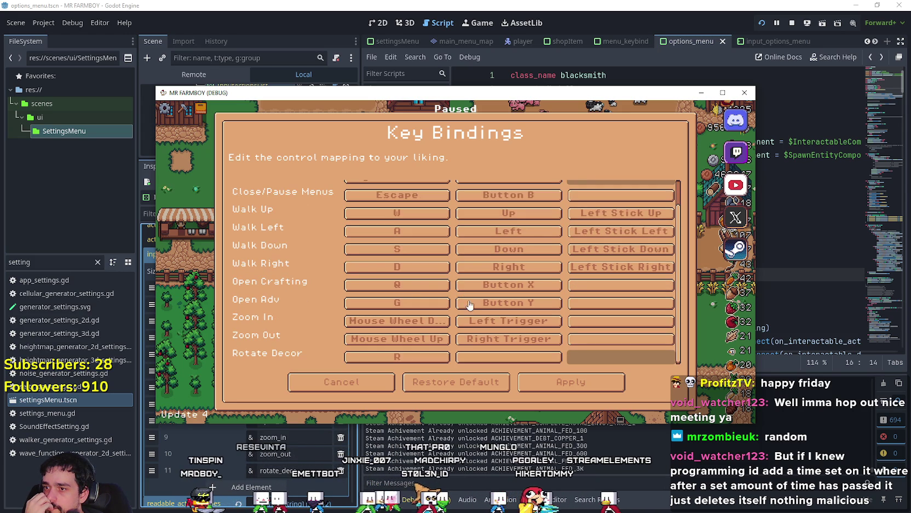
scroll(up, 3)
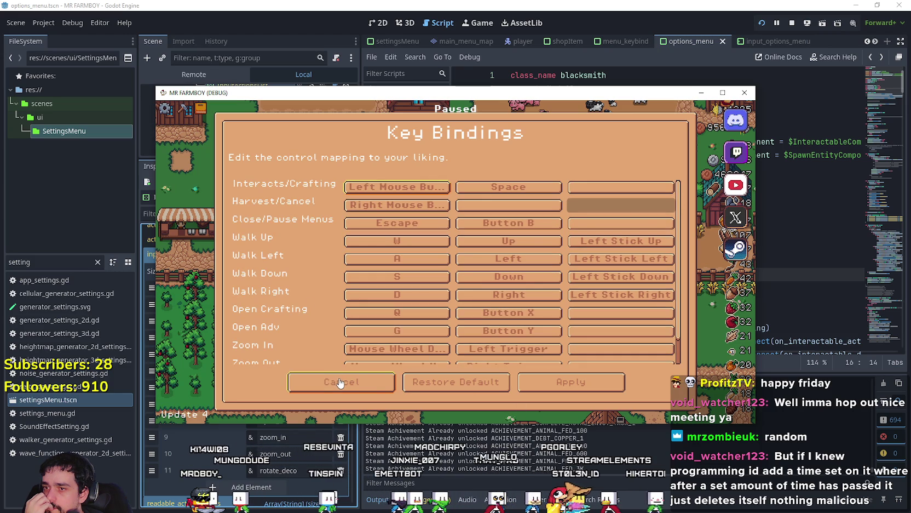
scroll(down, 3)
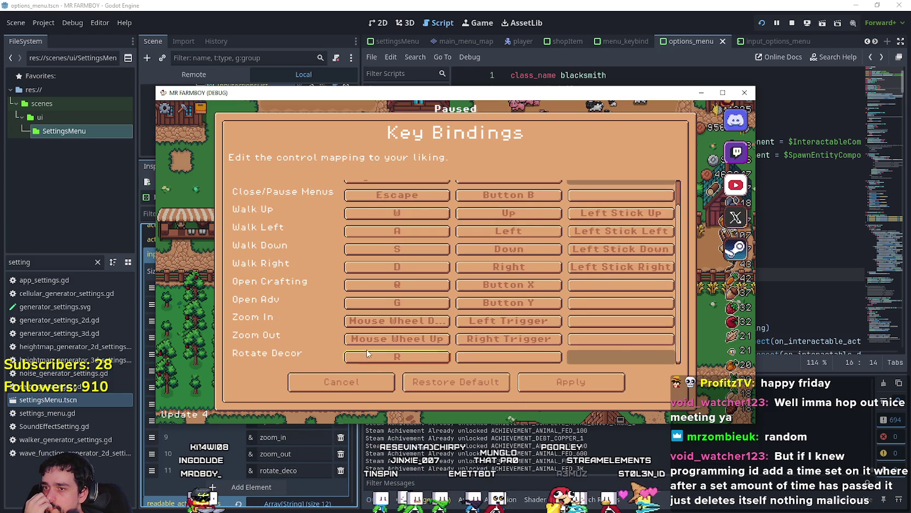
scroll(up, 3)
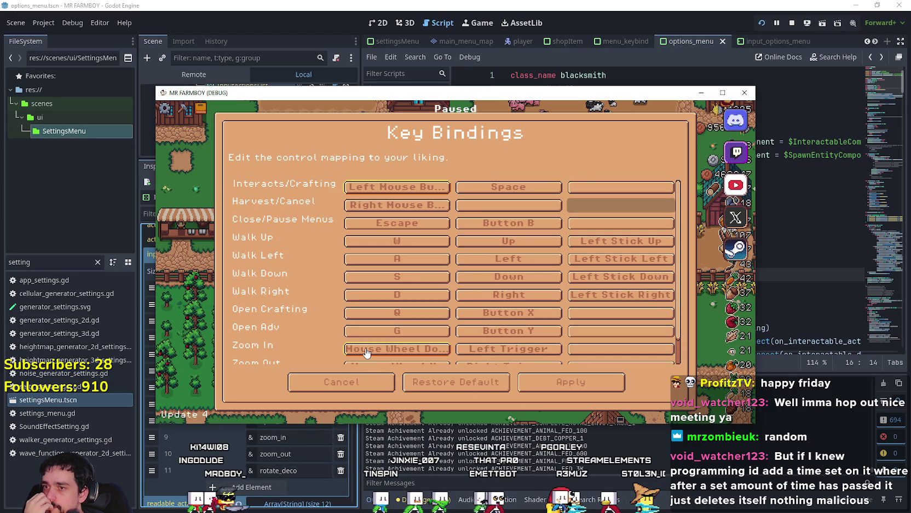
scroll(down, 3)
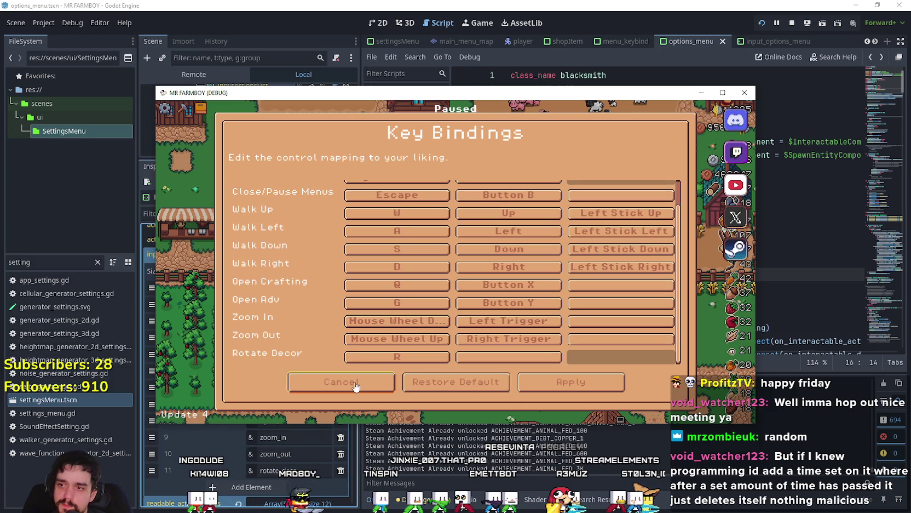
Step: Close the game menus, stop the debug run, and show settingsMenu in the 2D view
click(355, 385)
click(413, 380)
key(Escape)
key(F8)
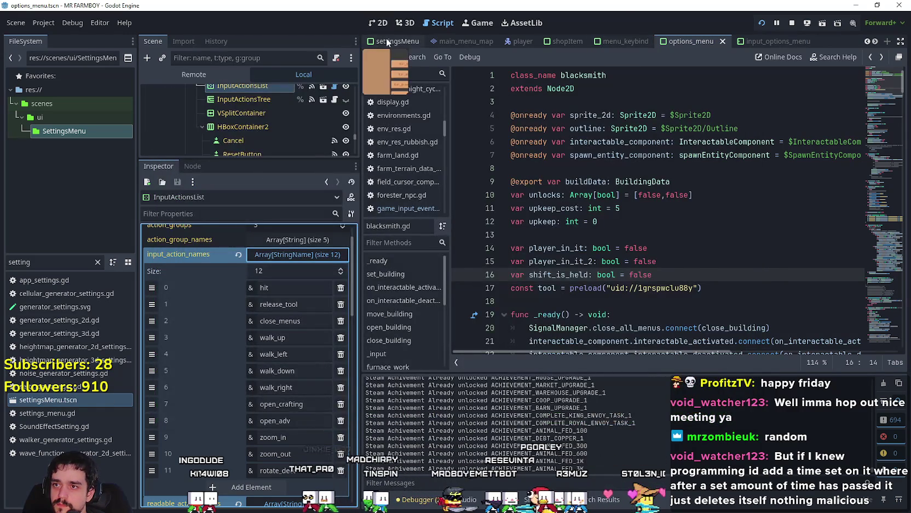
click(380, 23)
scroll(down, 3)
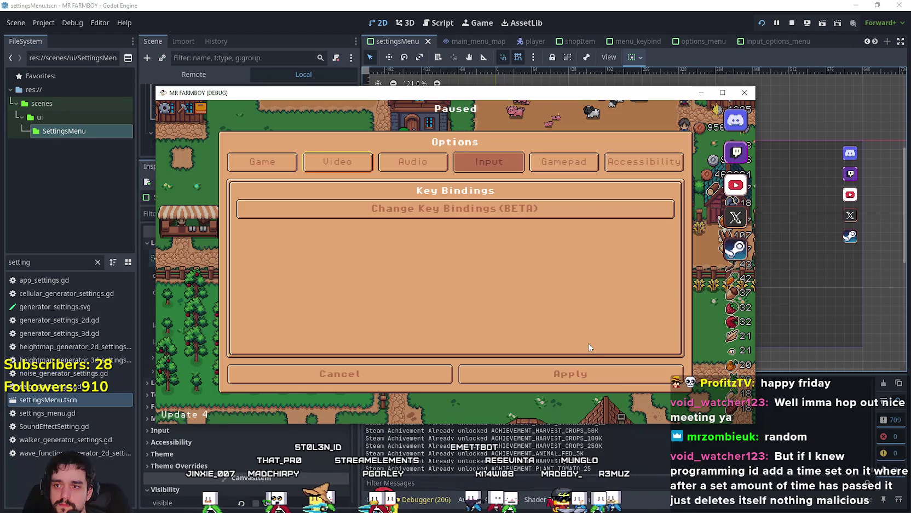
key(Escape)
key(Escape)
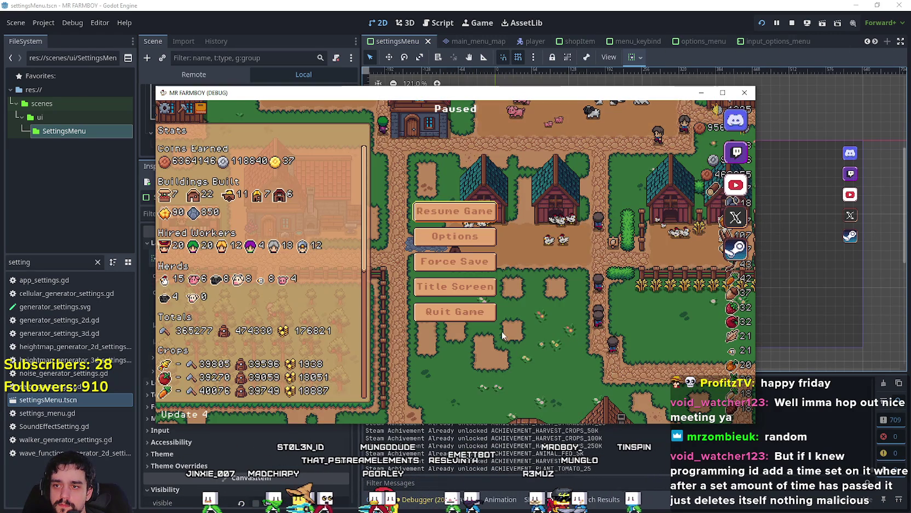
key(Escape)
click(792, 23)
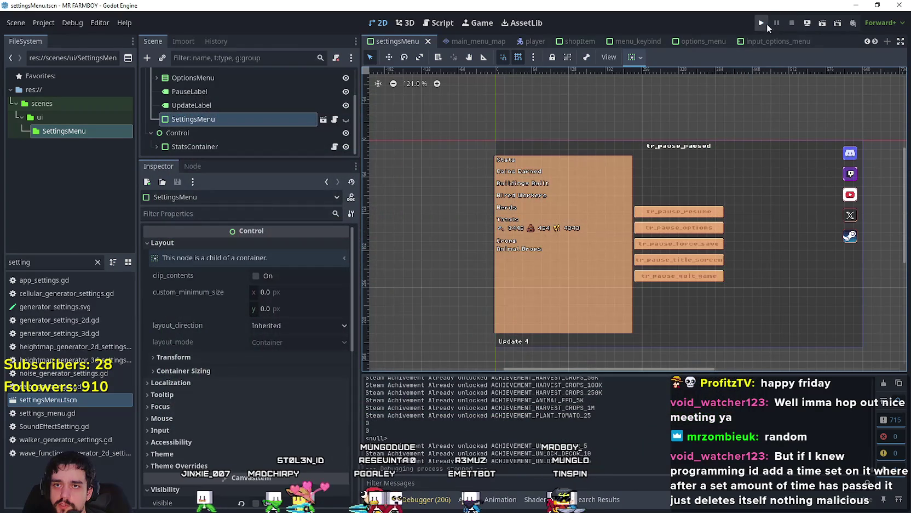
Step: Hide KeybindsContainer in the options_menu scene, save it, and relaunch the game
click(703, 41)
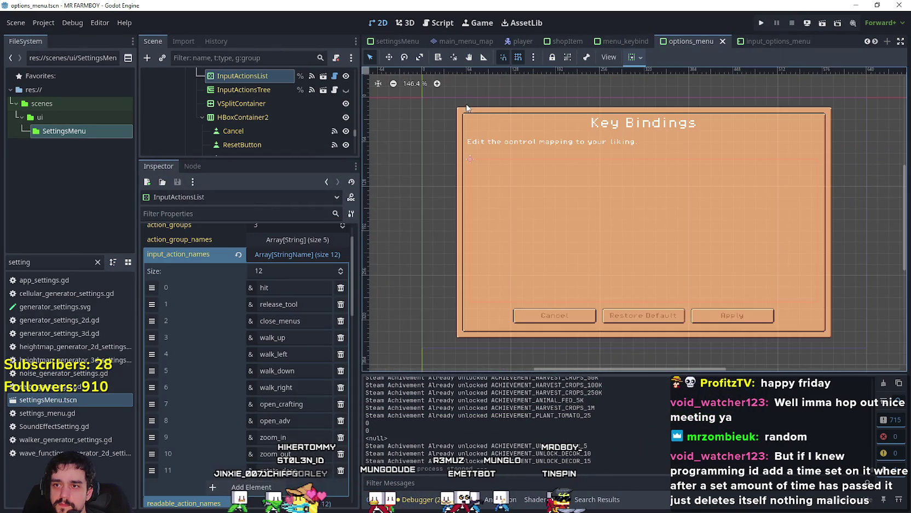
scroll(up, 3)
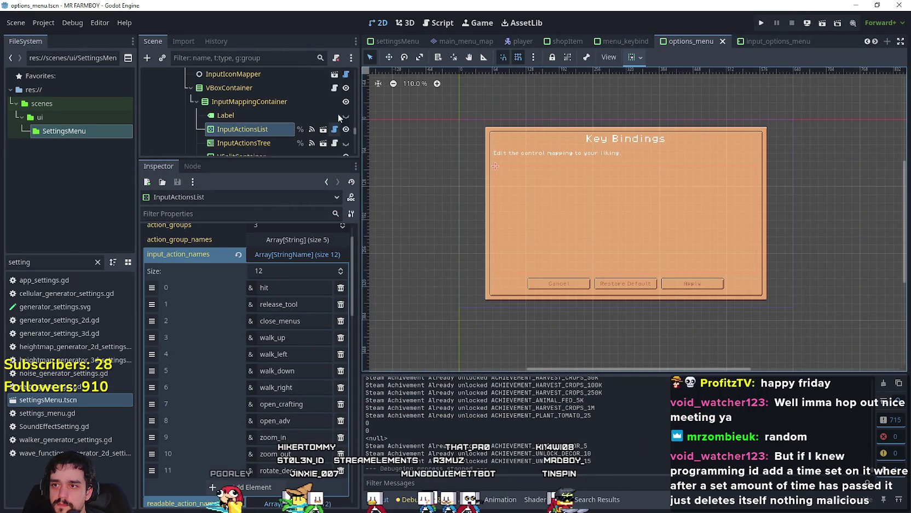
scroll(up, 3)
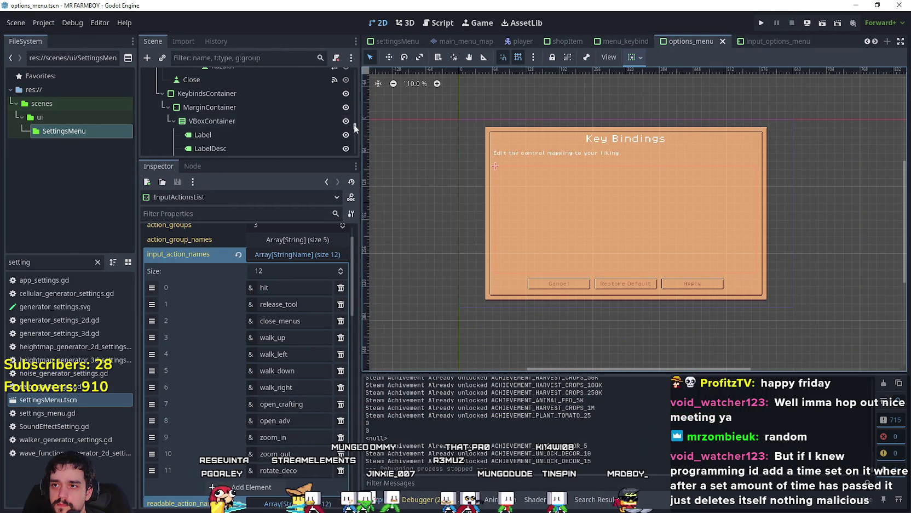
scroll(down, 3)
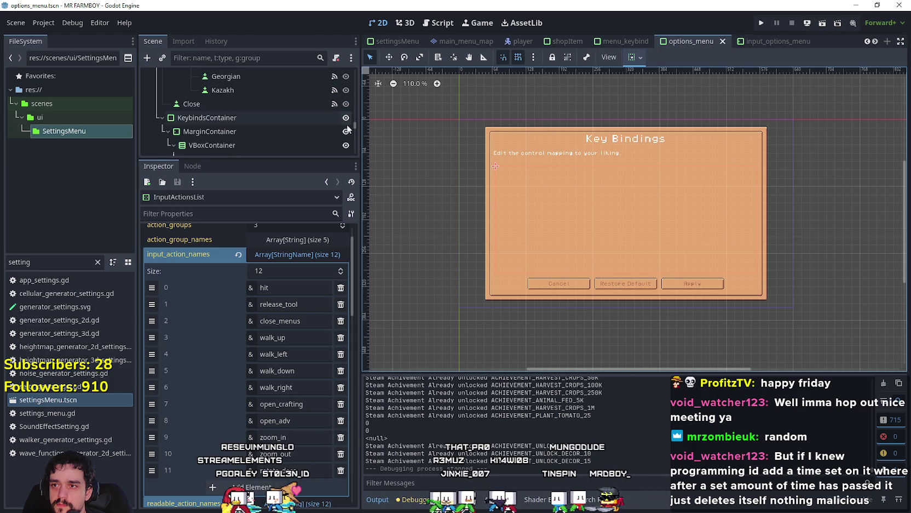
click(345, 118)
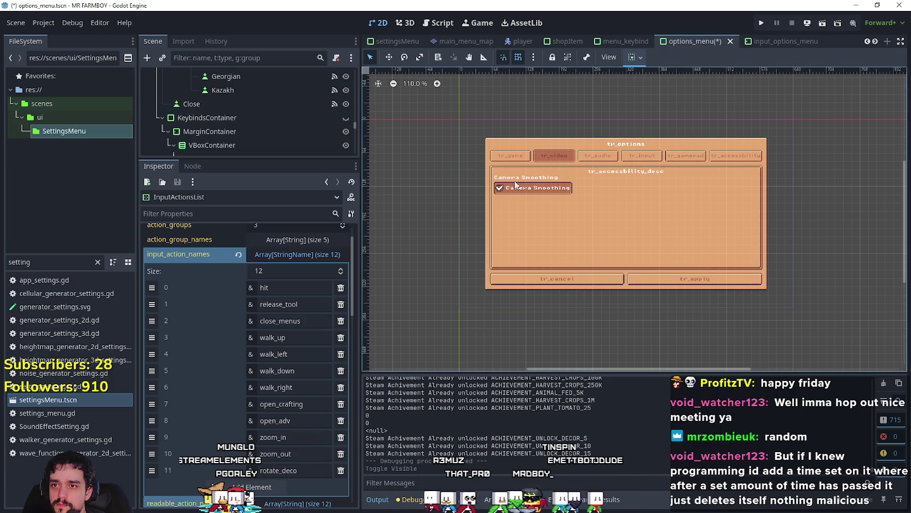
key(ctrl+s)
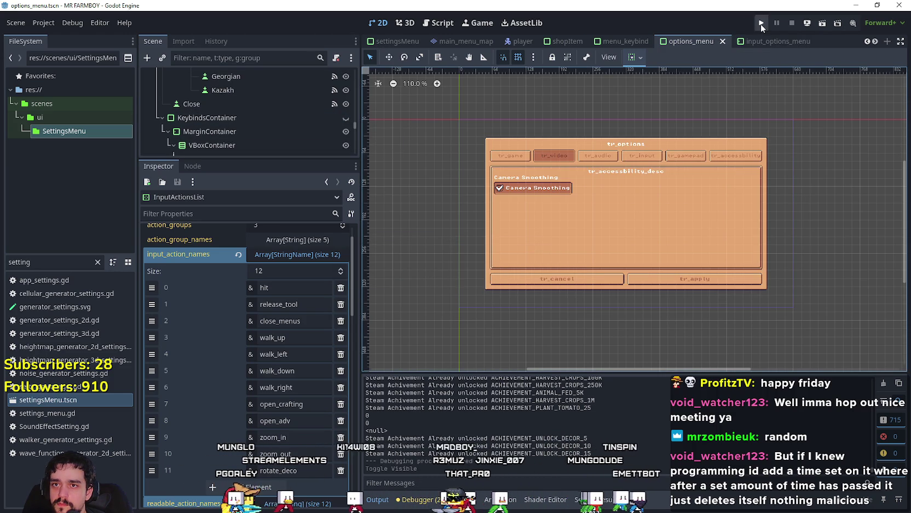
click(761, 23)
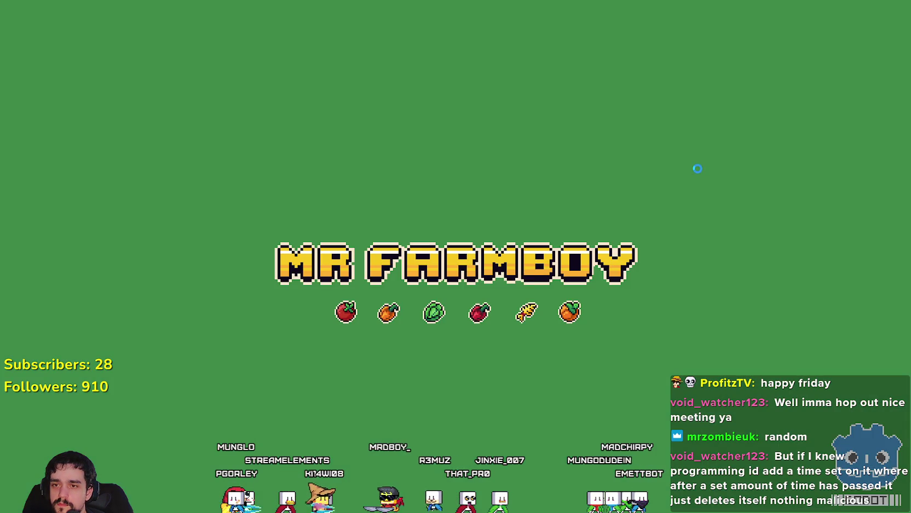
Step: Wait in the editor while the relaunched game's splash plays until the Continue menu appears
key(alt+Tab)
scroll(down, 3)
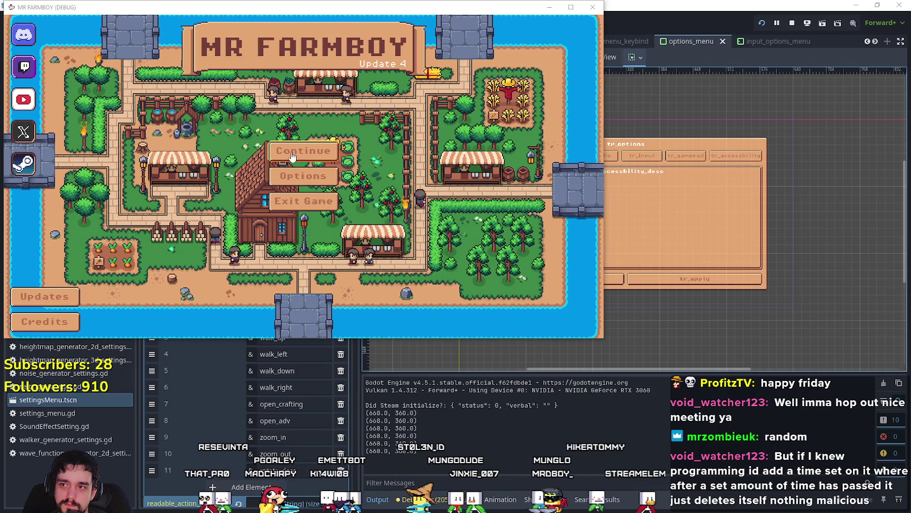
Step: Continue into the Save 2 slot and load its farm
click(304, 150)
click(305, 173)
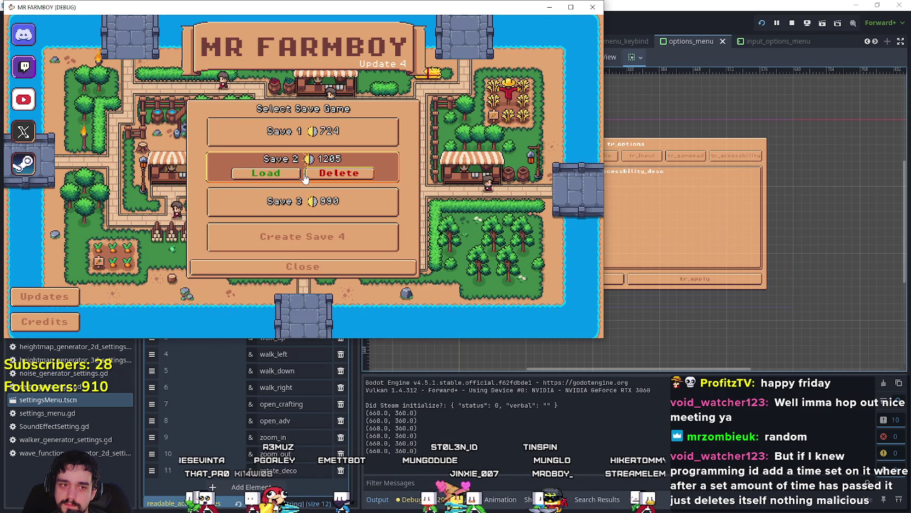
click(264, 175)
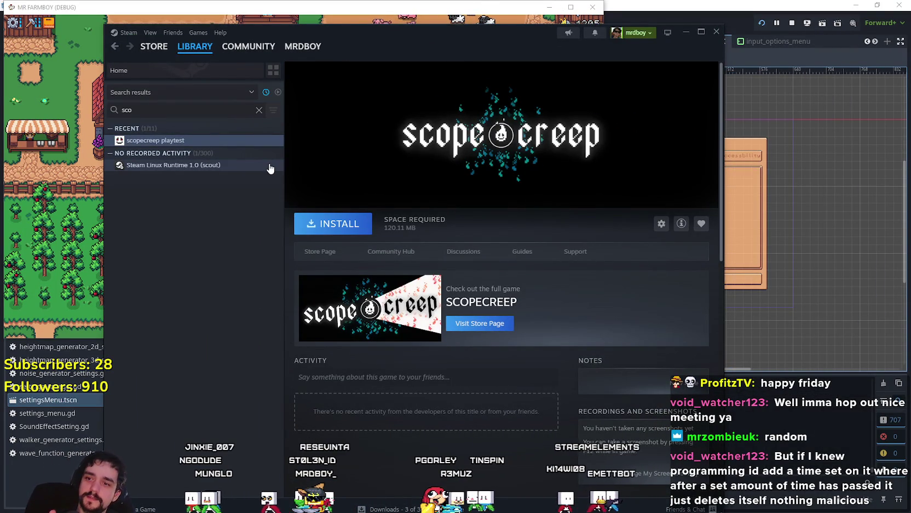
Step: Install the scopecreep playtest to Local Drive (D:) and minimize Steam
click(331, 226)
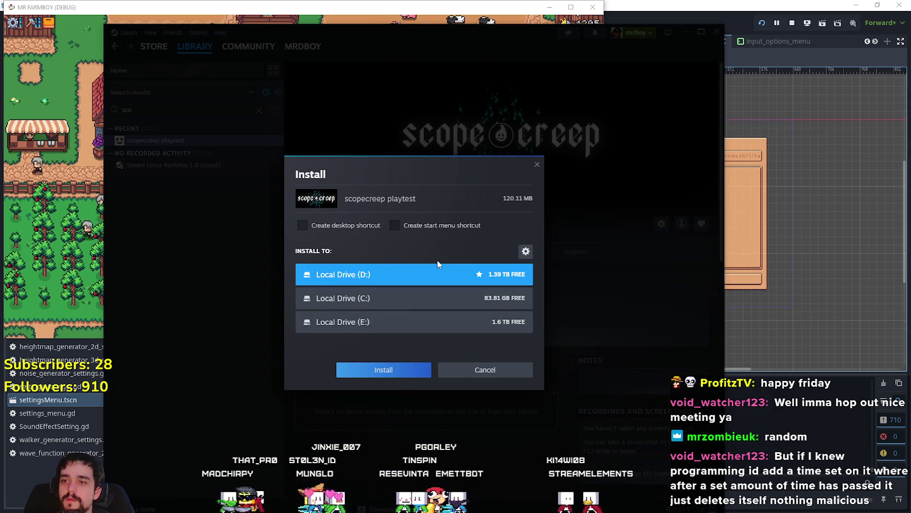
click(410, 369)
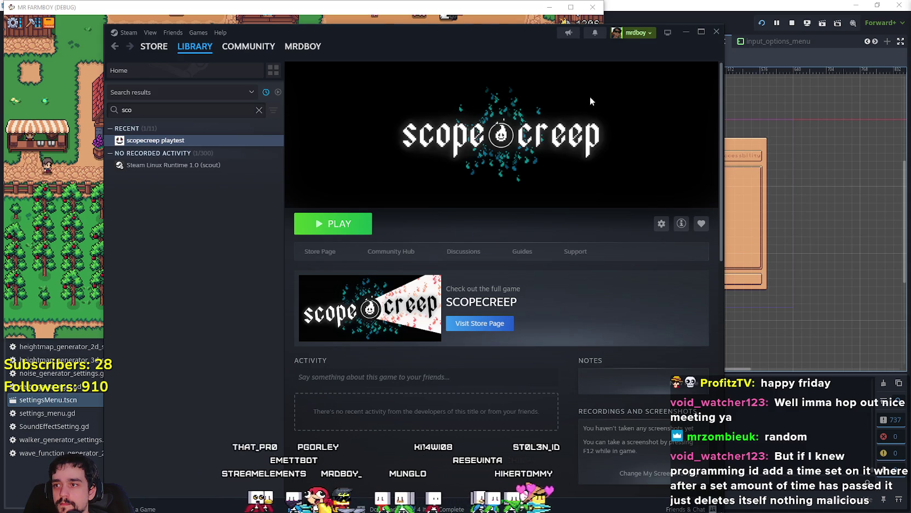
click(685, 32)
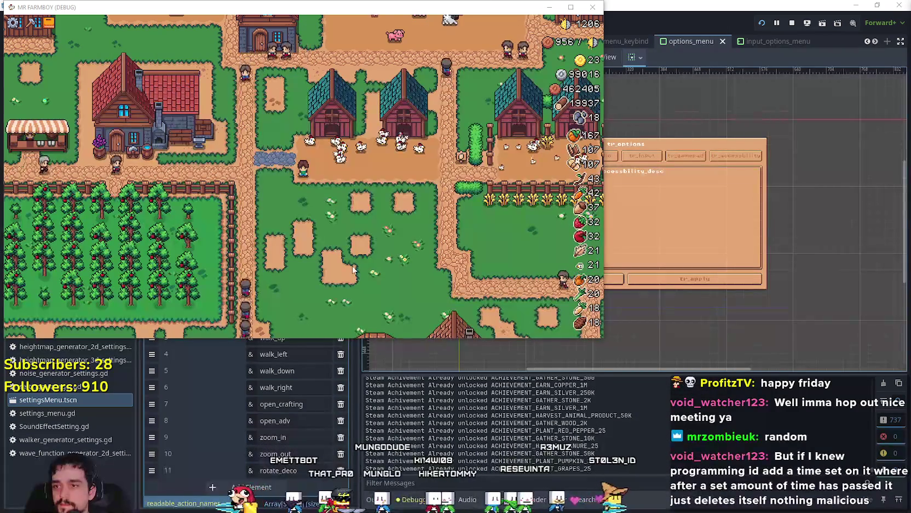
Step: Make the MR FARMBOY game fill the screen and glance at the House workers panel
key(F11)
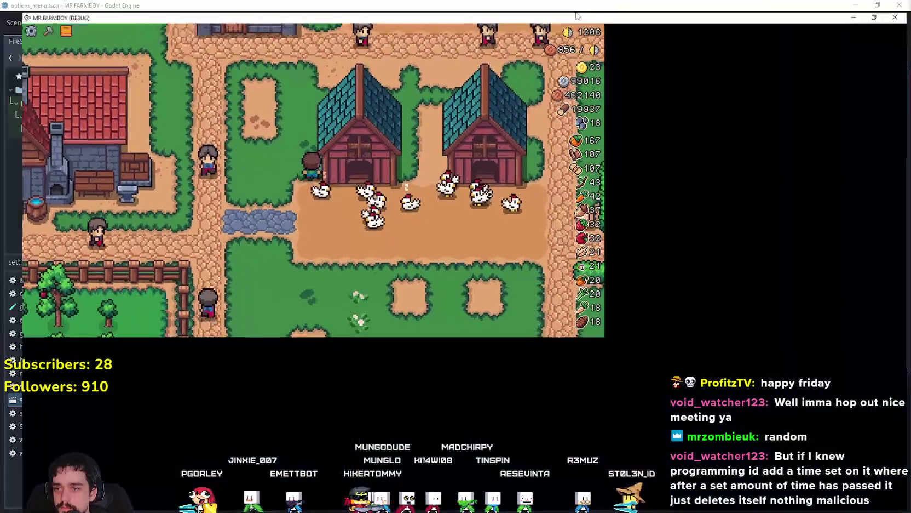
click(387, 122)
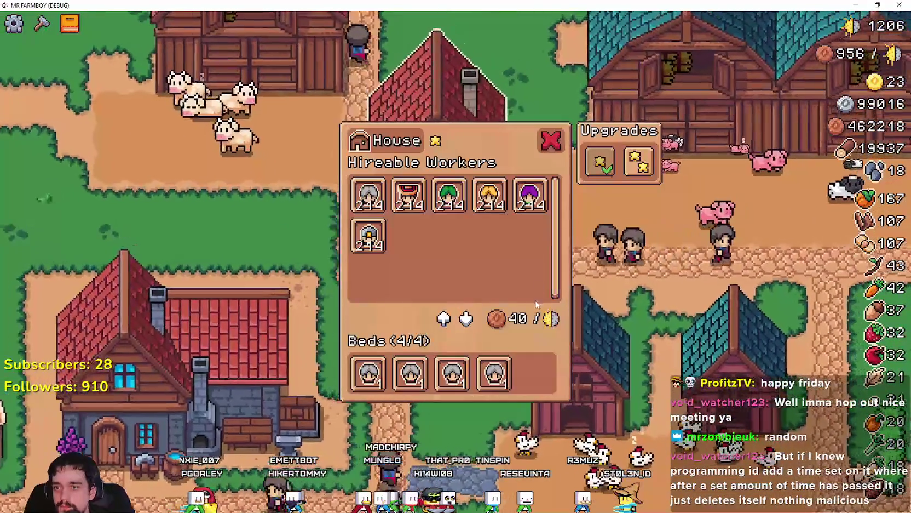
click(549, 139)
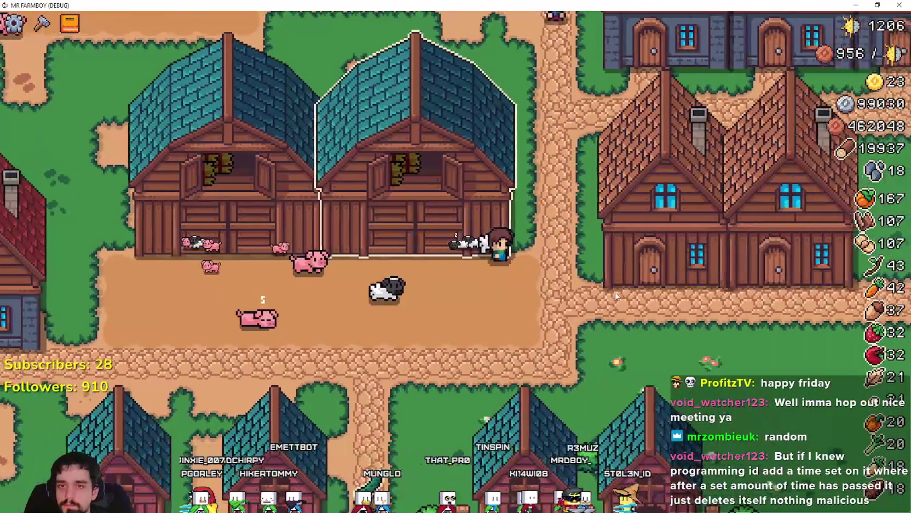
Step: Browse the full key bindings list under Options > Input, then resume the game
key(Escape)
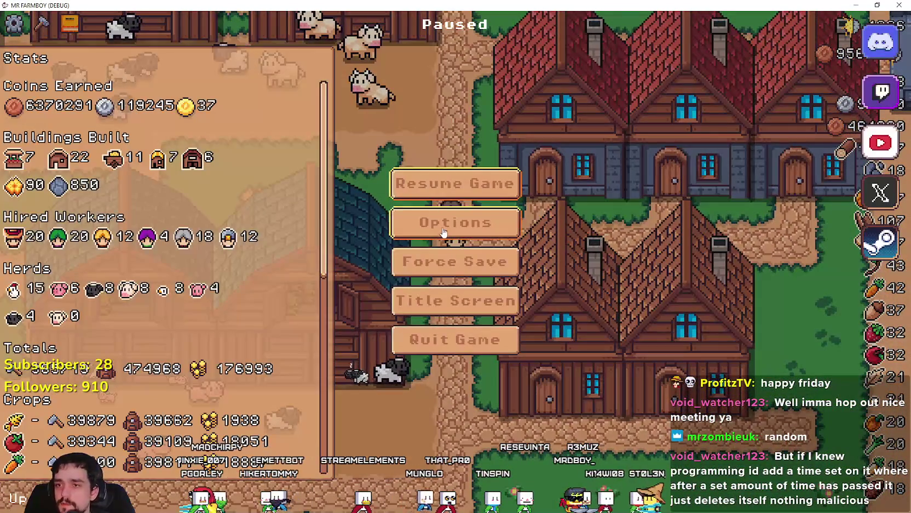
click(450, 229)
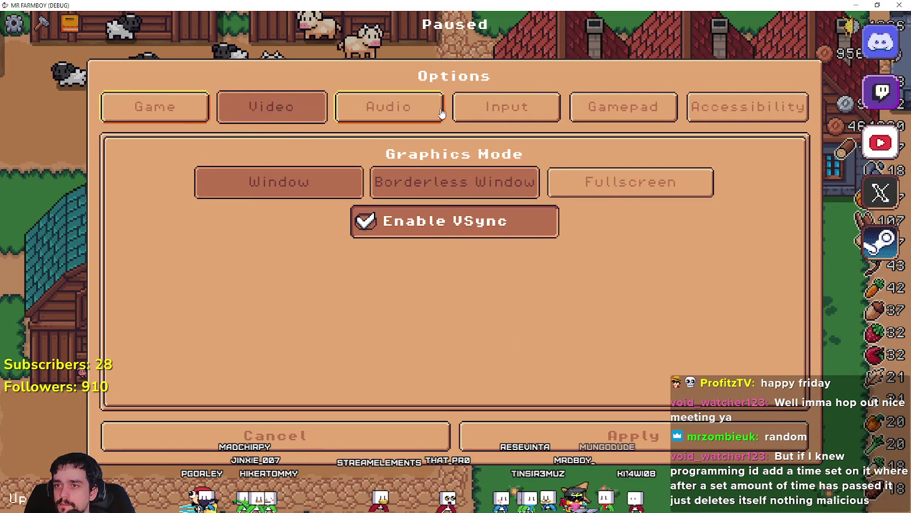
click(507, 107)
click(350, 178)
scroll(down, 3)
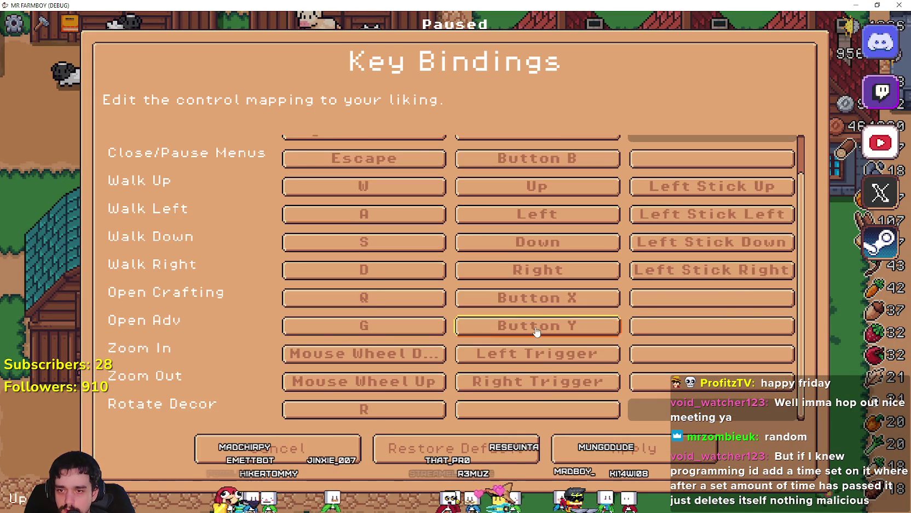
scroll(up, 3)
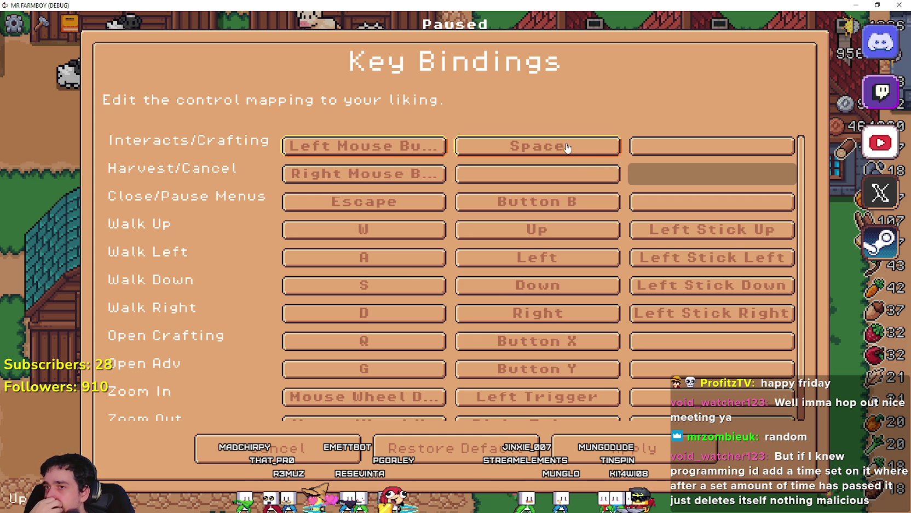
scroll(down, 3)
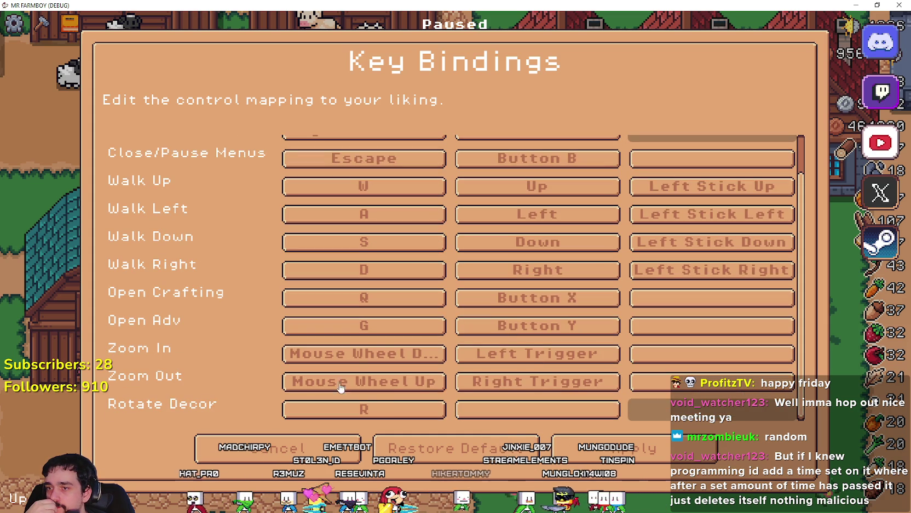
scroll(up, 3)
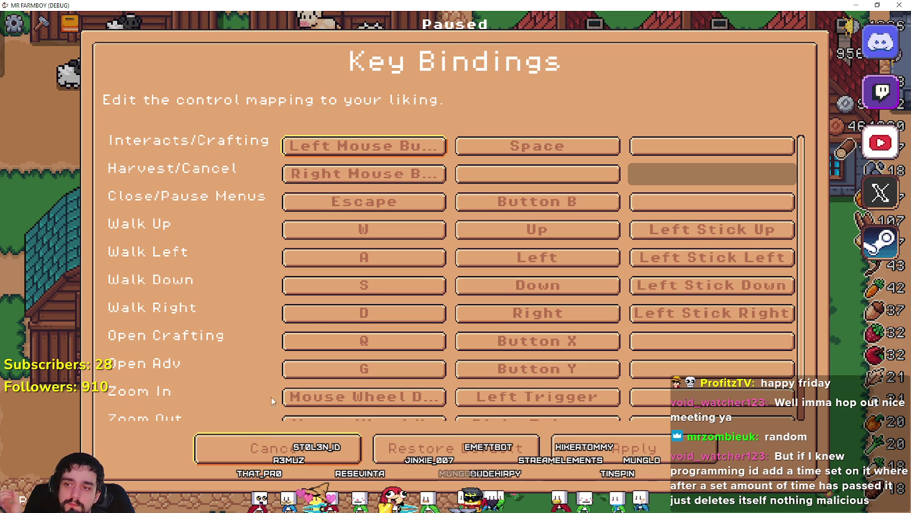
scroll(down, 3)
key(Escape)
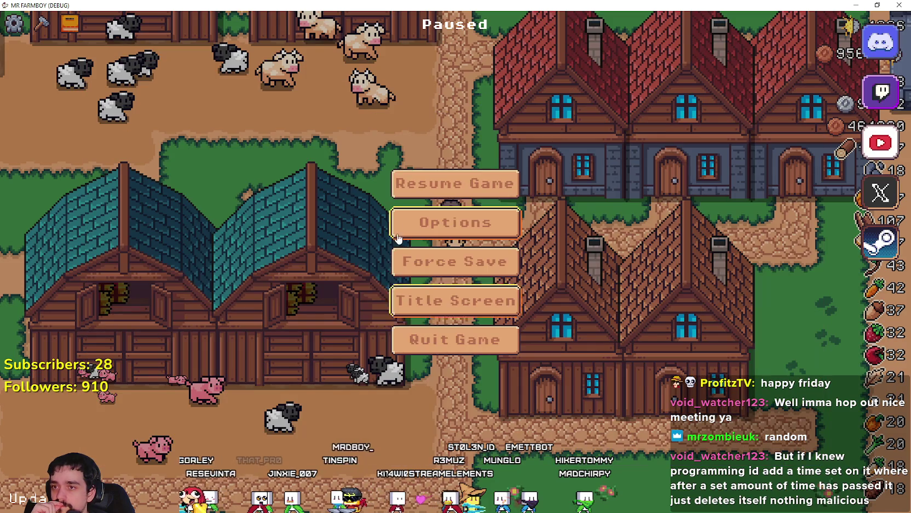
click(439, 187)
Step: Walk the farmer over to a tree and chop it for wood
key(w)
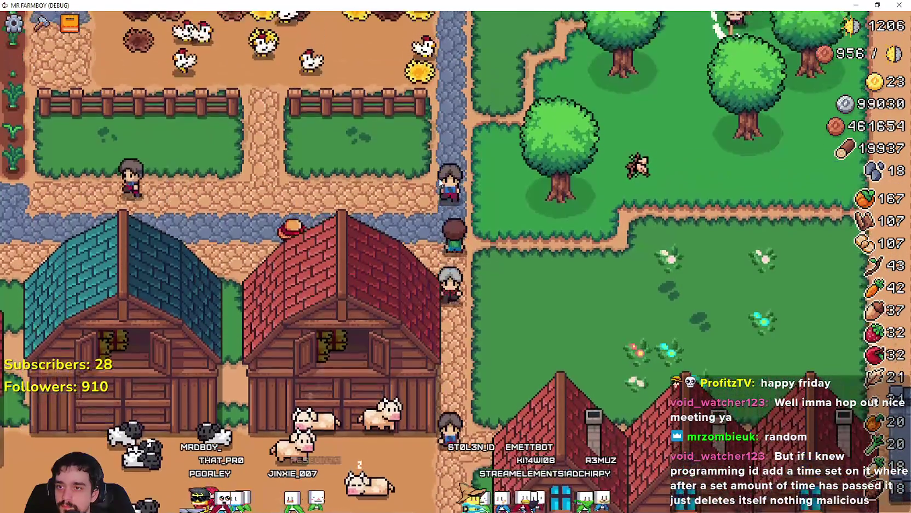
key(d)
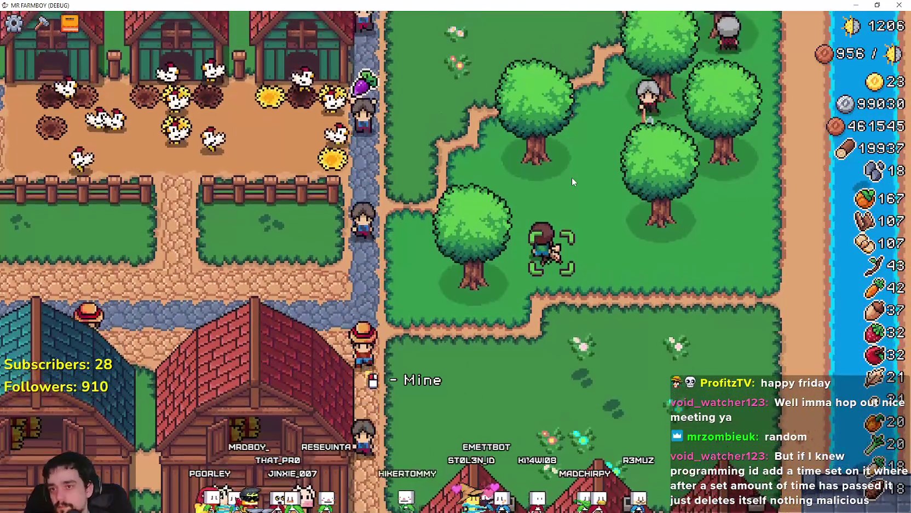
click(571, 177)
key(w)
key(a)
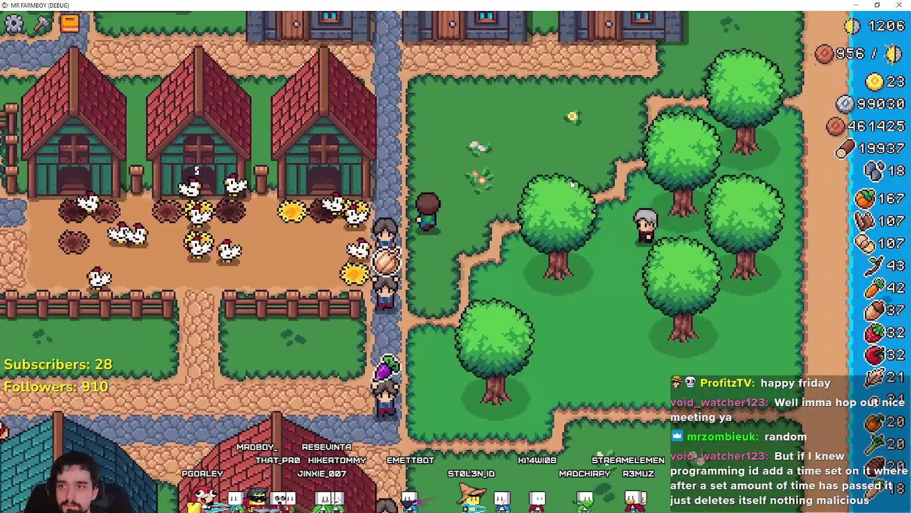
Step: Peek at advancements, recheck the key bindings list in Options > Input, then resume play
key(b)
key(Escape)
key(Escape)
click(503, 220)
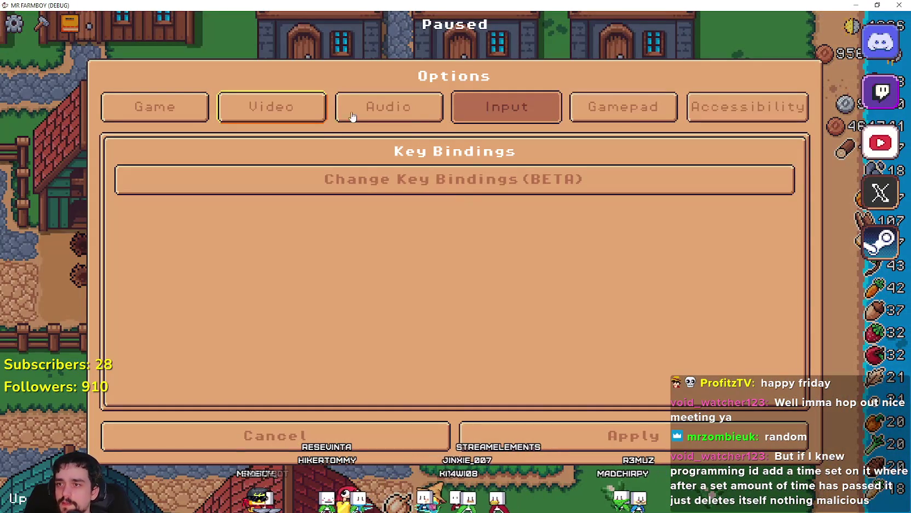
click(466, 181)
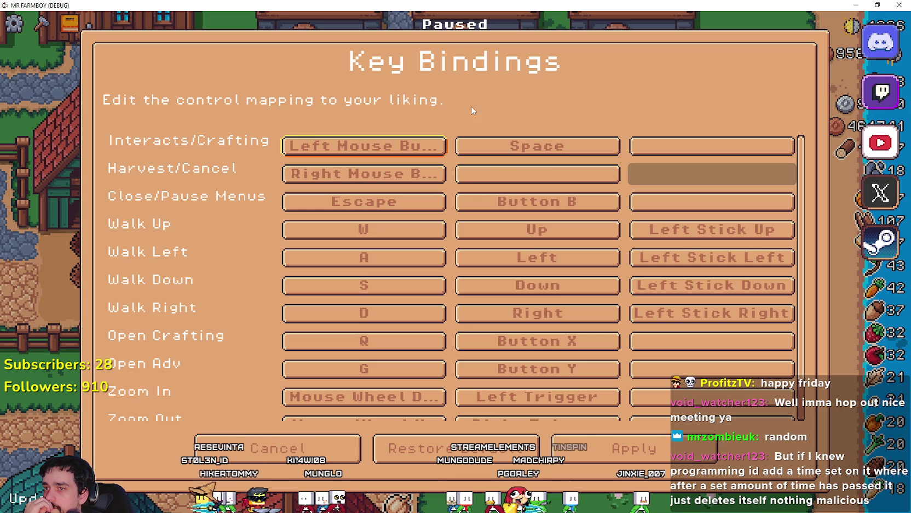
scroll(down, 3)
scroll(up, 3)
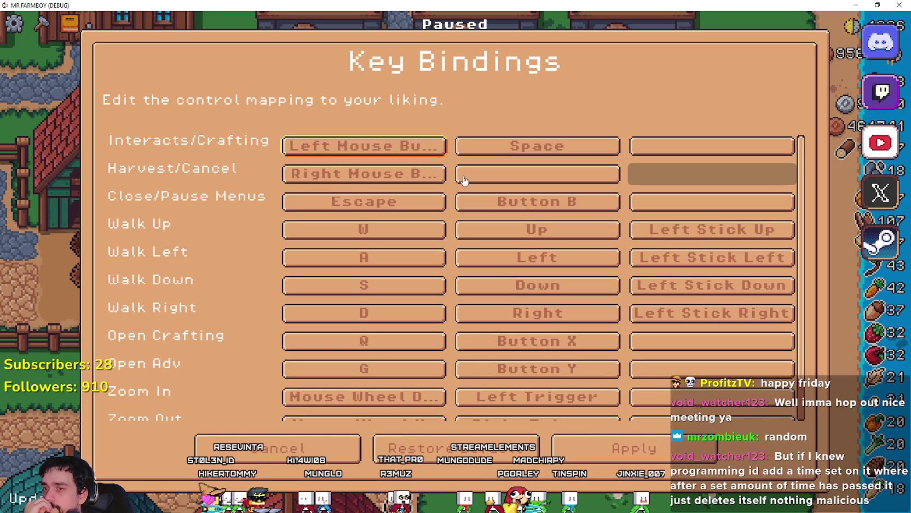
scroll(down, 3)
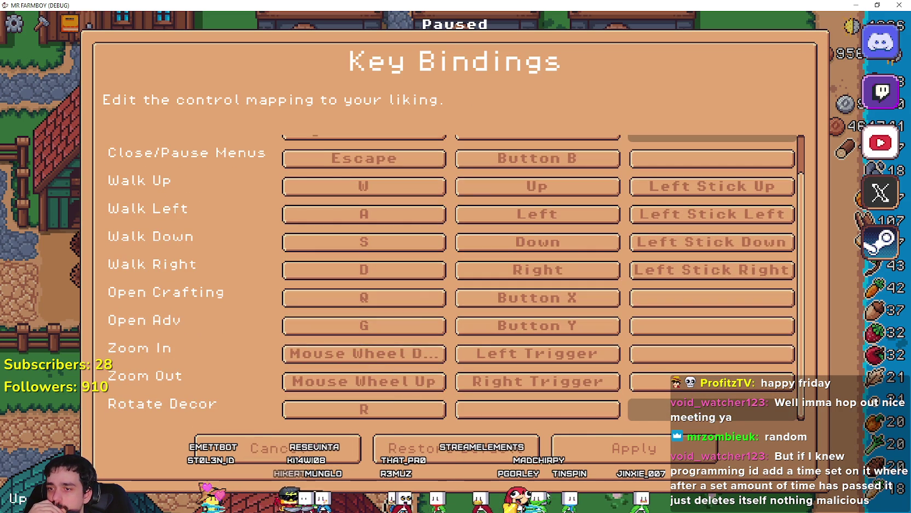
click(296, 450)
click(383, 432)
key(Escape)
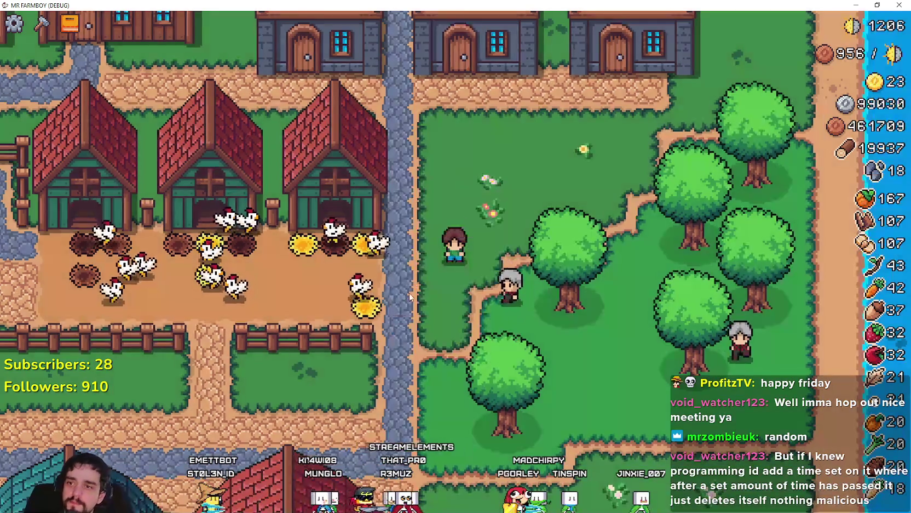
Step: Check the paused stats, then view the House workers panel before heading left
key(Escape)
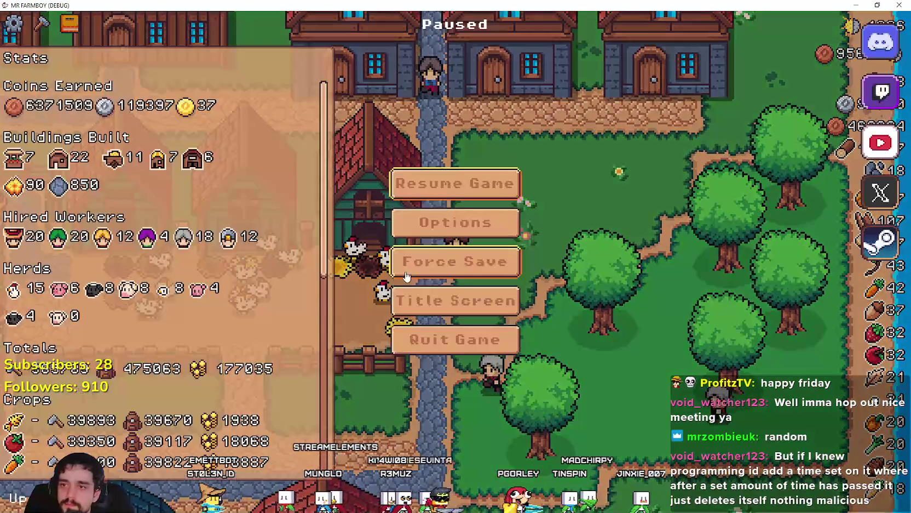
key(Escape)
key(w)
key(e)
key(Escape)
key(a)
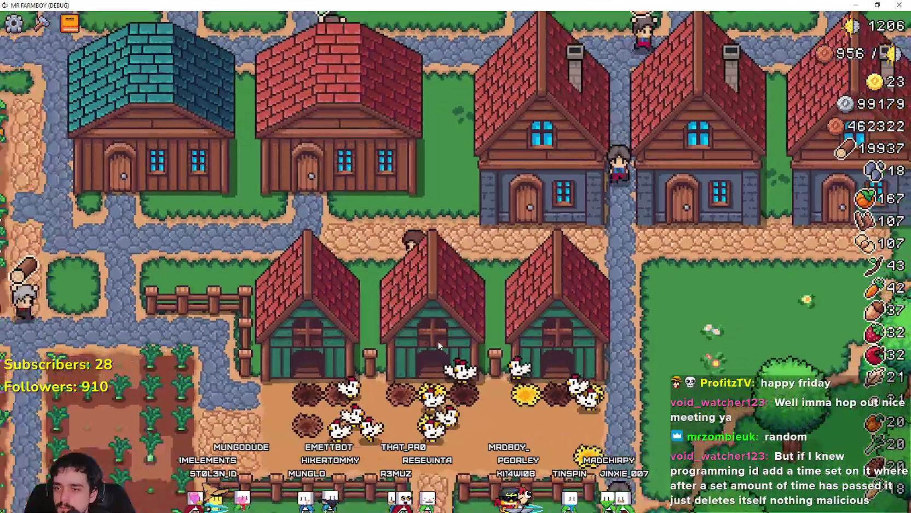
Step: Plant, water and harvest leeks across the leek field tiles
key(s)
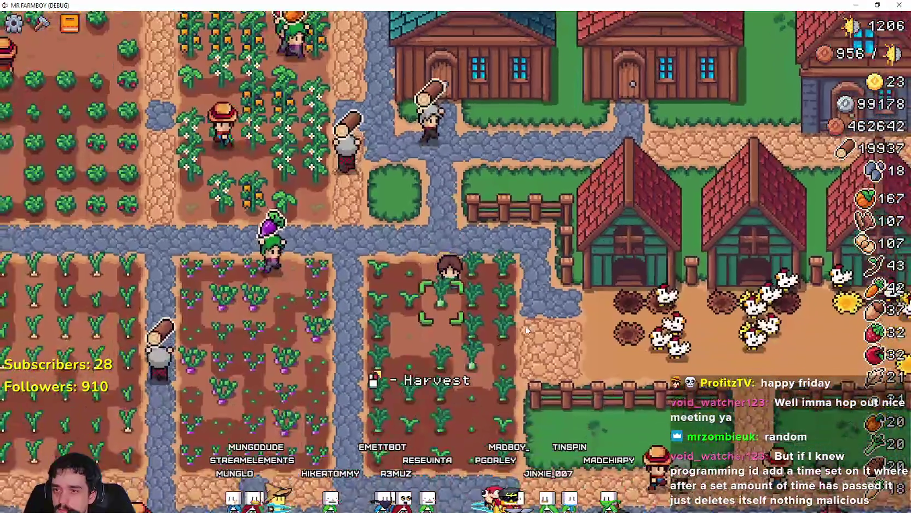
key(e)
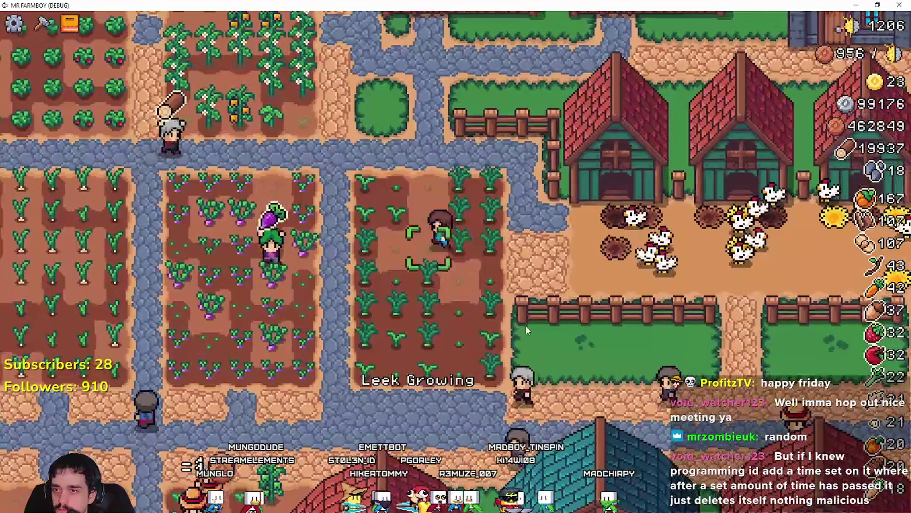
key(e)
key(e)
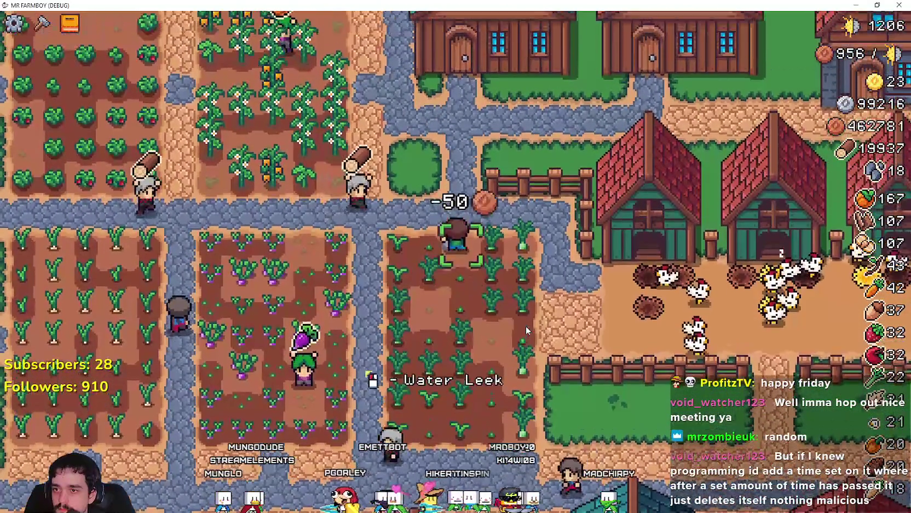
key(e)
key(d)
key(e)
key(e)
key(e)
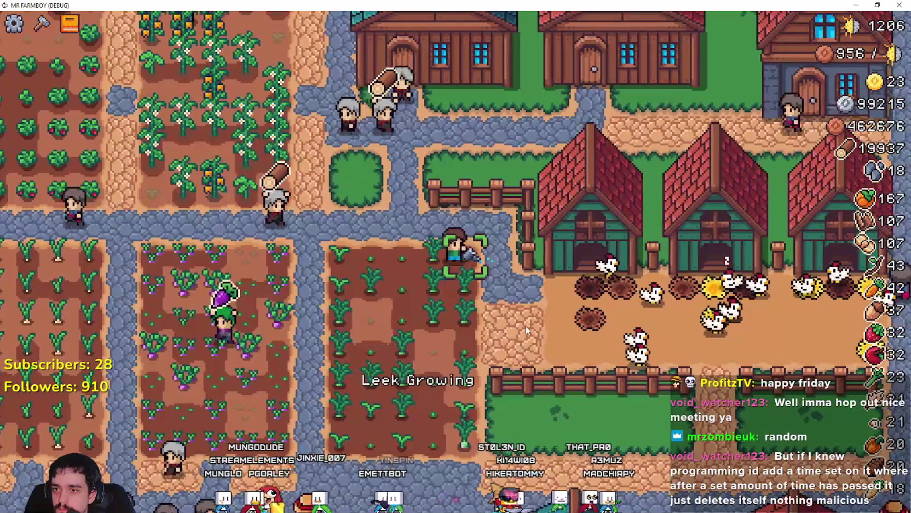
key(s)
key(e)
key(e)
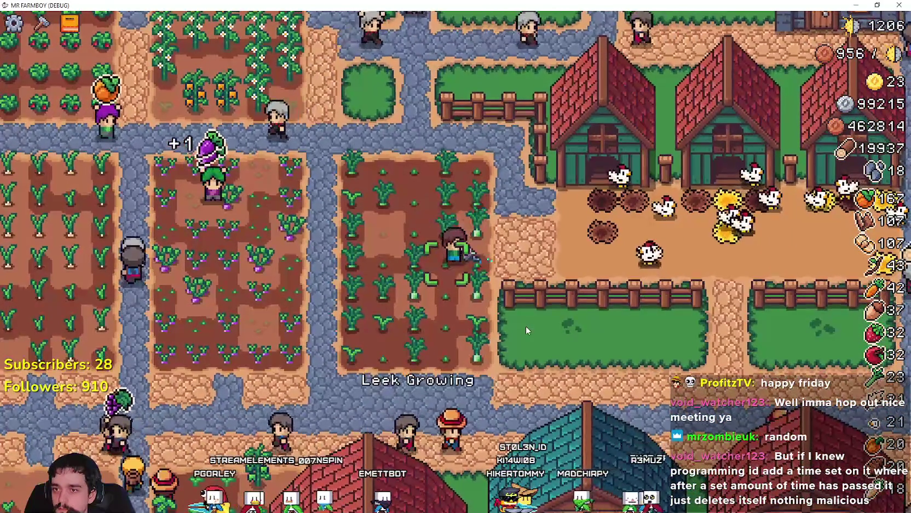
Step: Harvest a ripe leek, then open the Crafting panel and cancel a farm tile placement
key(d)
key(s)
key(e)
key(c)
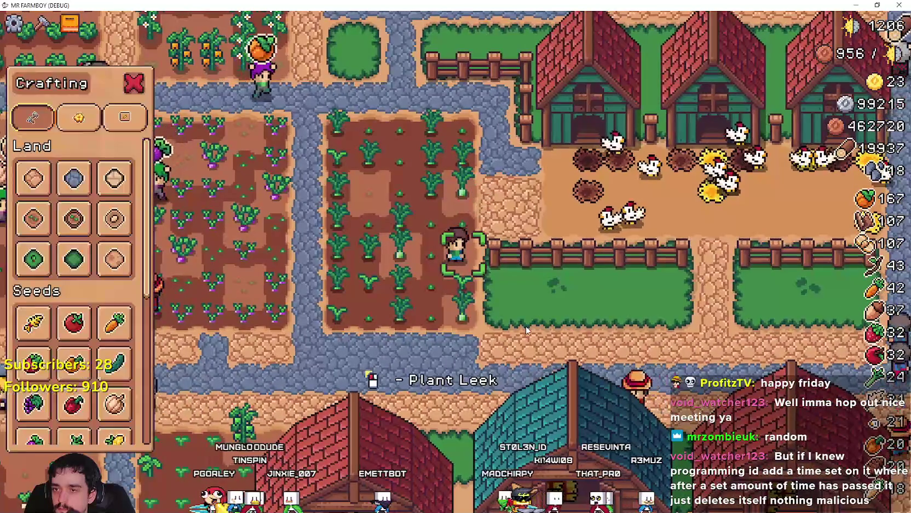
key(a)
click(59, 227)
key(a)
scroll(down, 3)
key(d)
scroll(up, 3)
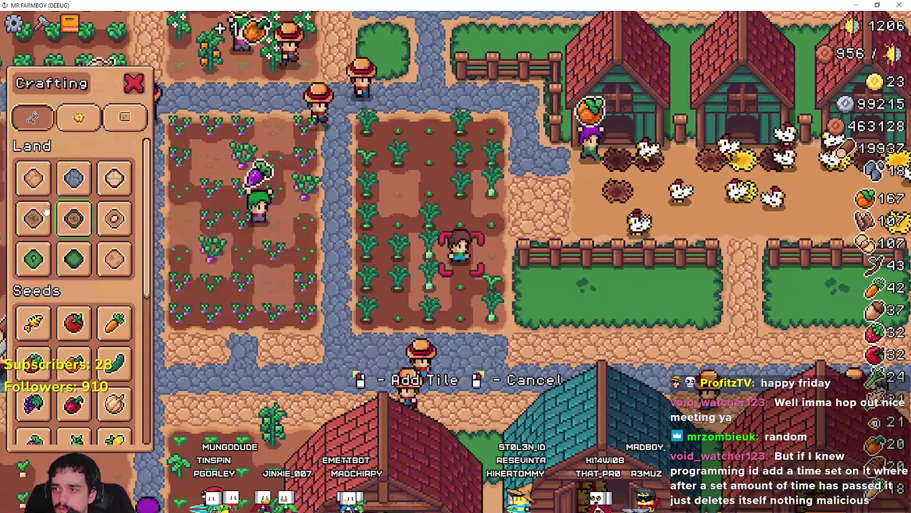
click(522, 333)
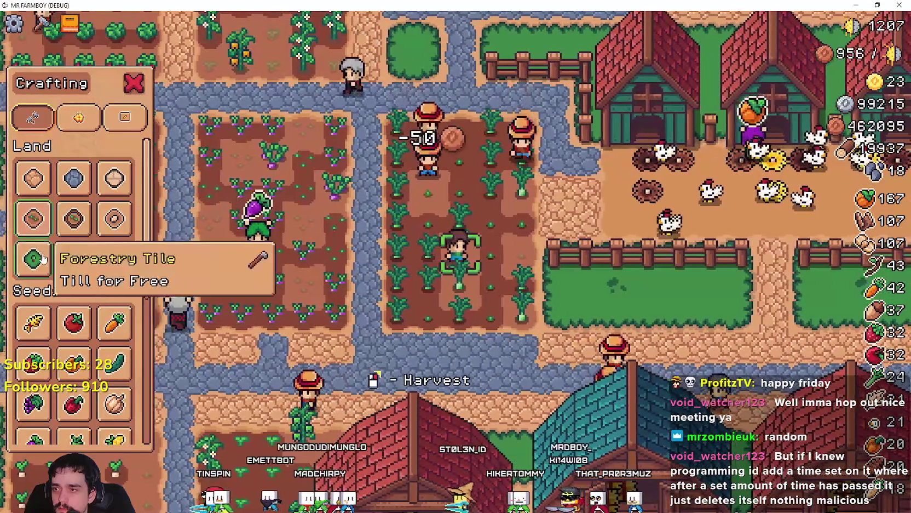
scroll(down, 3)
key(s)
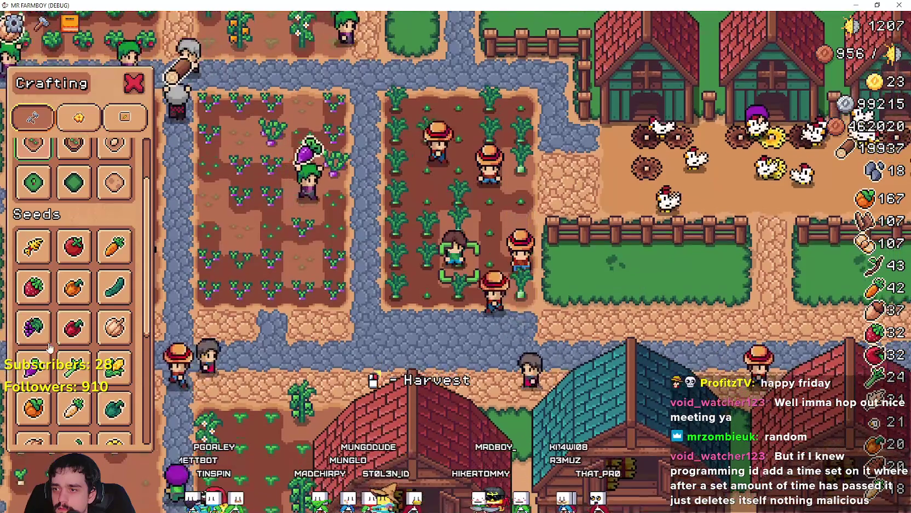
Step: Replant the field with leek and turnip seeds, harvesting and watering tiles along the way
click(73, 327)
right_click(545, 297)
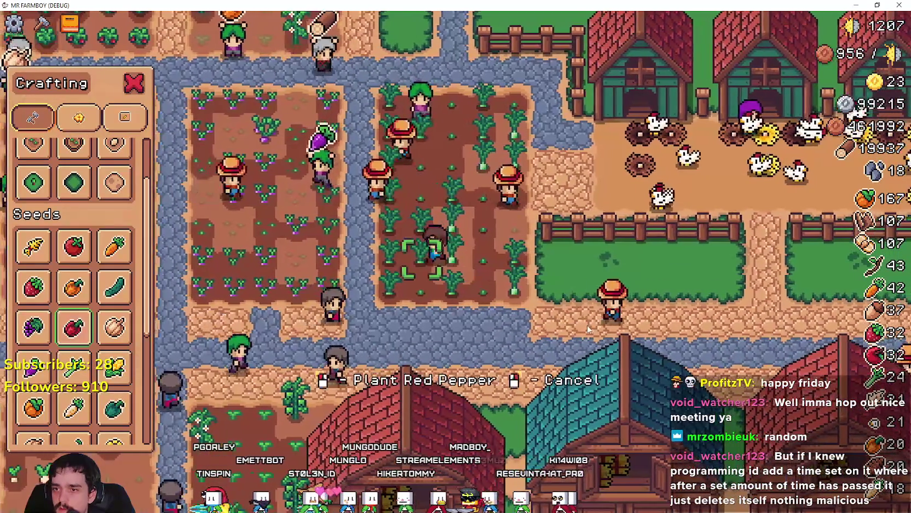
click(586, 328)
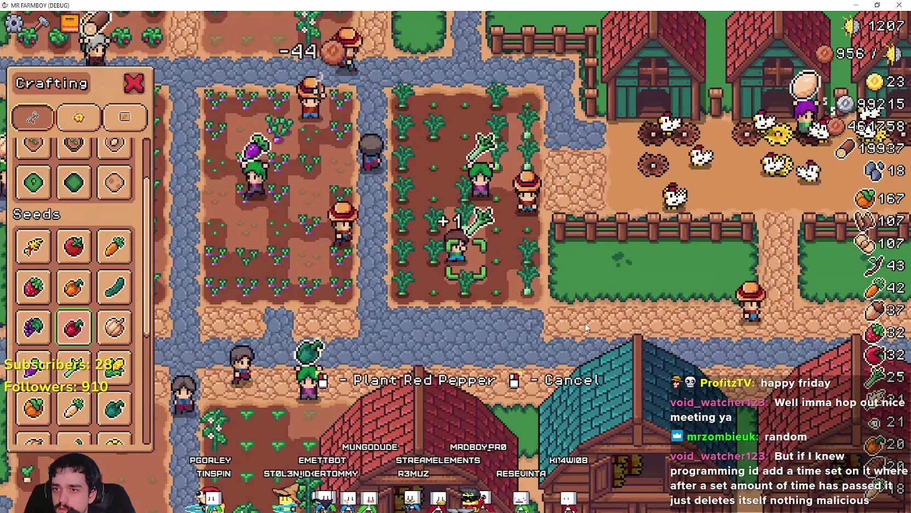
right_click(586, 327)
click(74, 364)
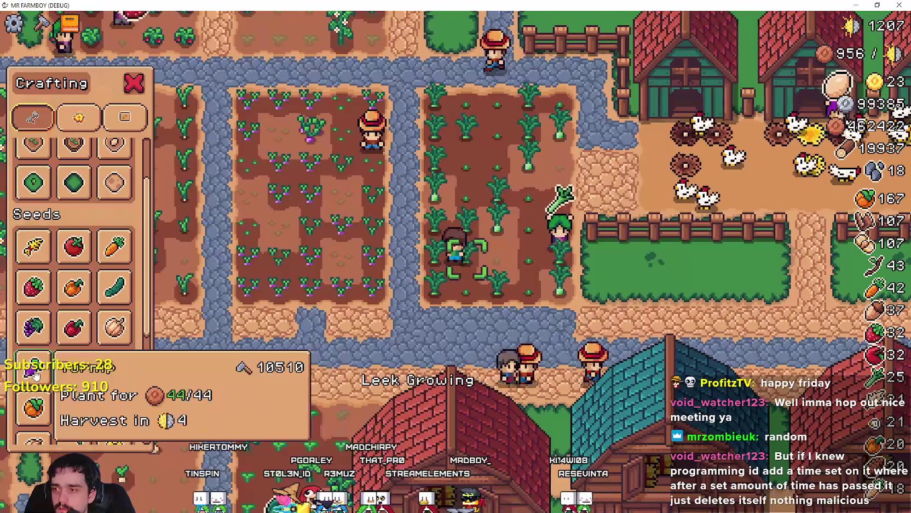
click(33, 365)
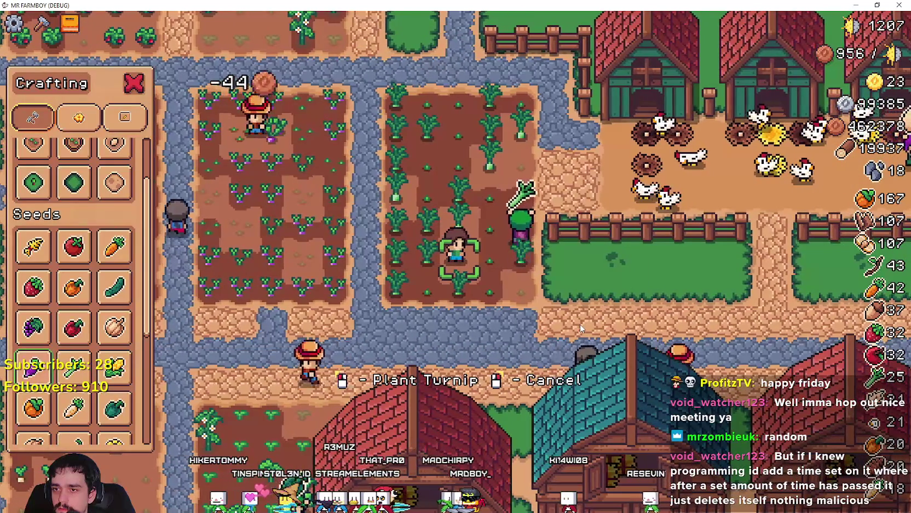
key(a)
click(580, 342)
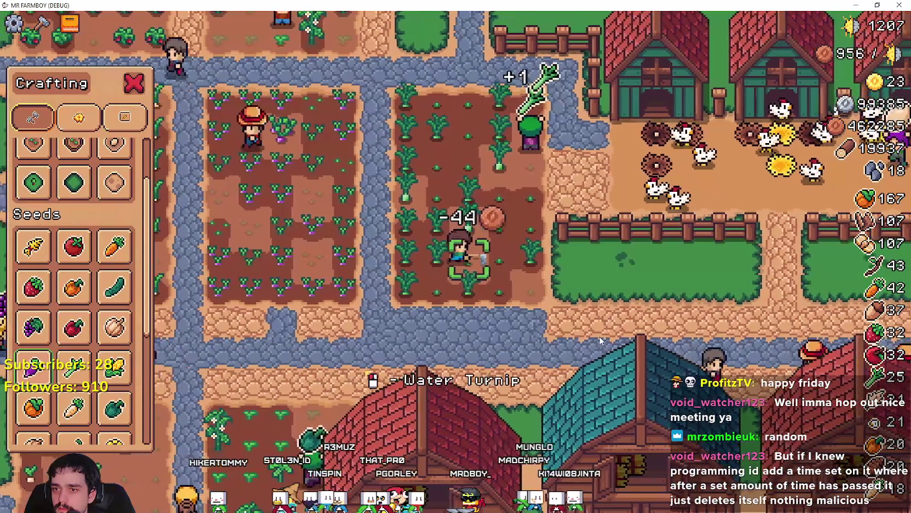
key(w)
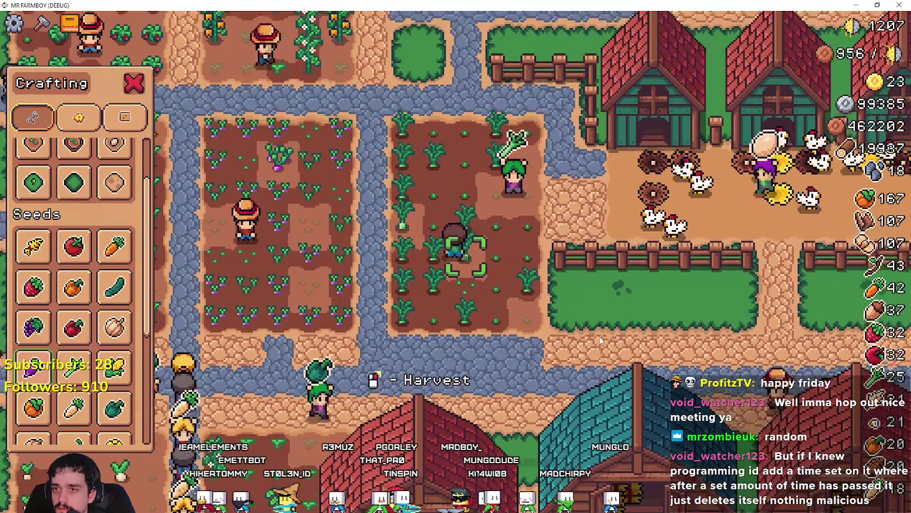
click(600, 341)
click(600, 341)
click(600, 340)
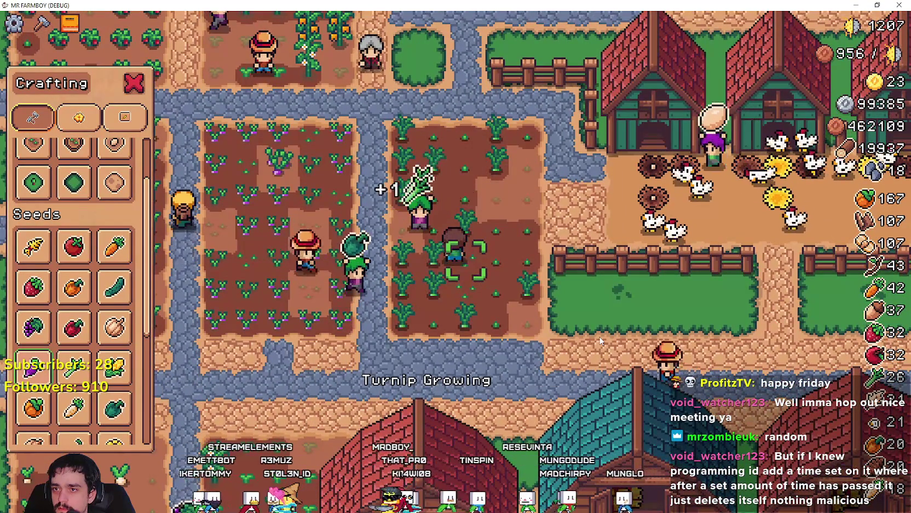
Step: Close the Crafting panel, check the paused stats, wander the farm, then switch to Steam
key(w)
key(d)
key(w)
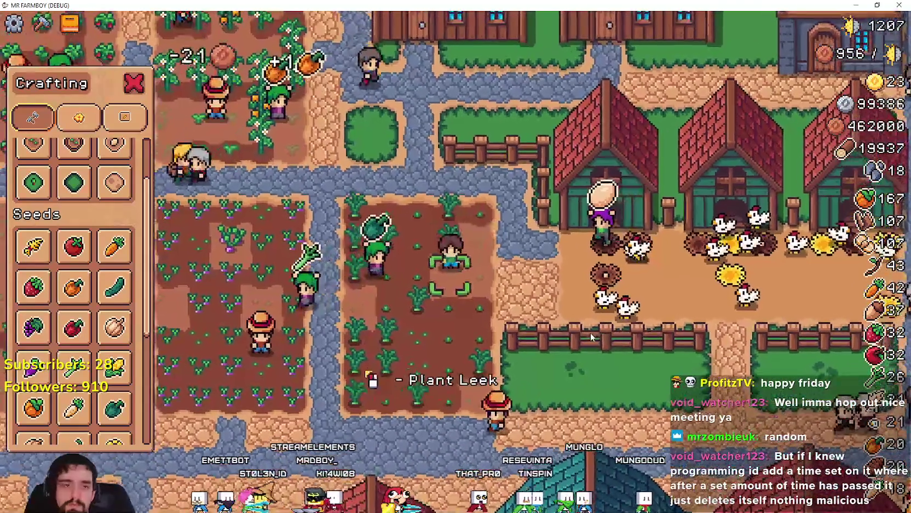
key(Escape)
key(a)
key(Escape)
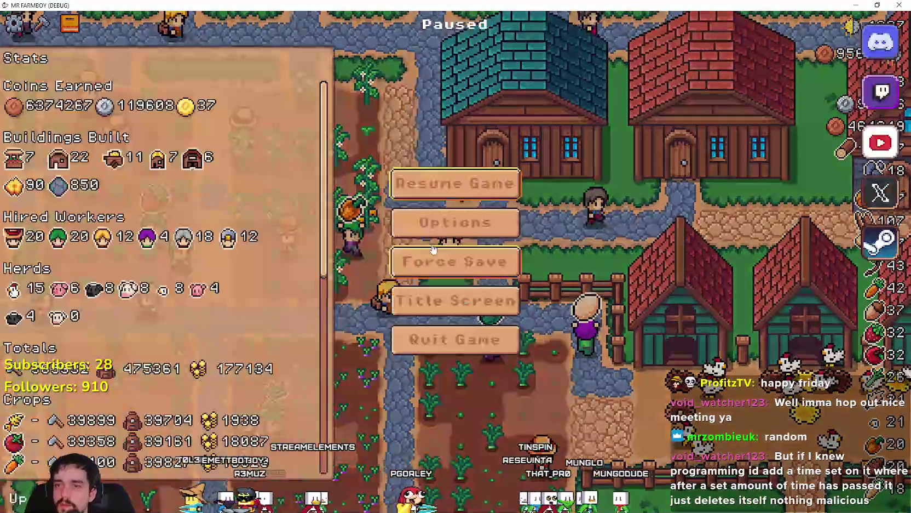
key(Escape)
key(w)
key(a)
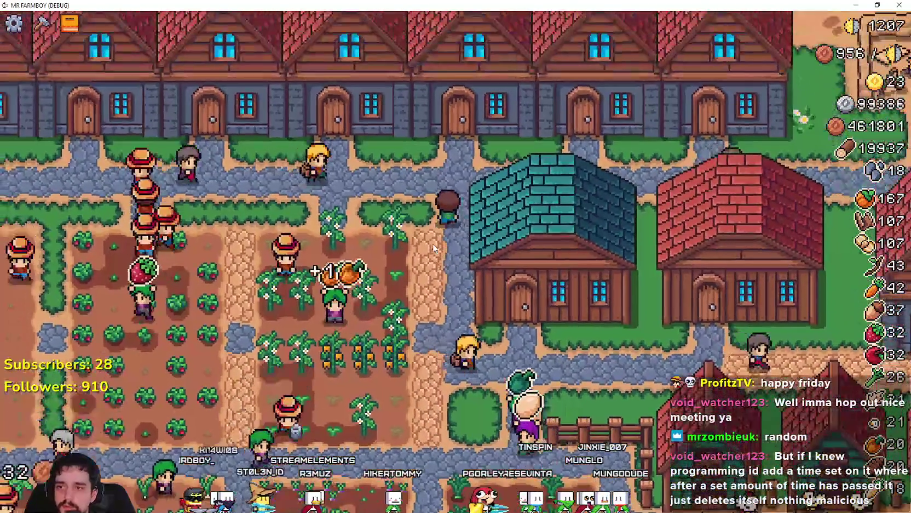
scroll(down, 3)
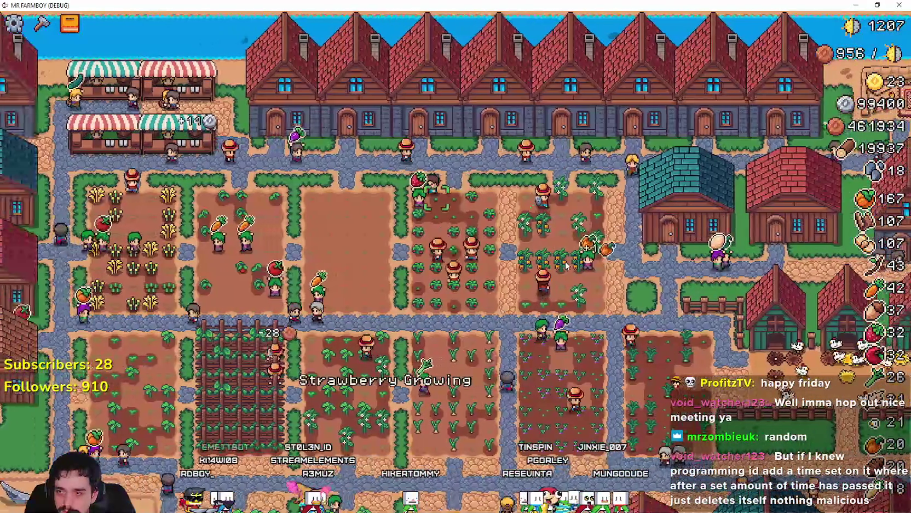
key(s)
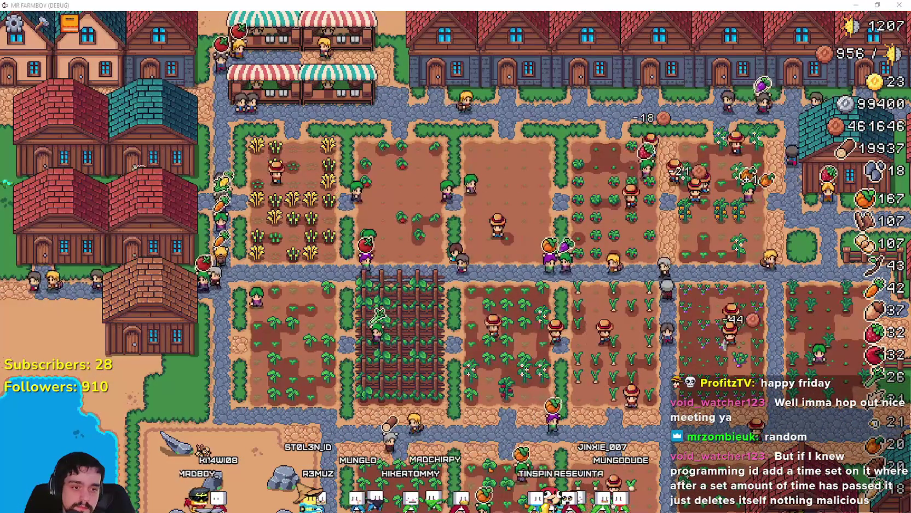
key(alt+Tab)
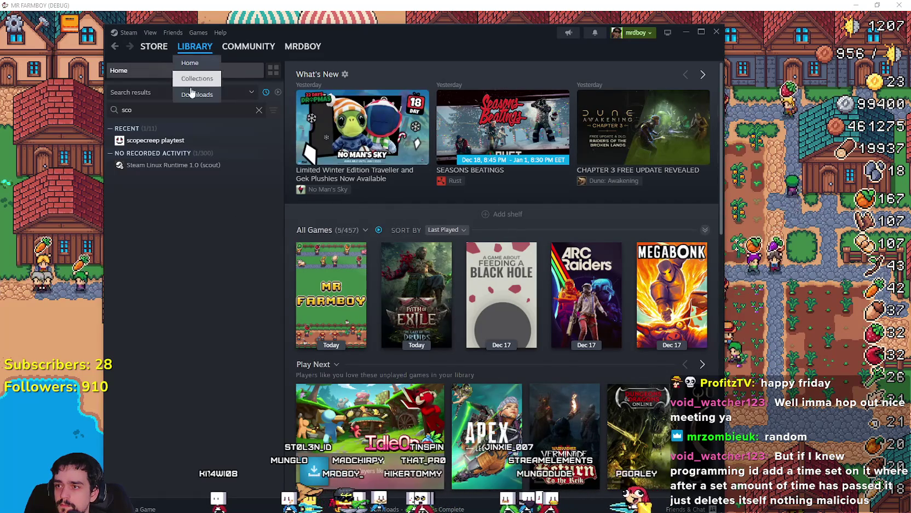
Step: Find 'mr farm' in the library and open the Community Hub's Public Beta Client: Update 4 post
text(mr farm)
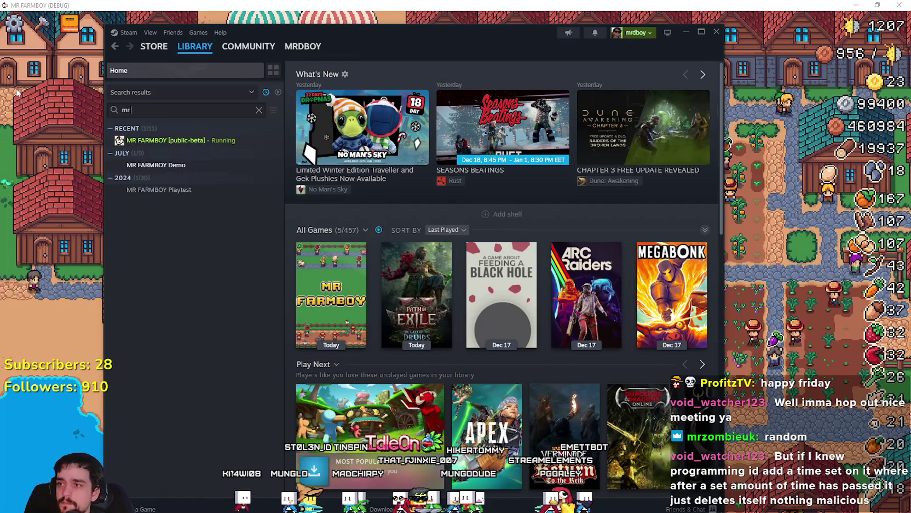
click(159, 141)
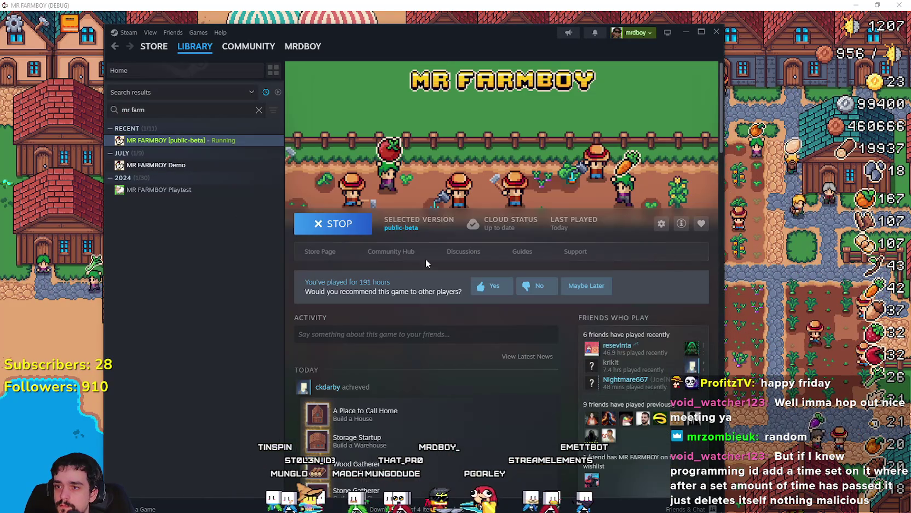
click(382, 258)
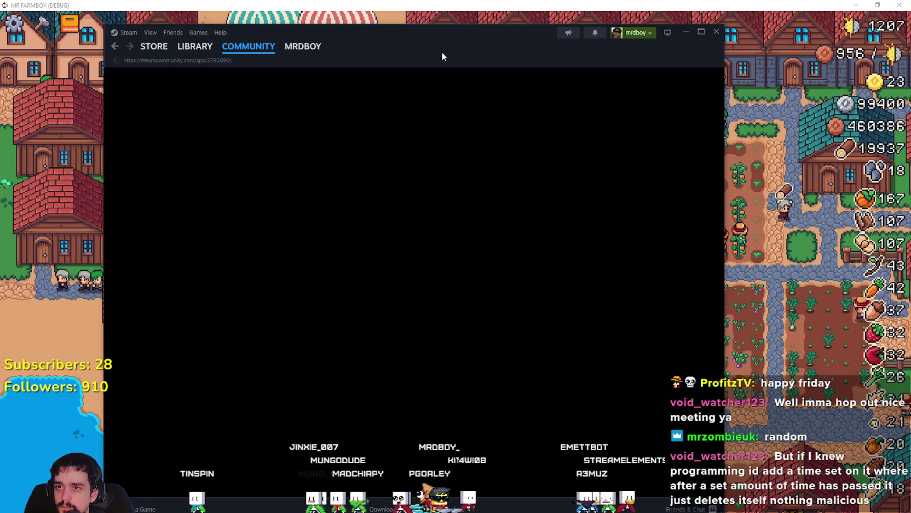
drag(443, 54, 470, 32)
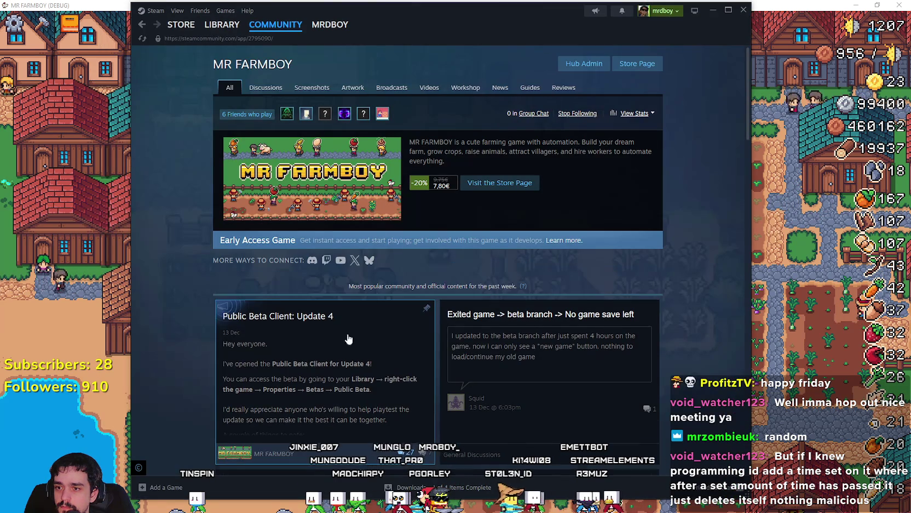
click(391, 377)
Step: Edit the post to add '- Updated Keybinds in Settings.' under Hotfix 5 and save
scroll(down, 3)
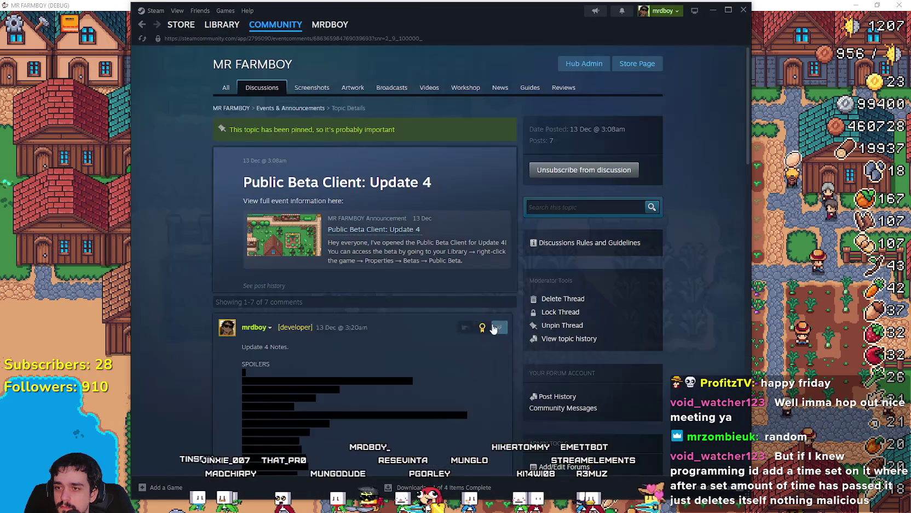
scroll(down, 3)
click(500, 187)
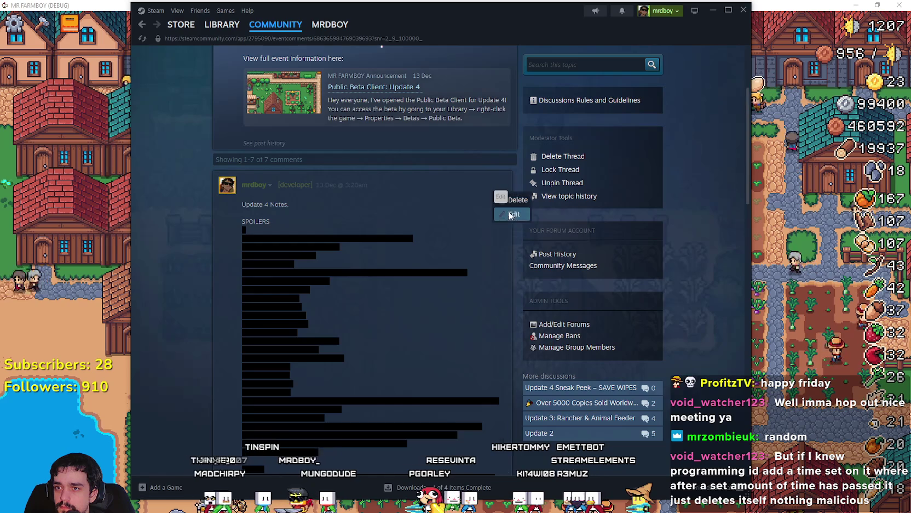
click(514, 214)
scroll(down, 3)
scroll(down, 3)
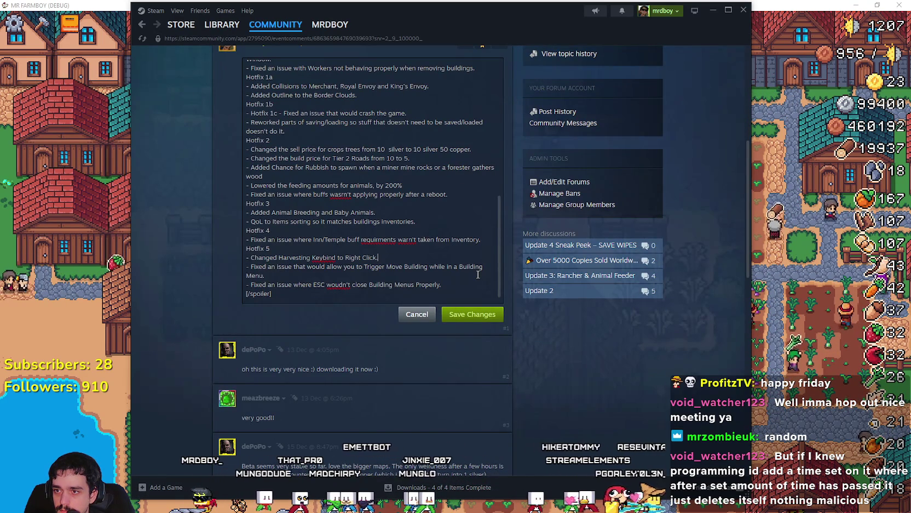
key(Return)
text(- Update)
text(d Key)
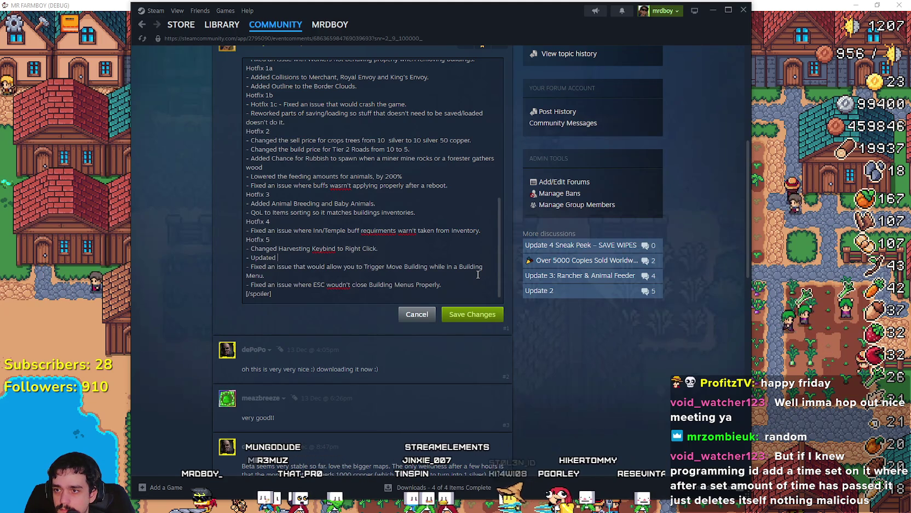
text(binds in )
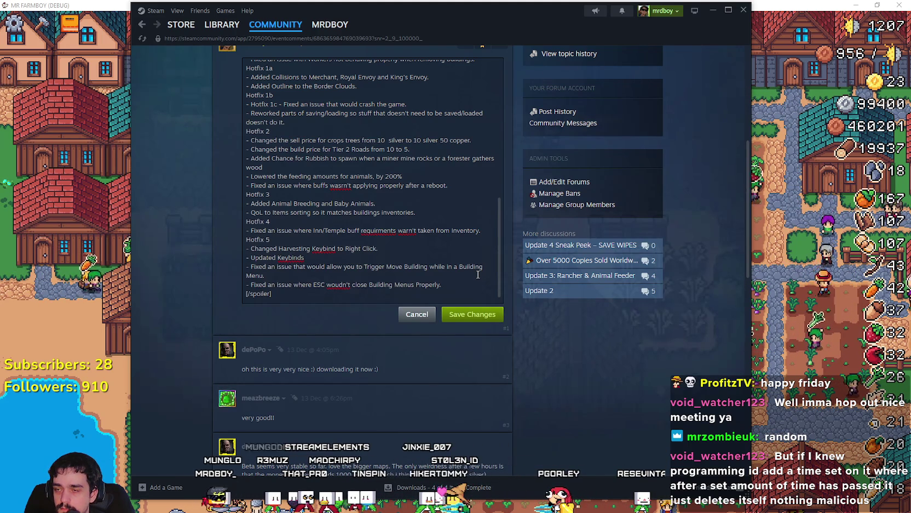
text(S)
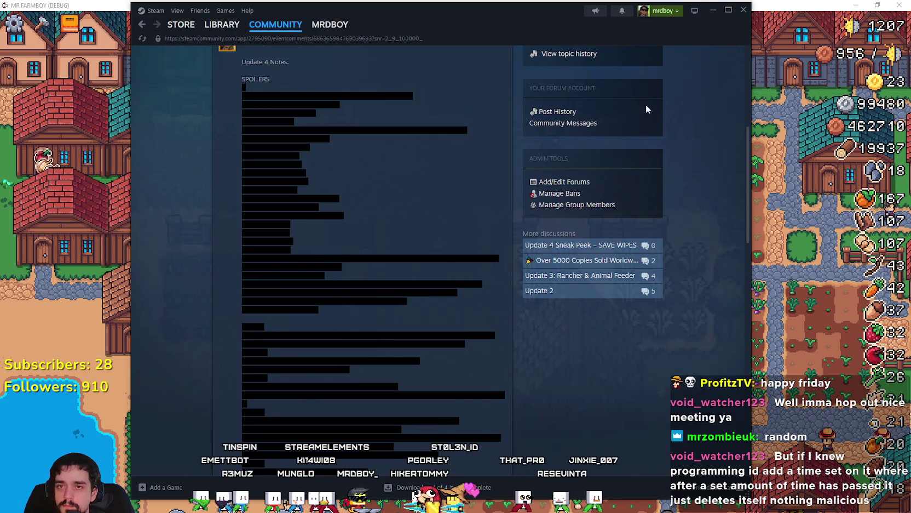
key(alt+Tab)
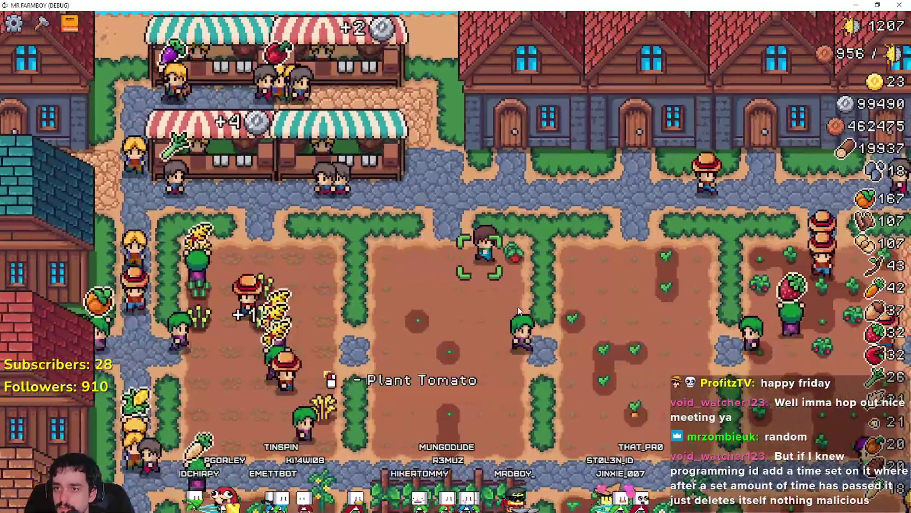
Step: Quit the MR FARMBOY debug game via its pause menu, minimize Steam, and open Godot's Project menu
key(Escape)
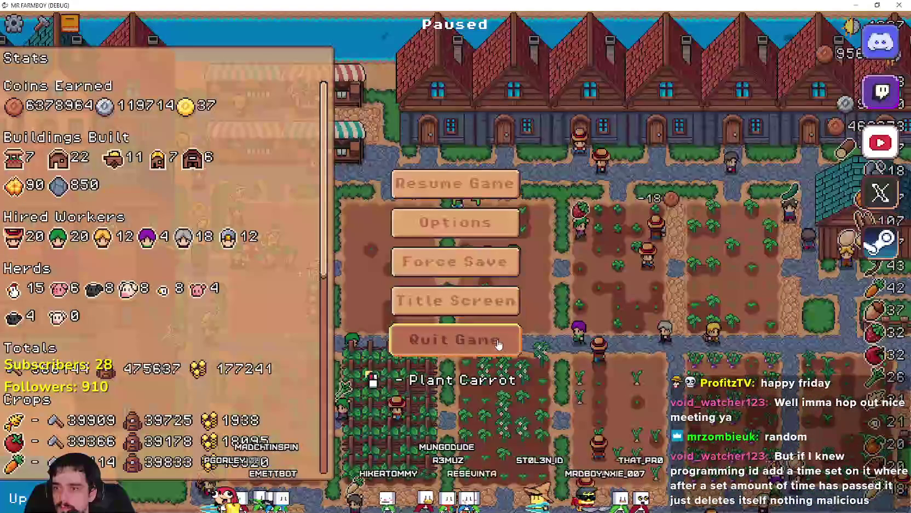
click(452, 337)
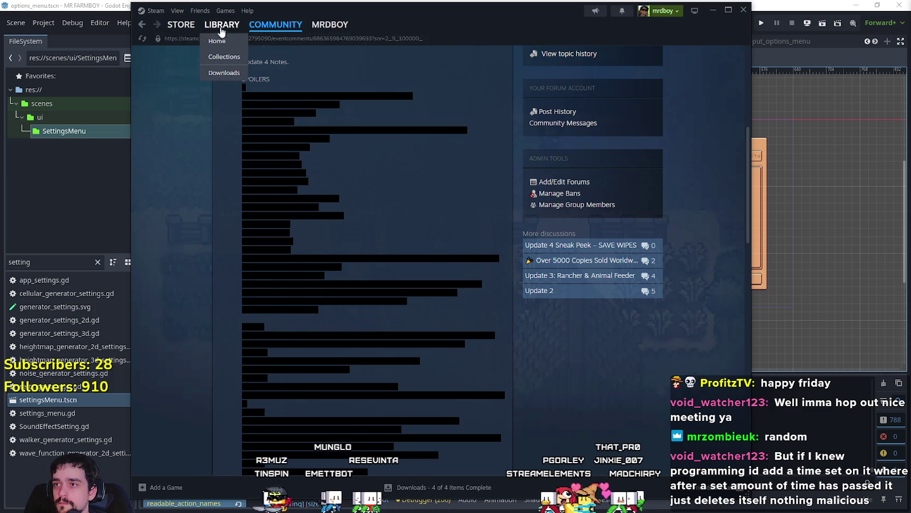
click(209, 2)
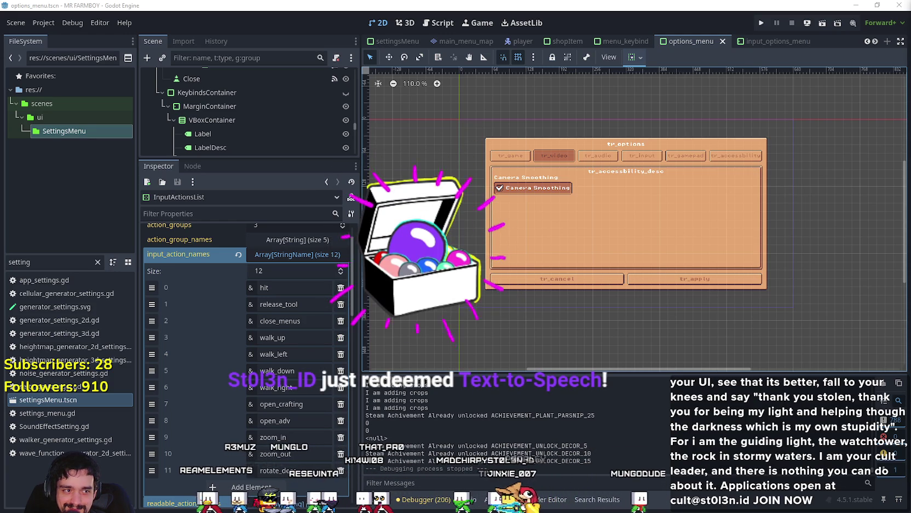
click(44, 23)
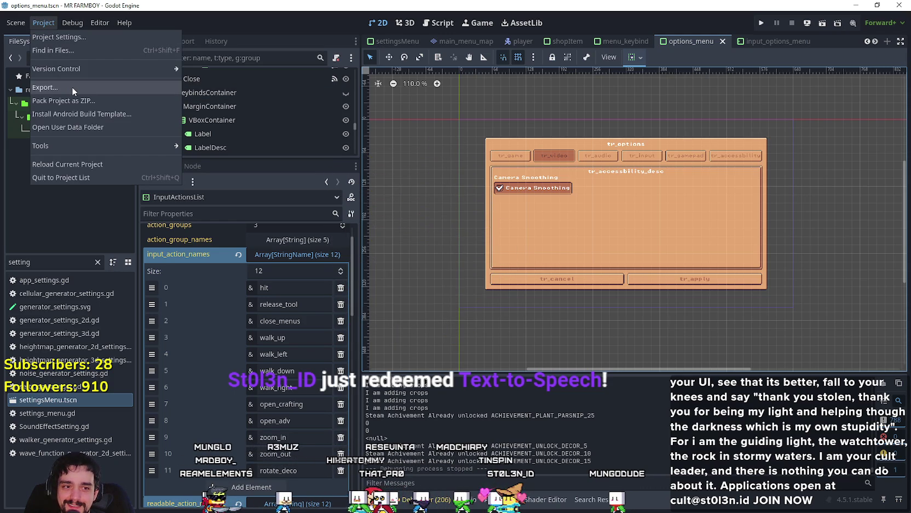
Step: Export the Windows Desktop preset as MrFarmBoy.zip
click(73, 87)
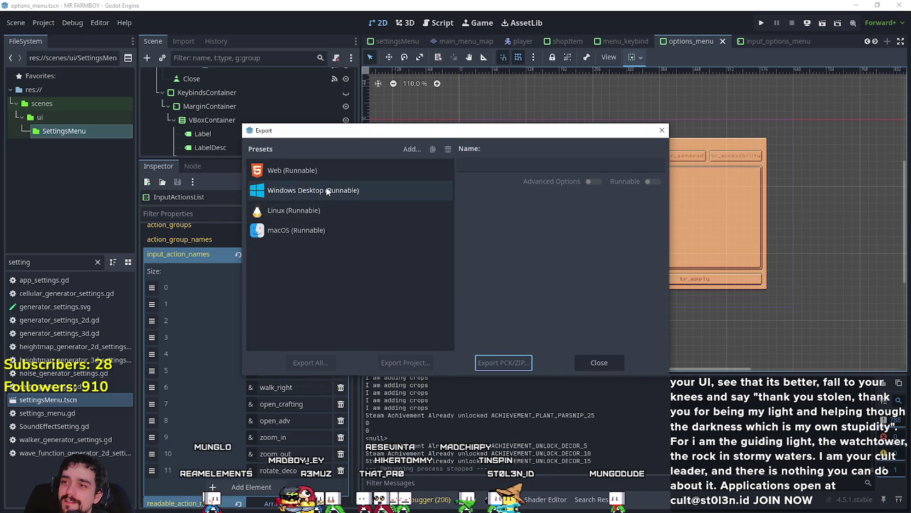
click(346, 190)
click(406, 362)
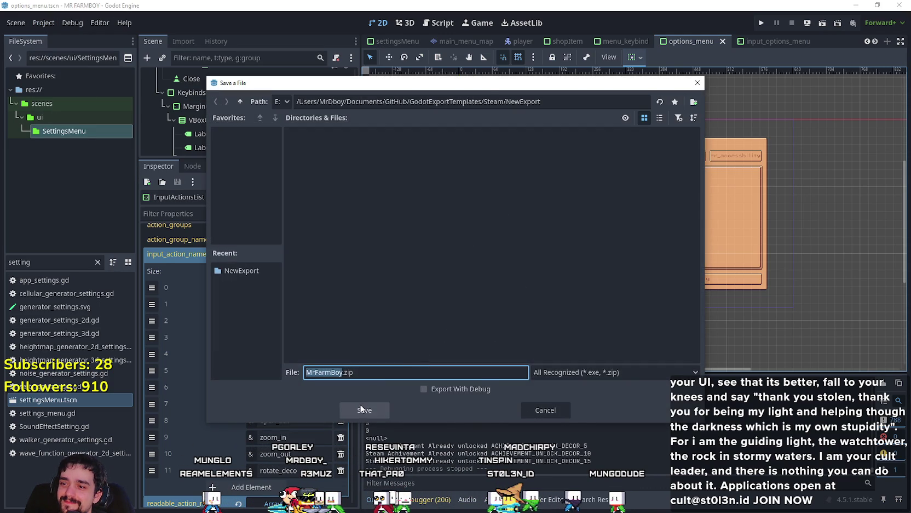
click(364, 409)
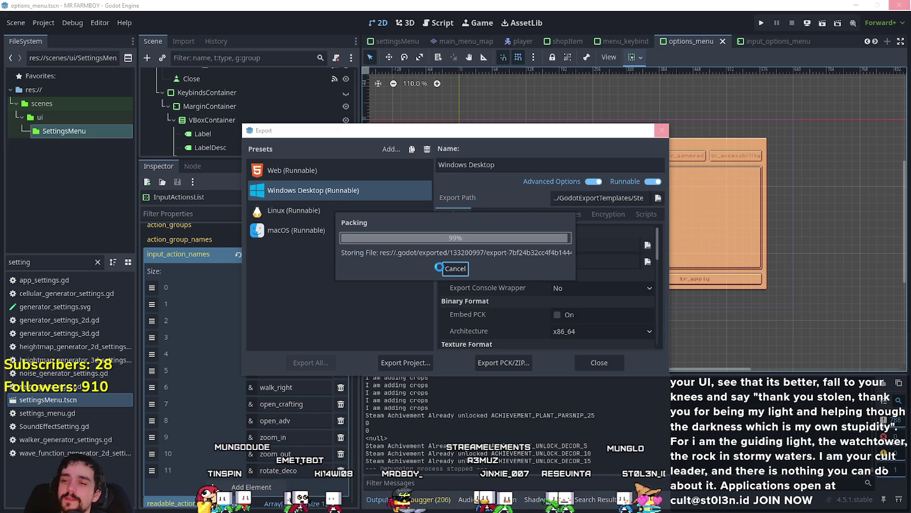
Step: Export the Linux preset as mrfarmboyLinux.x86_64 into NewExport and switch to that folder
click(377, 216)
click(386, 363)
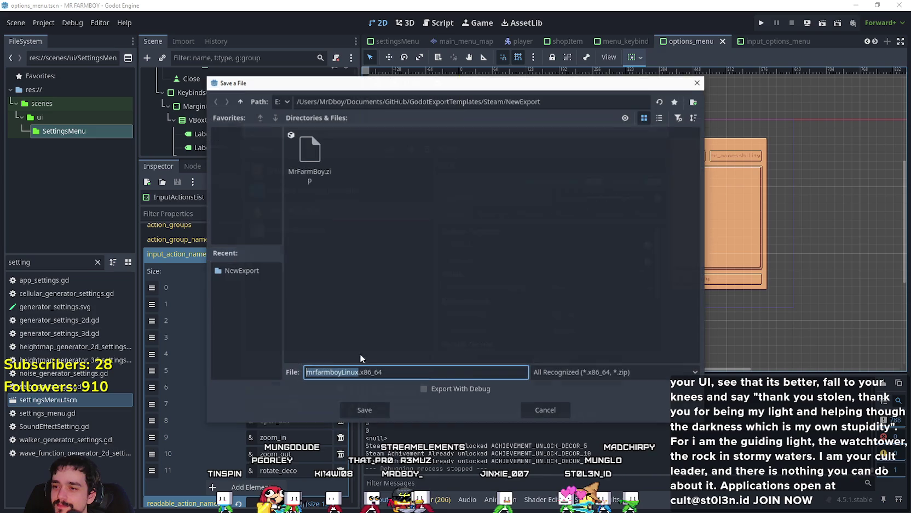
click(357, 408)
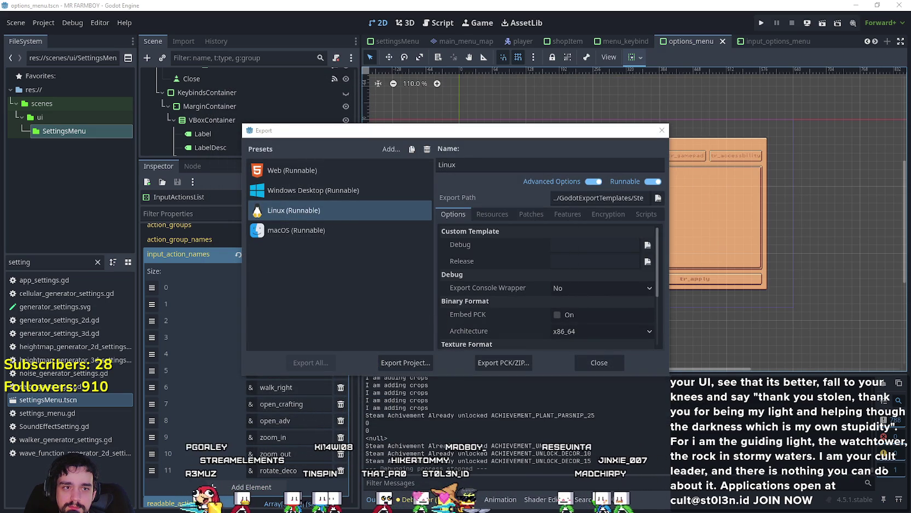
key(alt+Tab)
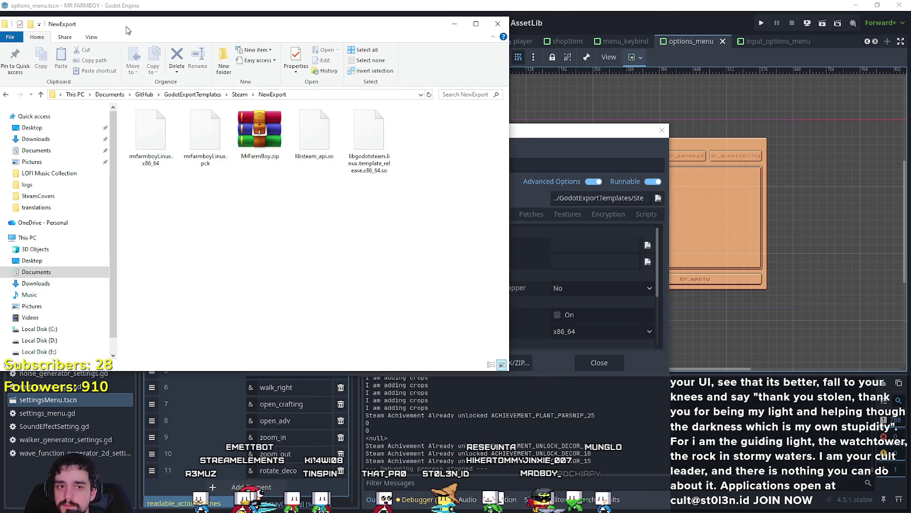
Step: Pack the four Linux export files into NewExport.zip using WinRAR's ZIP format
double_click(258, 131)
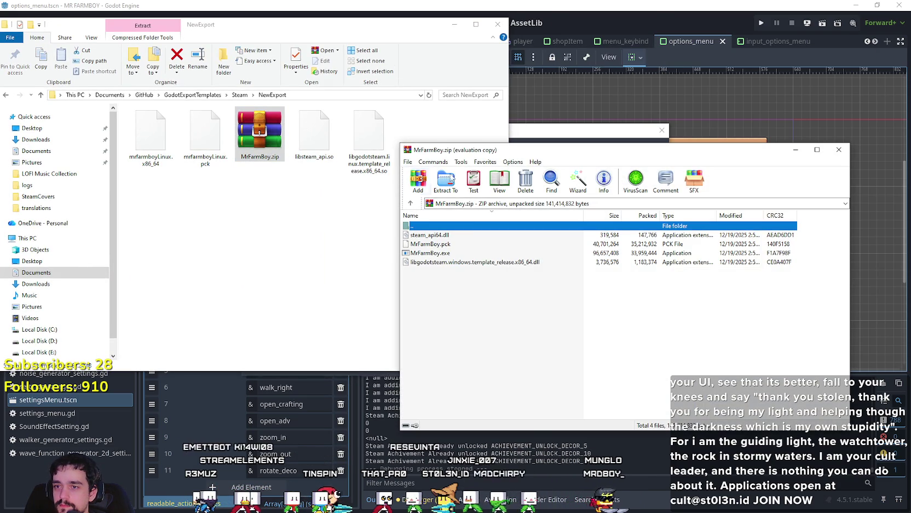
double_click(461, 227)
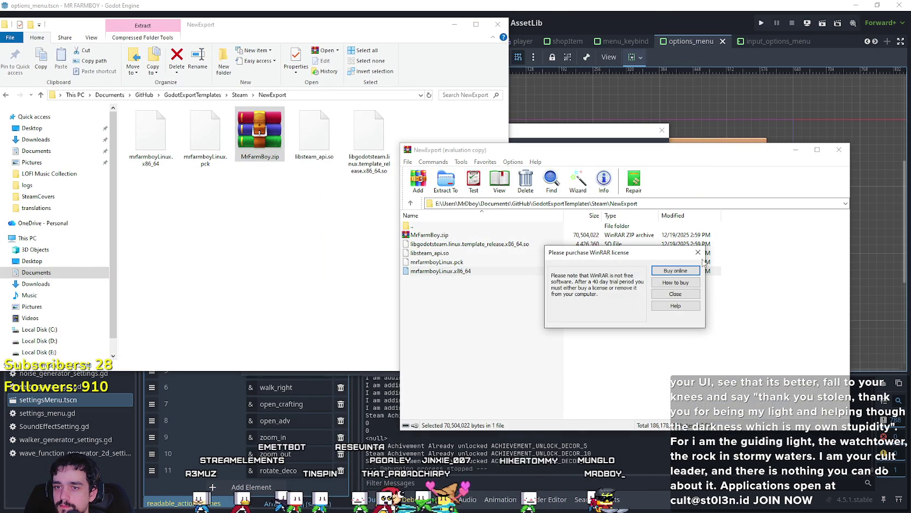
click(675, 293)
drag(754, 318, 634, 245)
click(424, 183)
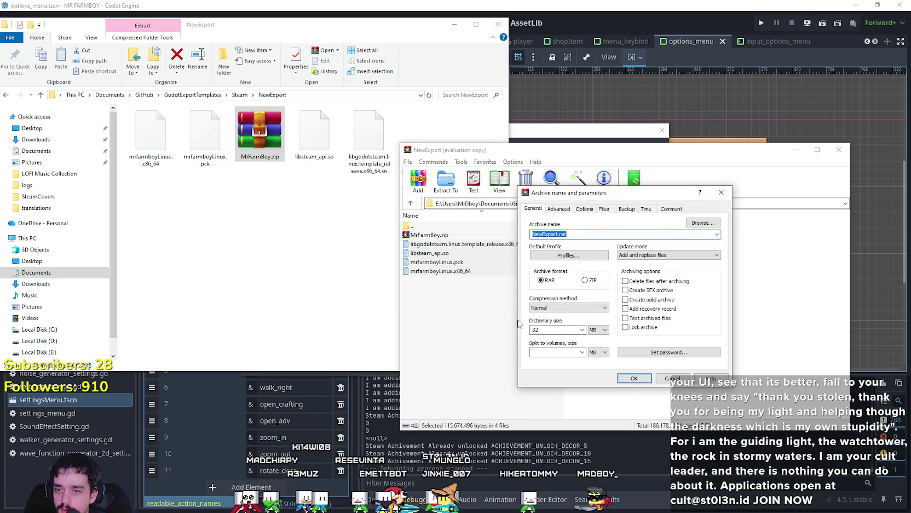
click(586, 279)
click(634, 378)
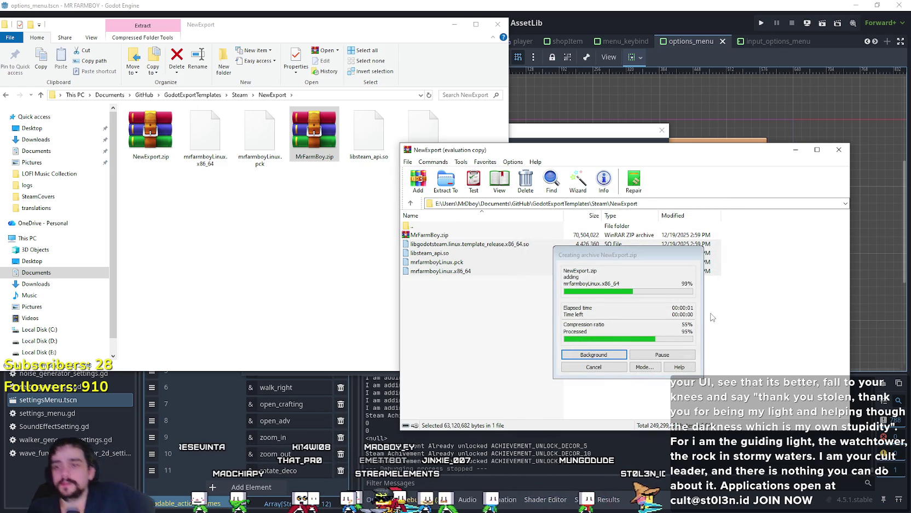
Step: Close WinRAR and check the new NewExport.zip beside MrFarmBoy.zip in the folder
click(715, 317)
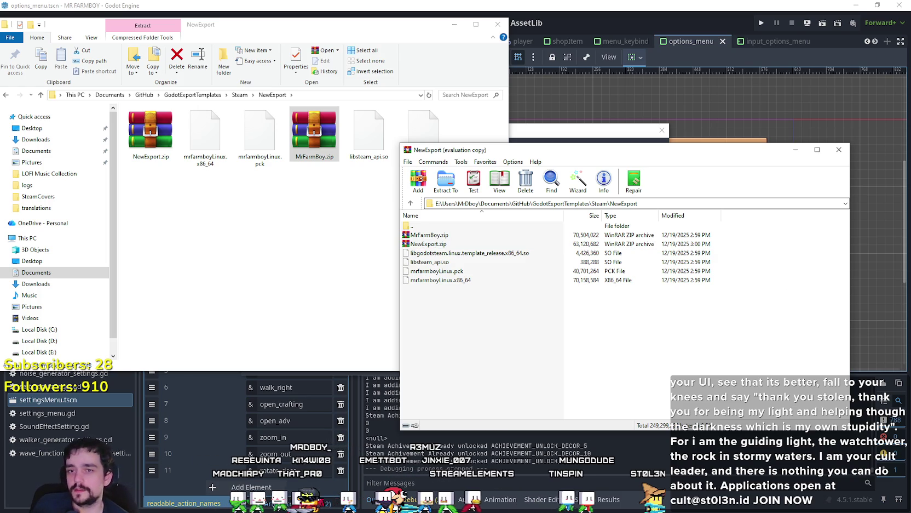
click(839, 149)
click(240, 190)
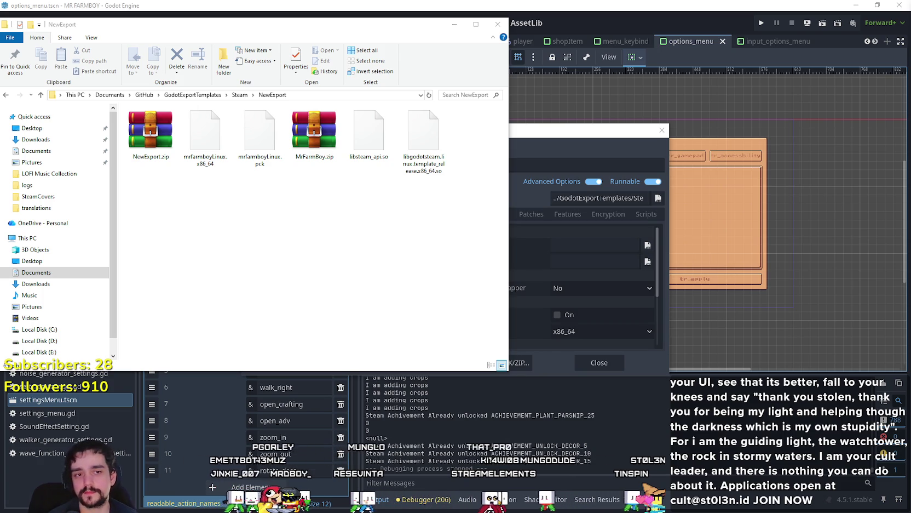
click(150, 132)
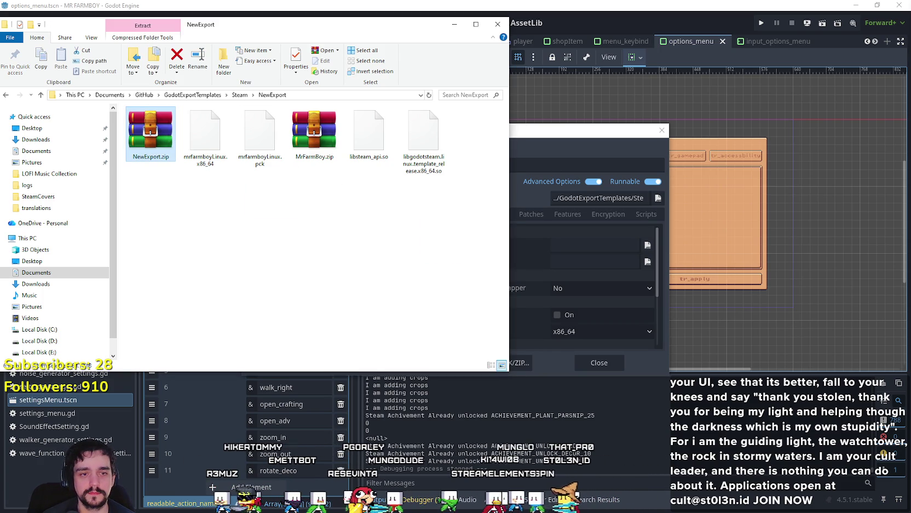
drag(295, 142, 346, 213)
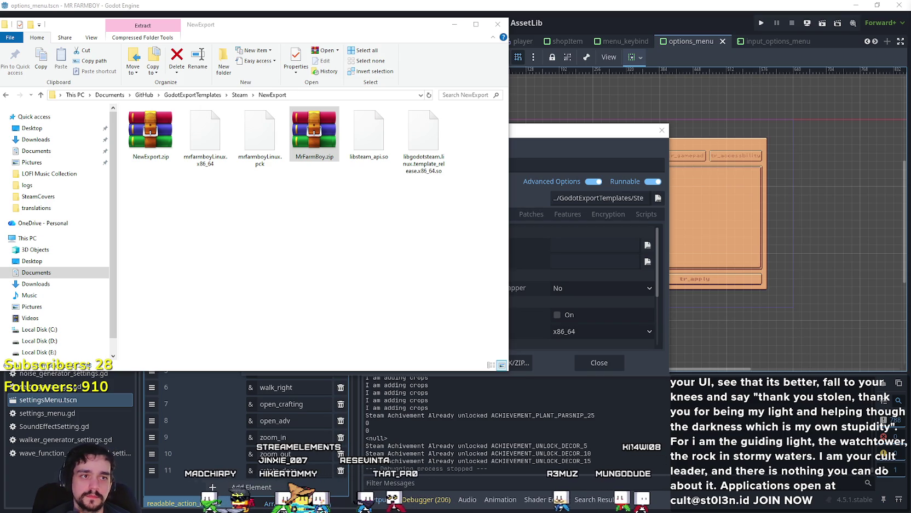
click(244, 243)
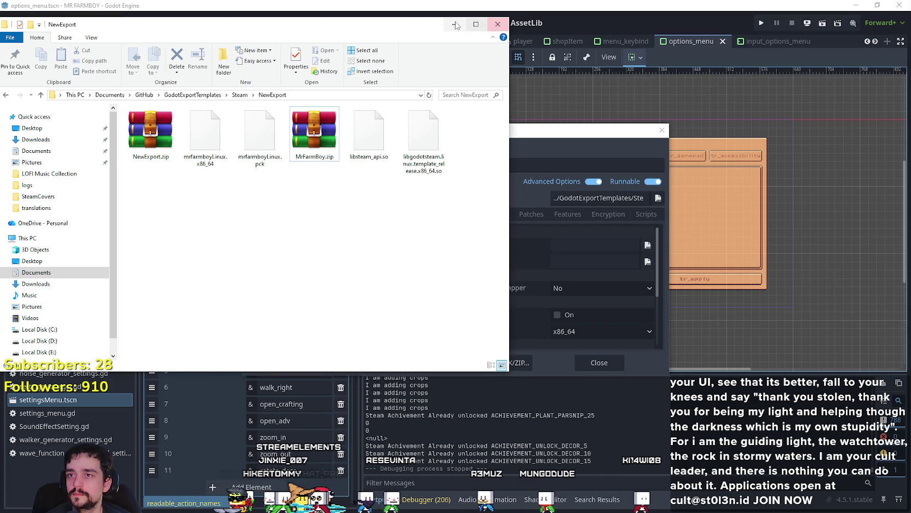
Step: Close the export folder and bring up MR FARMBOY's page in the Steam library
click(498, 24)
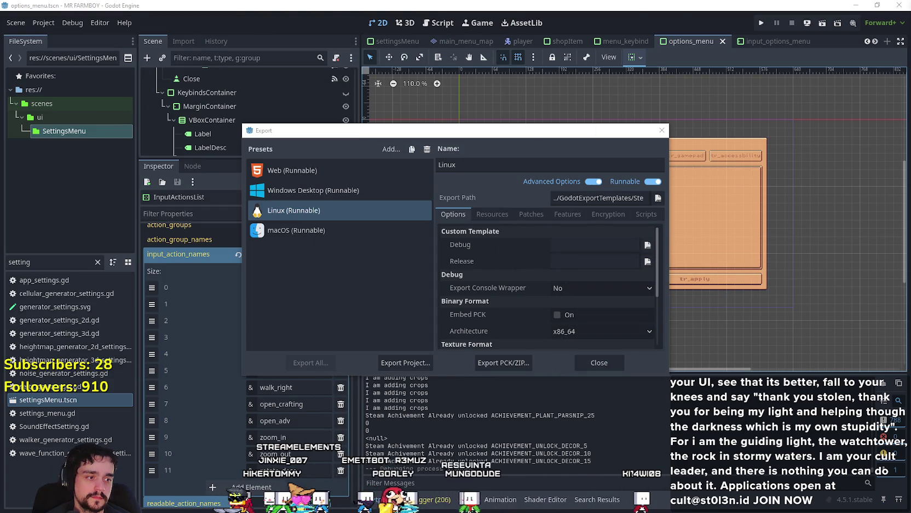
key(alt+Tab)
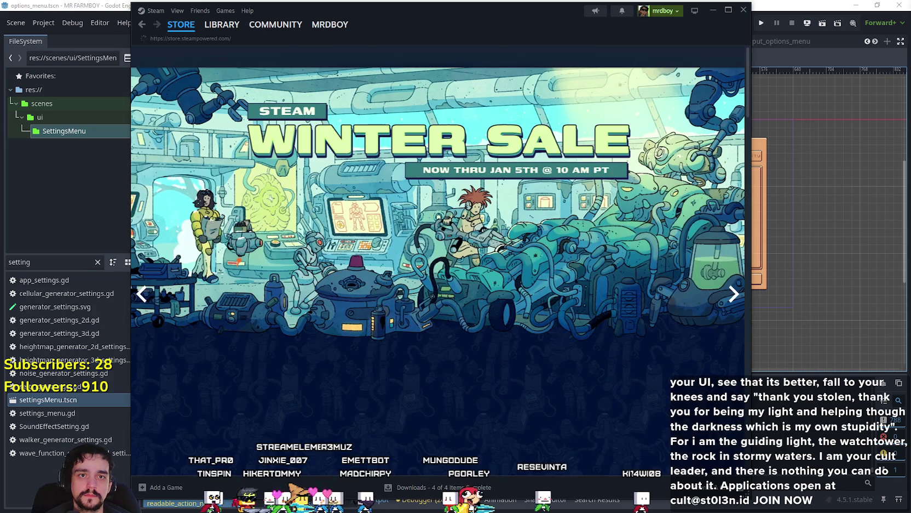
click(222, 24)
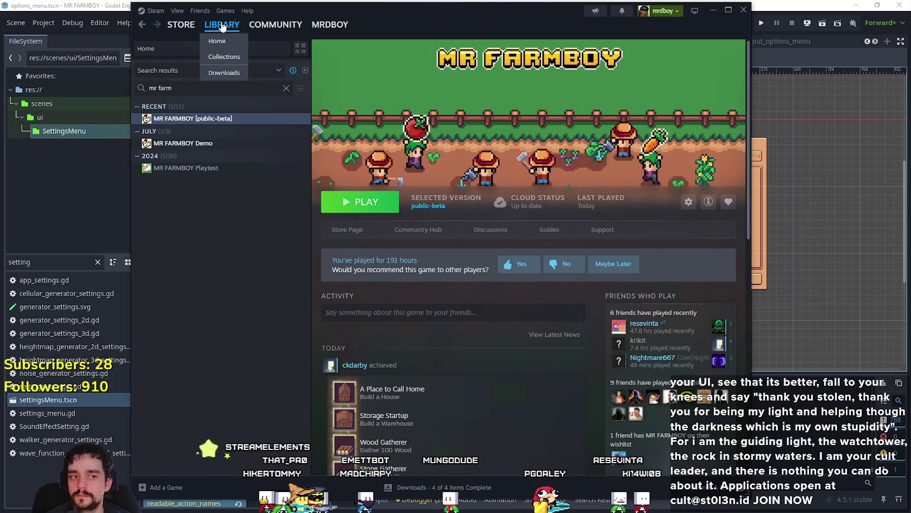
click(224, 28)
click(257, 119)
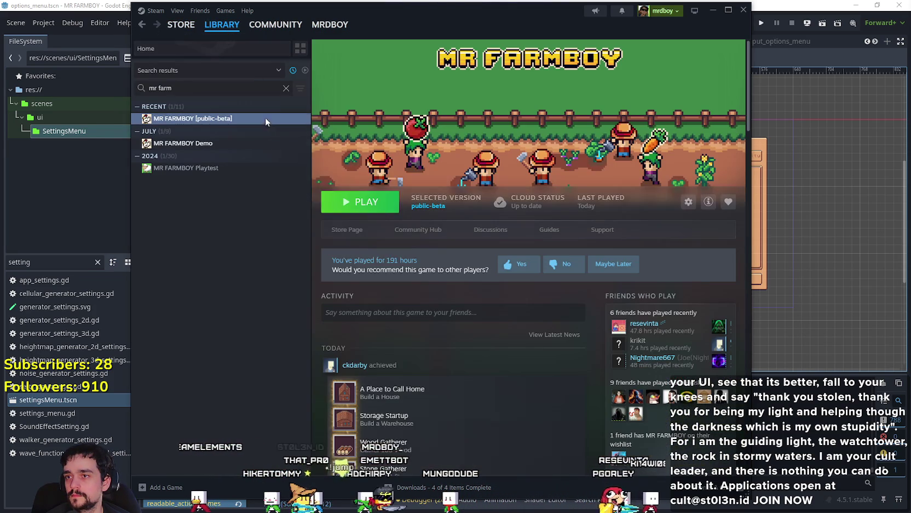
Step: Verify integrity of MR FARMBOY's installed files from its Properties, then close the dialog
right_click(266, 117)
mouse_move(291, 175)
click(286, 192)
click(285, 172)
click(294, 191)
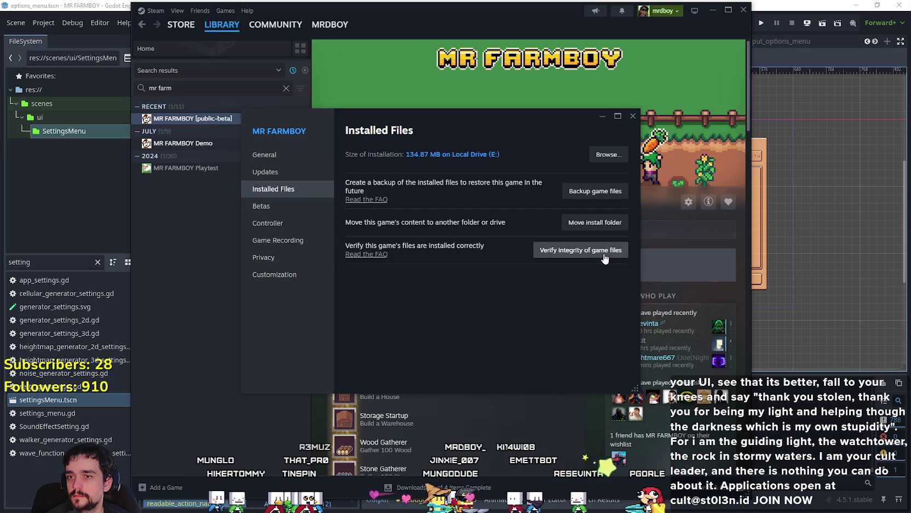
click(582, 252)
click(632, 117)
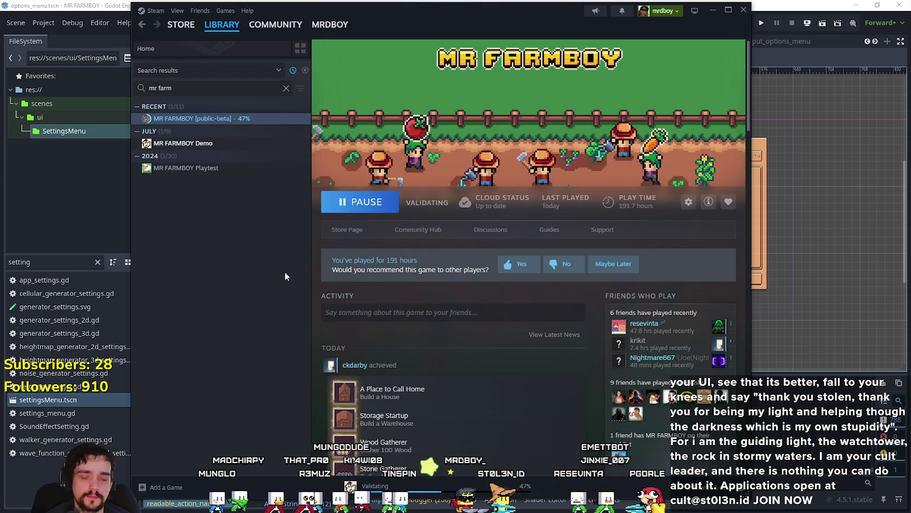
scroll(down, 3)
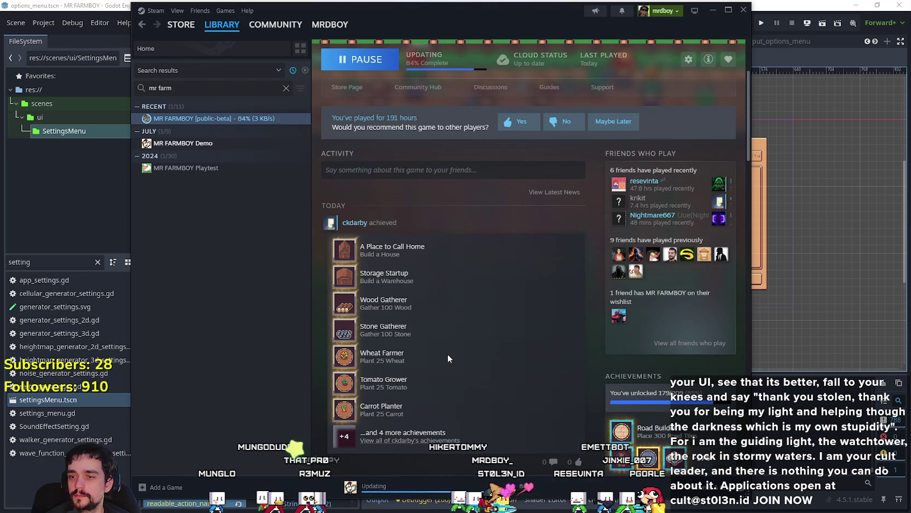
scroll(up, 3)
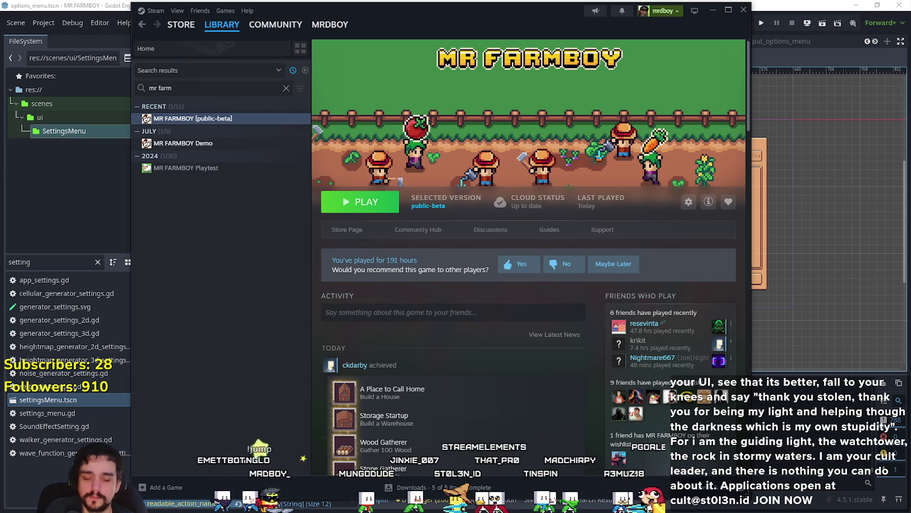
Step: Launch MR FARMBOY from Steam and load the Save 2 slot via Continue
click(363, 211)
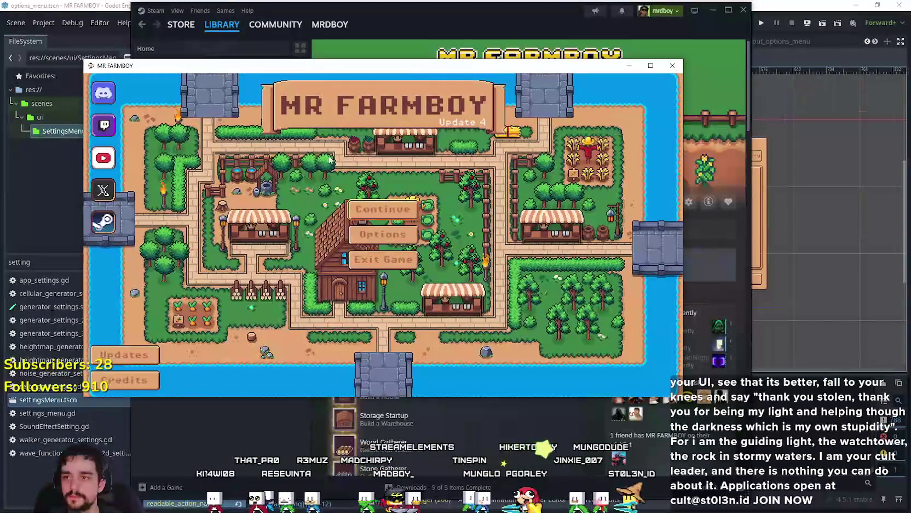
click(388, 224)
click(420, 237)
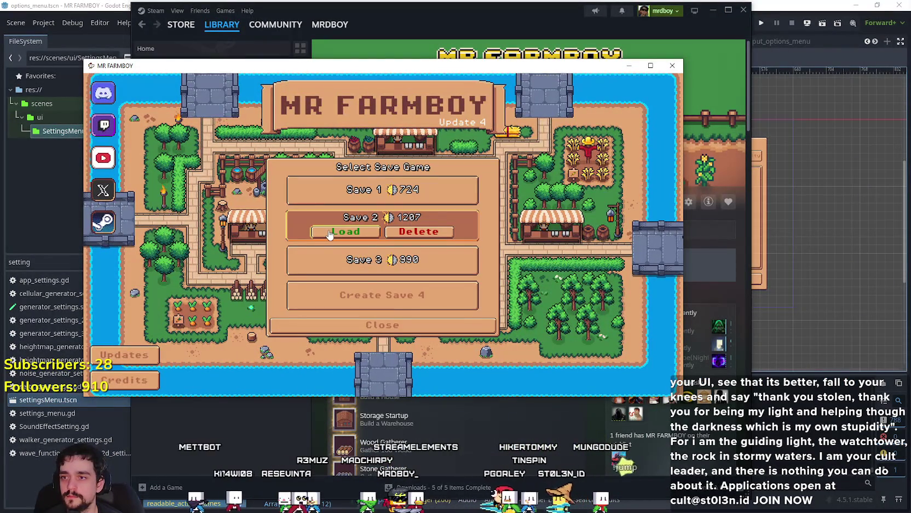
click(330, 233)
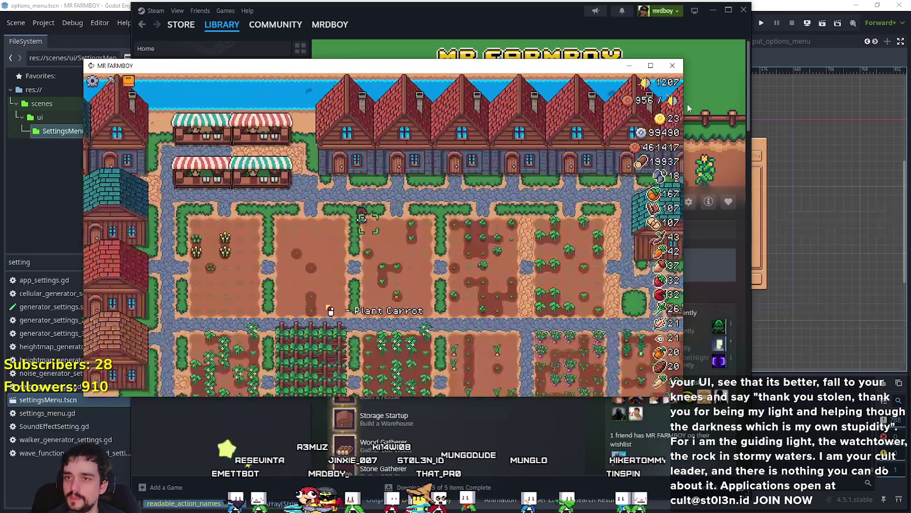
Step: Plant a carrot on a free farm plot and watch the workers tend and harvest crops
click(507, 304)
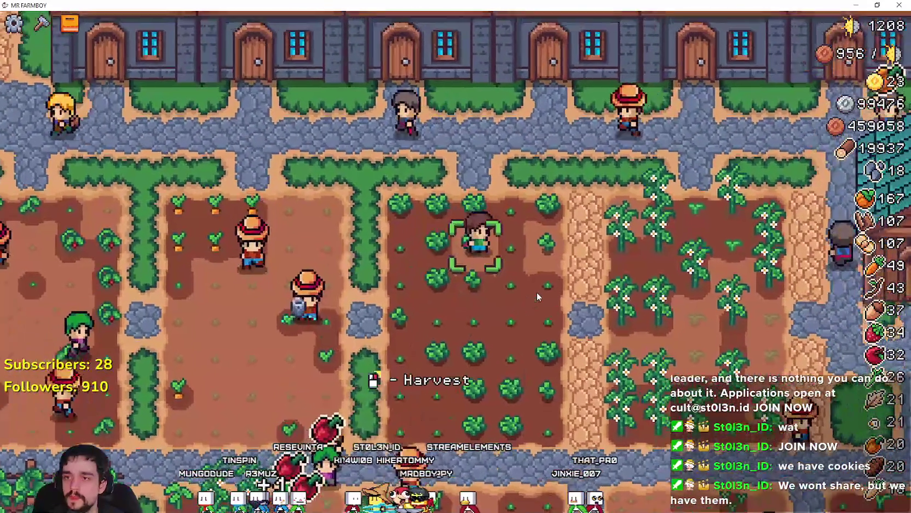
scroll(down, 3)
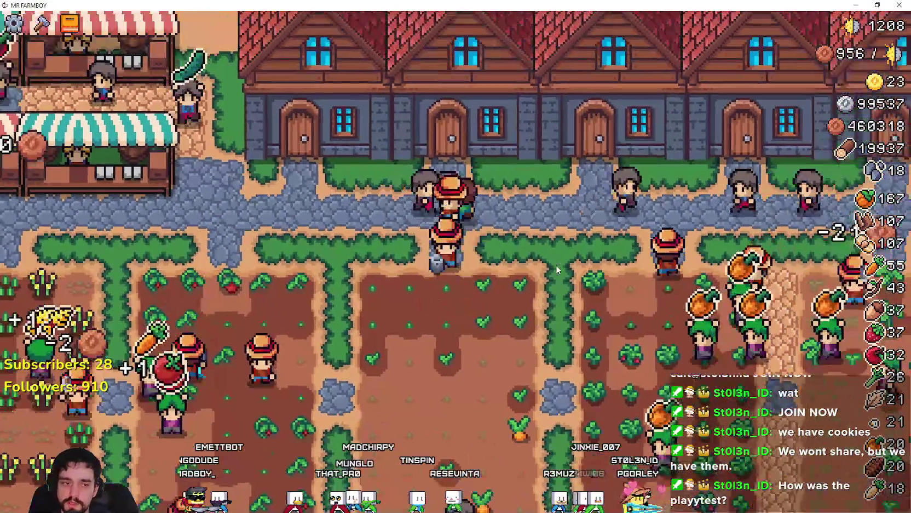
Step: Pause and quit MR FARMBOY, then bring the Godot editor to the front
key(Escape)
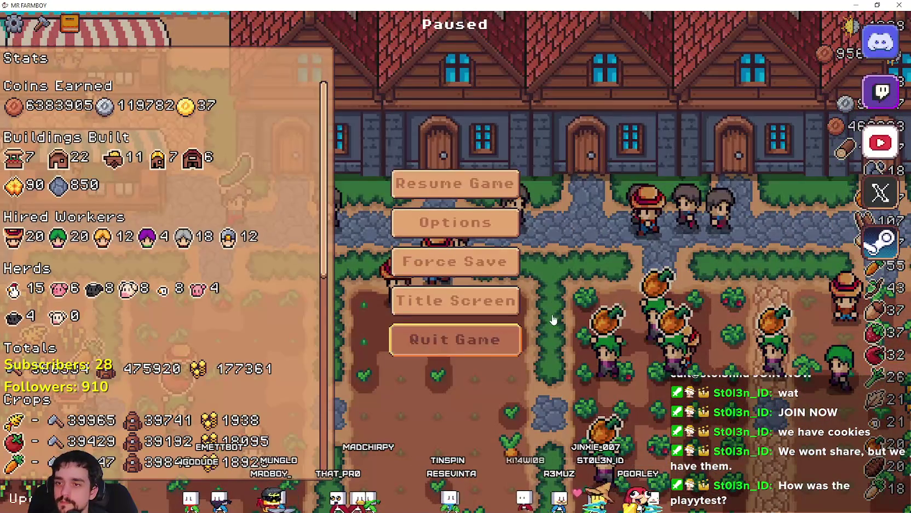
key(alt+F4)
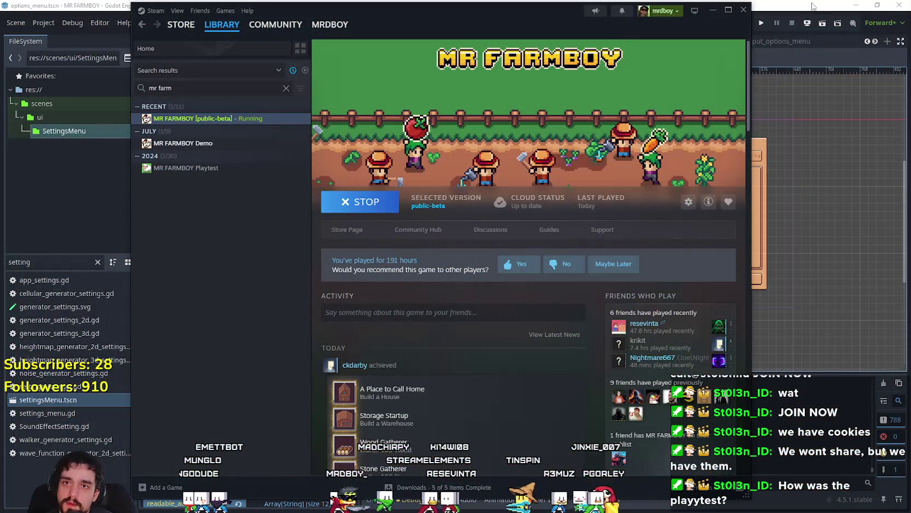
click(776, 4)
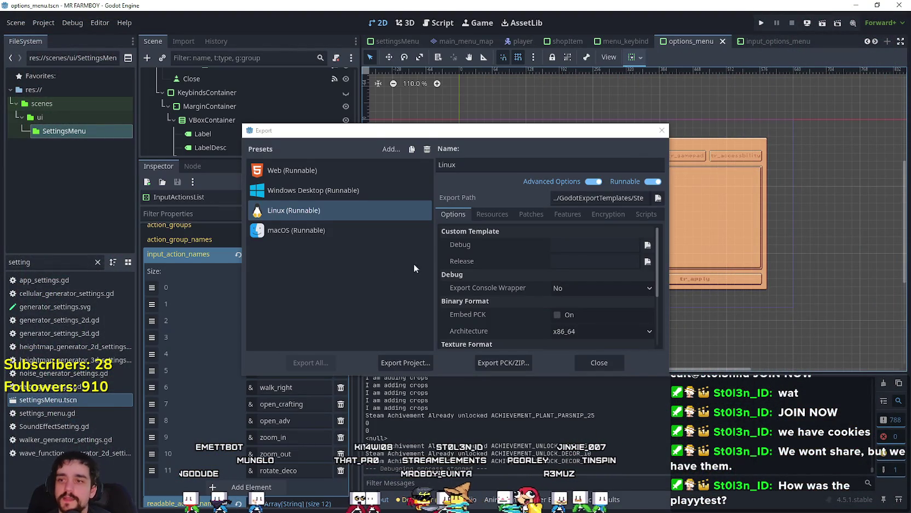
Step: Close Godot's Export dialog to return to the options_menu scene
click(602, 365)
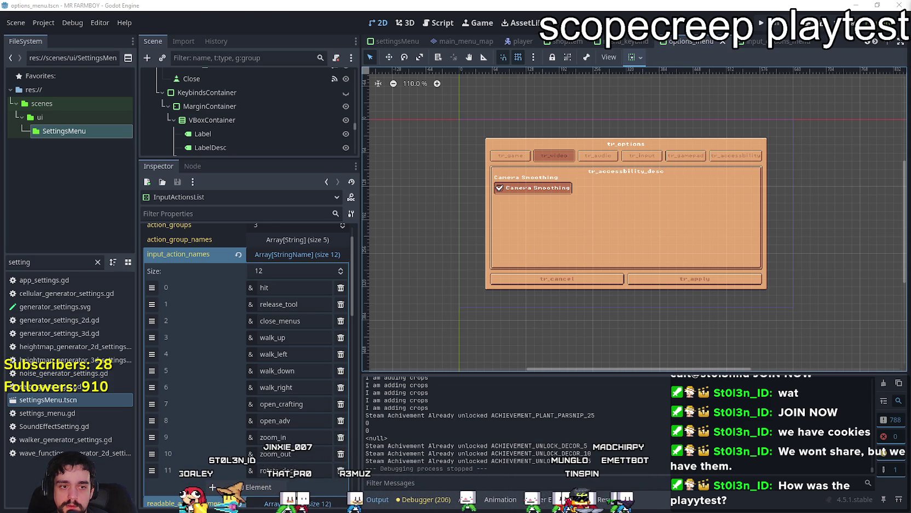
Step: Search the Steam library for 'scope' and launch scopecreep playtest
key(alt+Tab)
key(ctrl+a)
key(BackSpace)
text(scope)
click(181, 119)
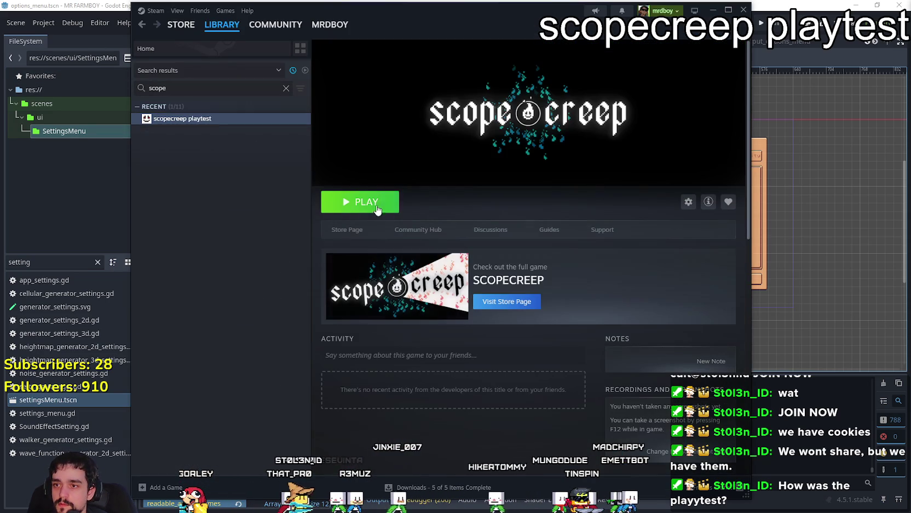
click(378, 200)
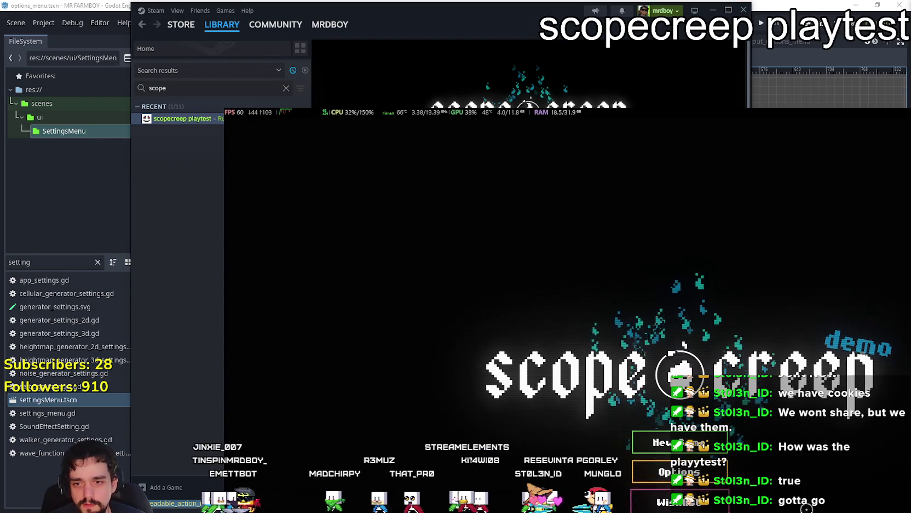
Step: Turn Fullscreen off in the game's options, maximize its window, and pause Spotify's music
click(707, 472)
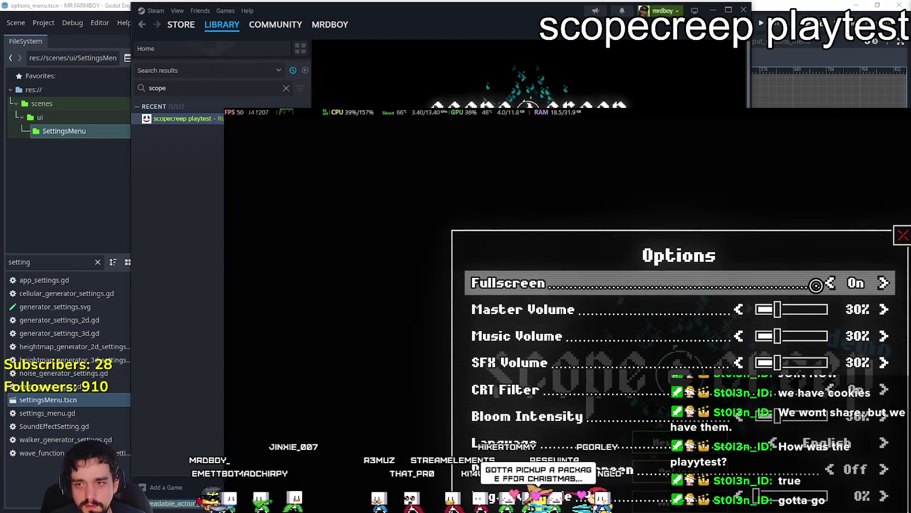
click(832, 282)
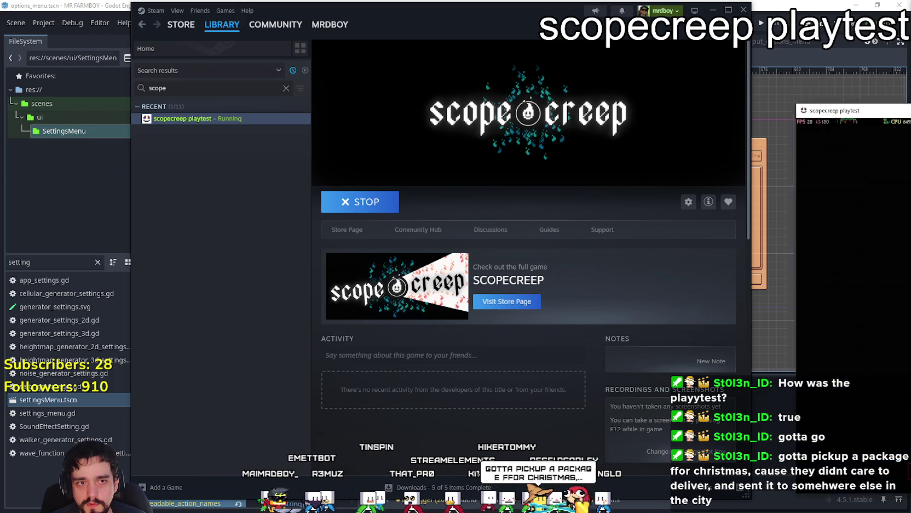
click(843, 69)
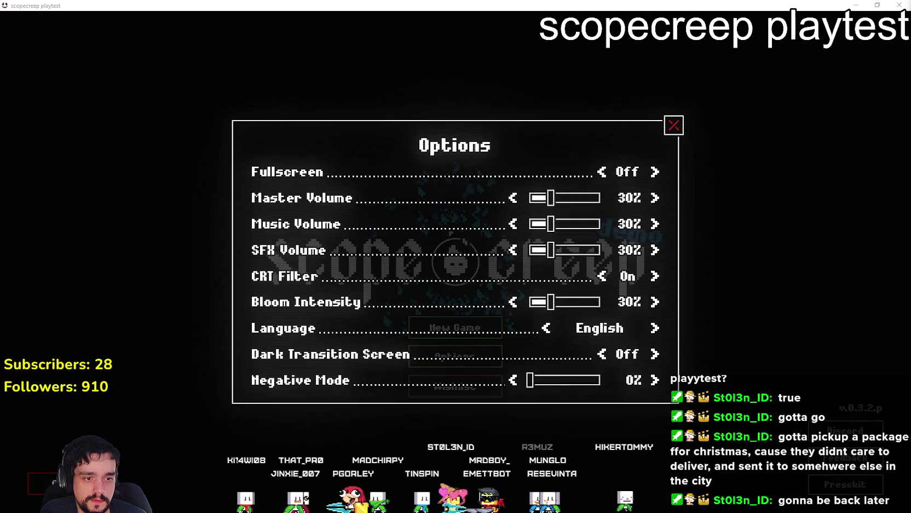
key(alt+Tab)
click(441, 444)
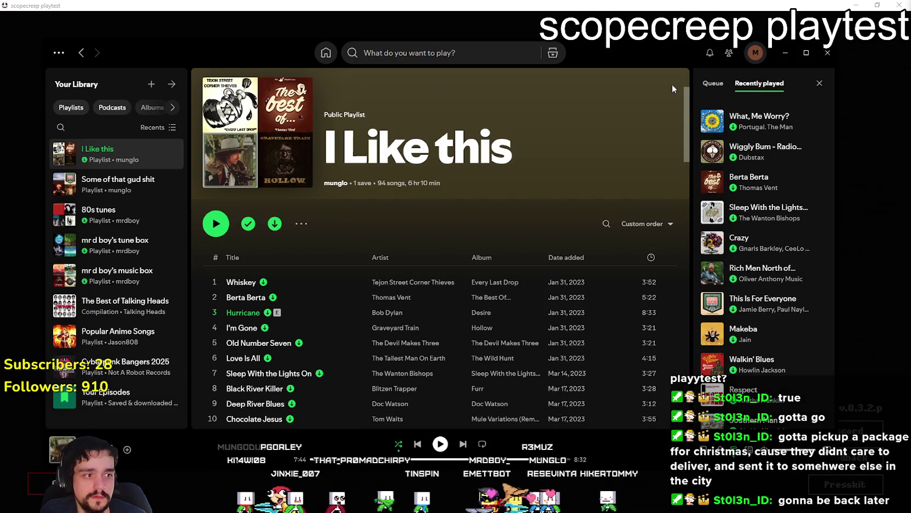
Step: Minimize Spotify so the game's Options screen shows again
click(792, 55)
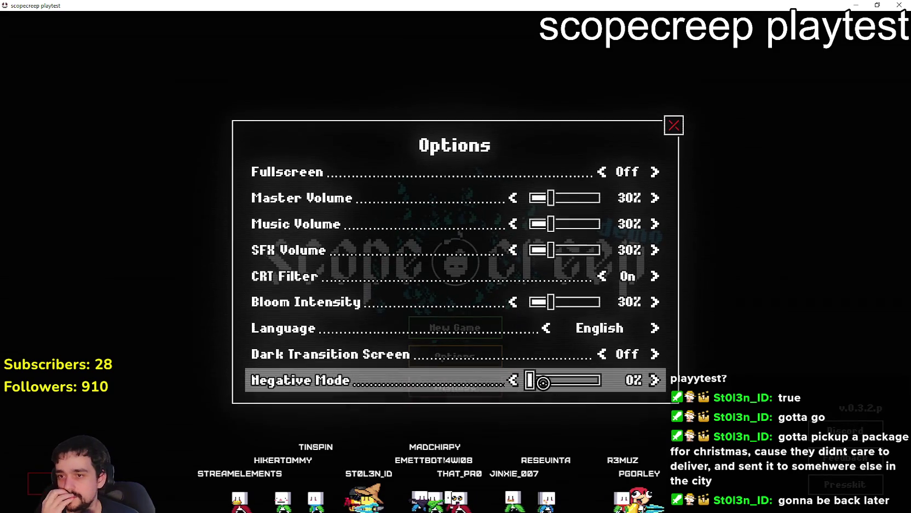
Step: Leave Negative Mode at 0%, close Options, and start a New Game
drag(530, 379, 519, 379)
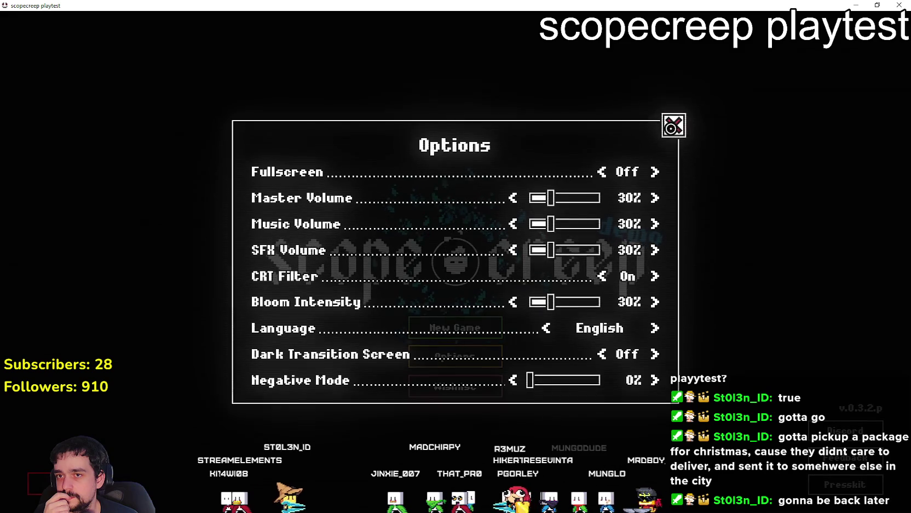
click(674, 124)
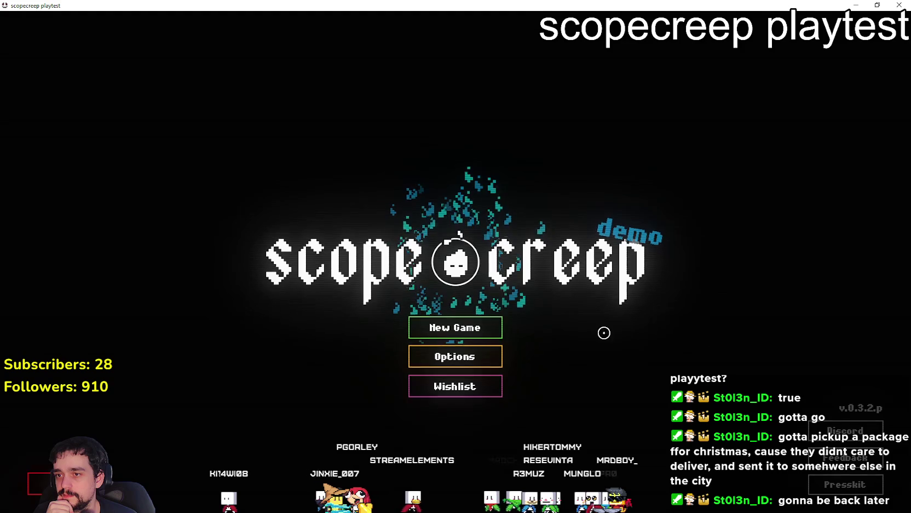
click(493, 328)
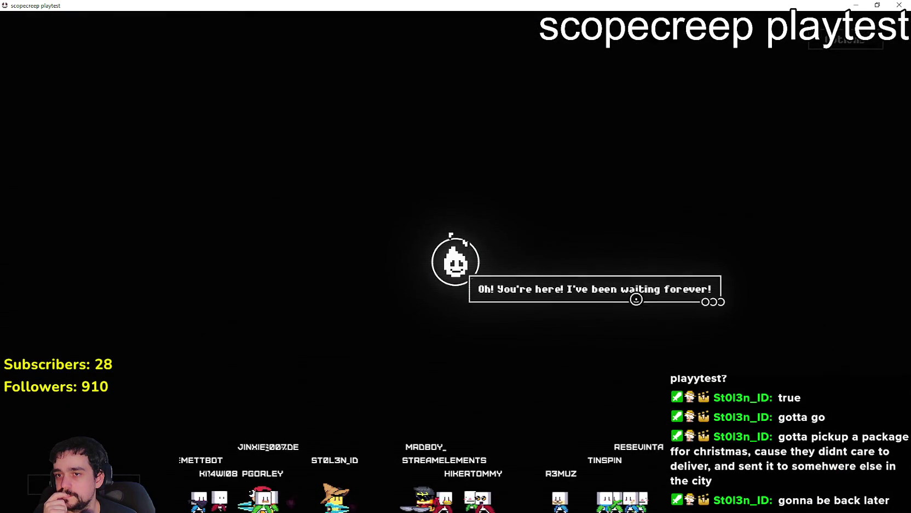
Step: Read through the spirit's intro dialogue up to the 'I'm definitely friendly!' line
click(636, 302)
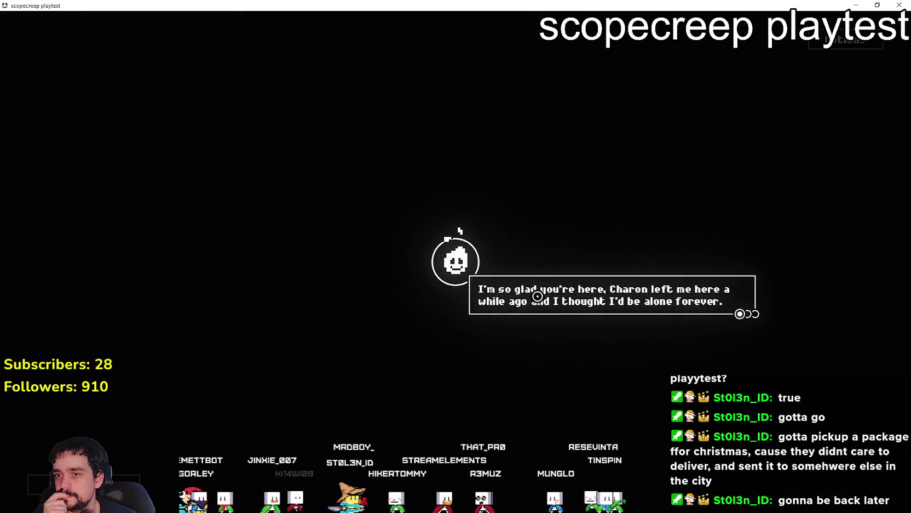
click(671, 298)
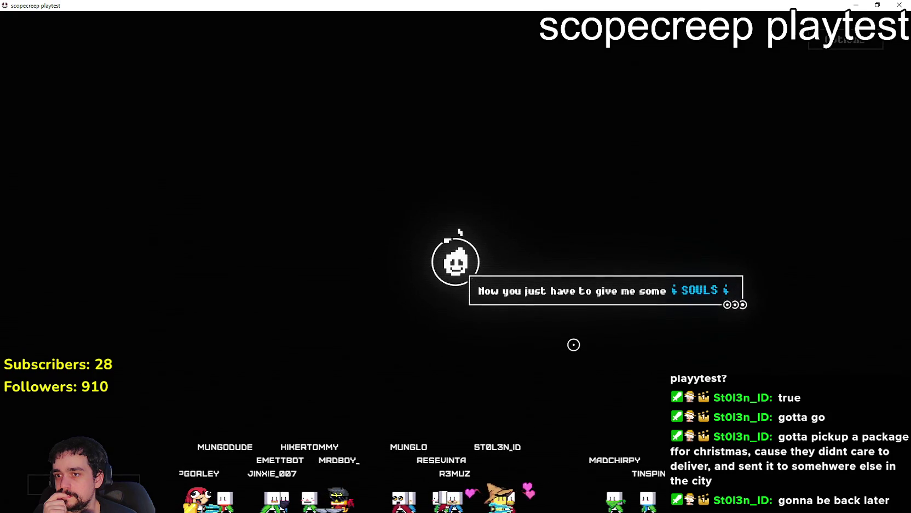
click(573, 344)
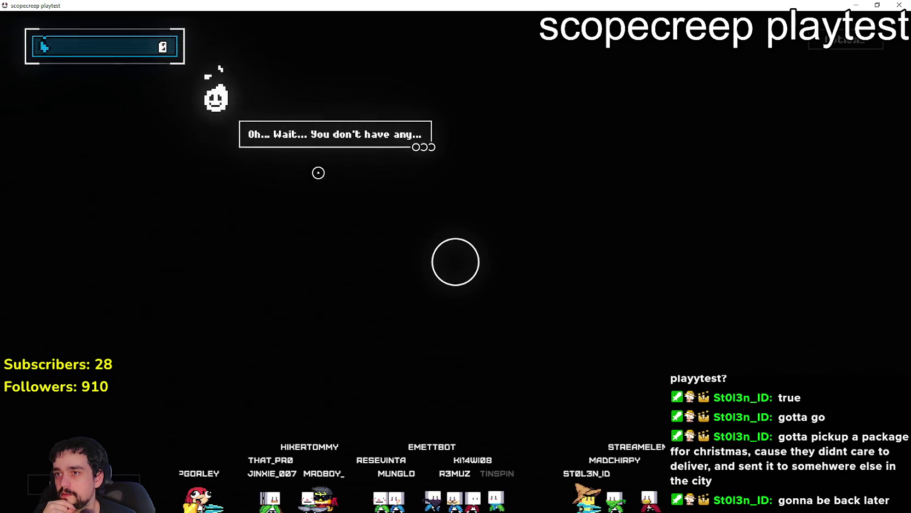
click(317, 163)
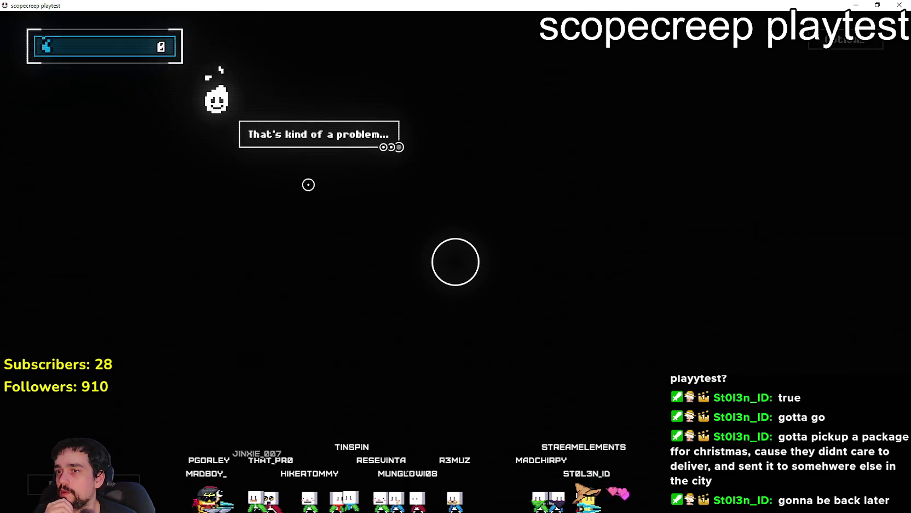
click(308, 184)
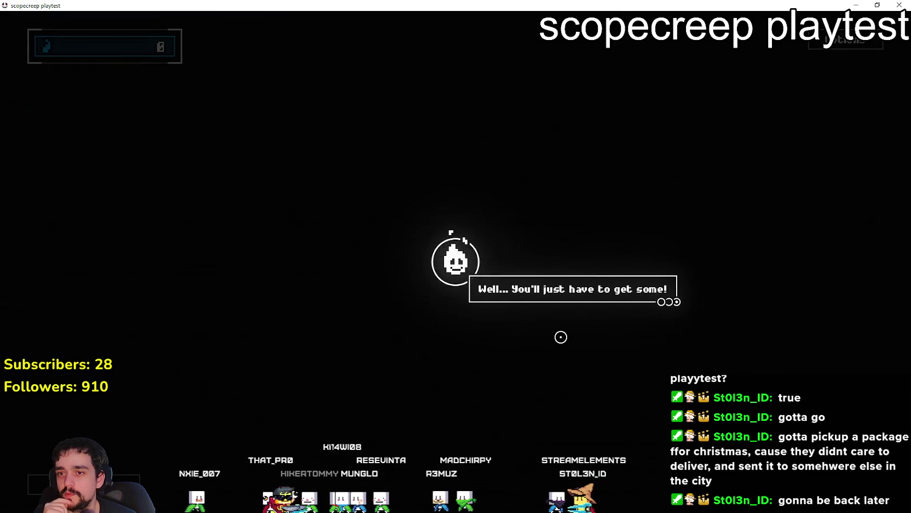
click(488, 321)
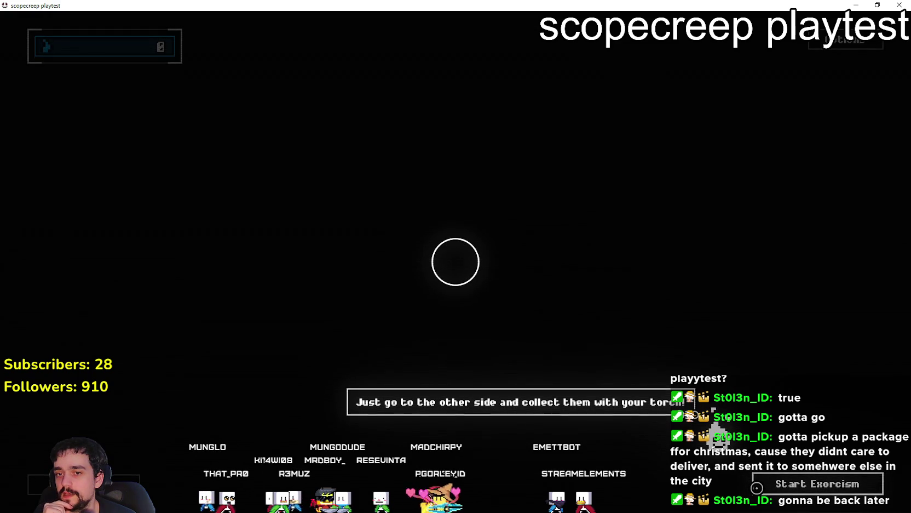
click(733, 465)
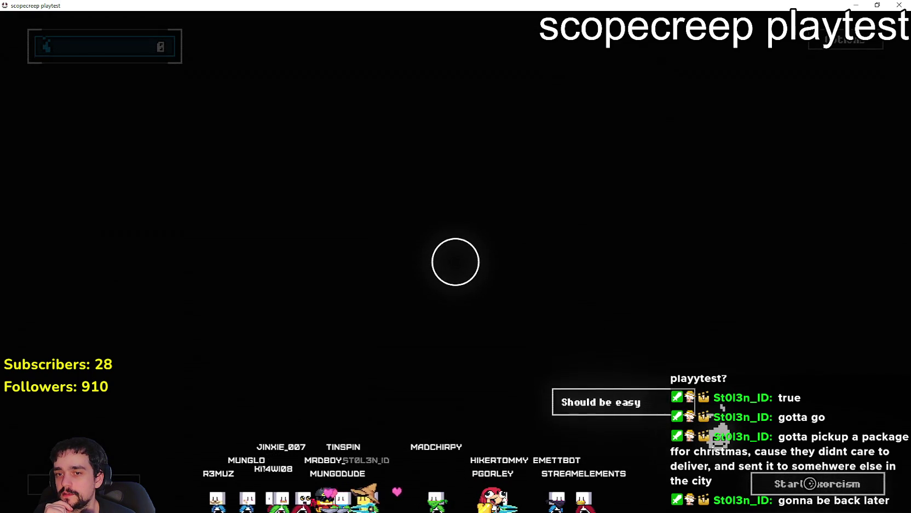
click(811, 483)
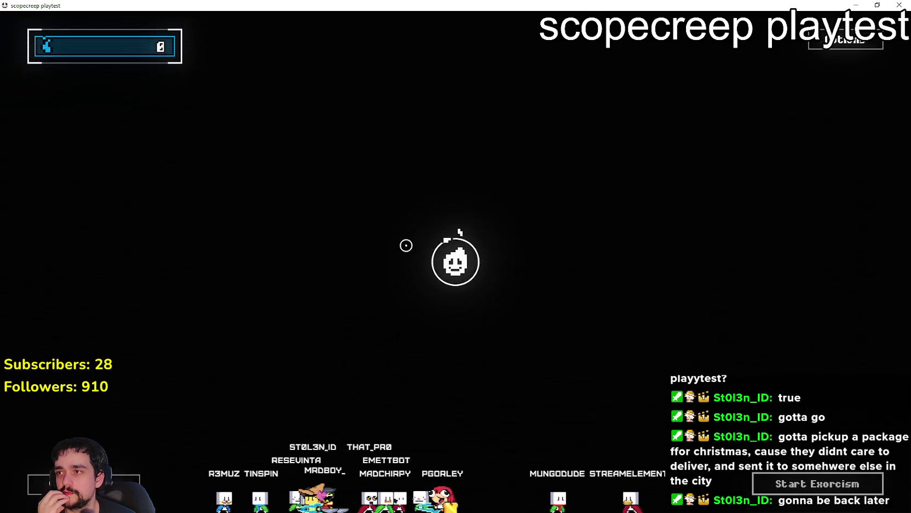
mouse_move(134, 50)
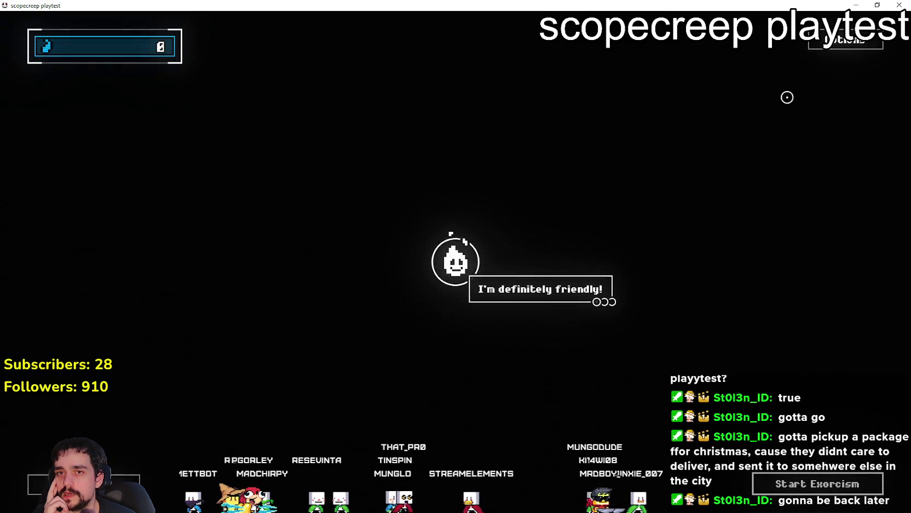
click(512, 293)
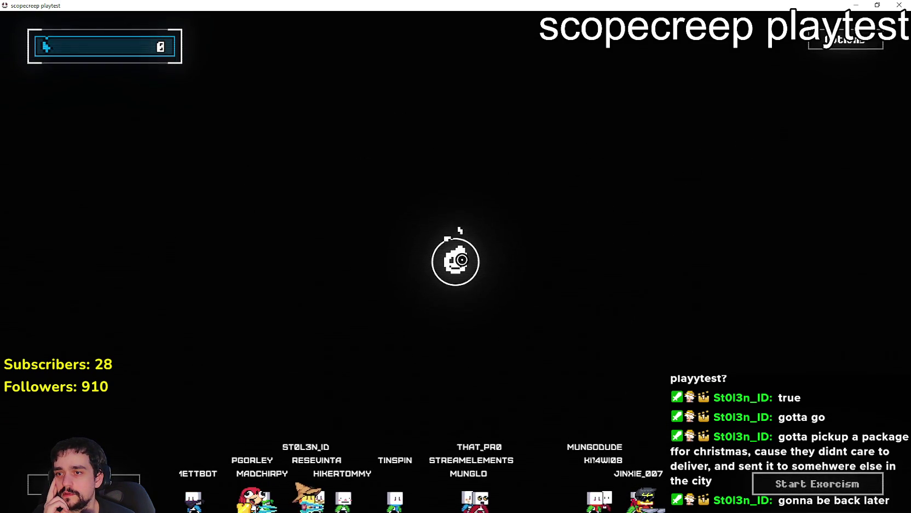
Step: Talk to the spirit again, then switch the game back to fullscreen
click(306, 339)
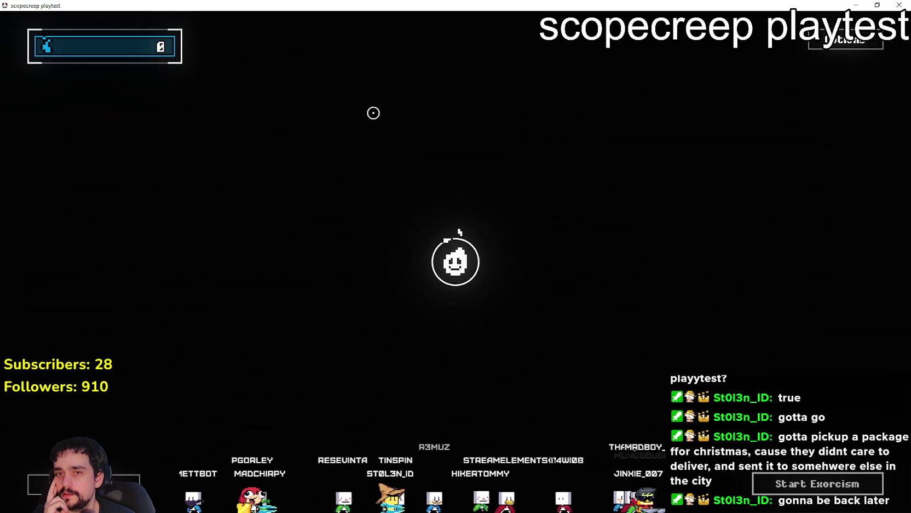
click(846, 39)
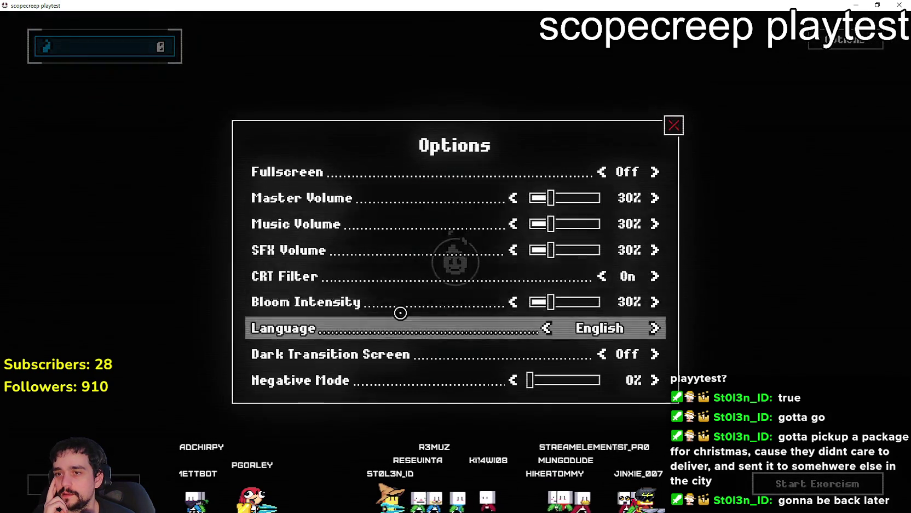
click(657, 171)
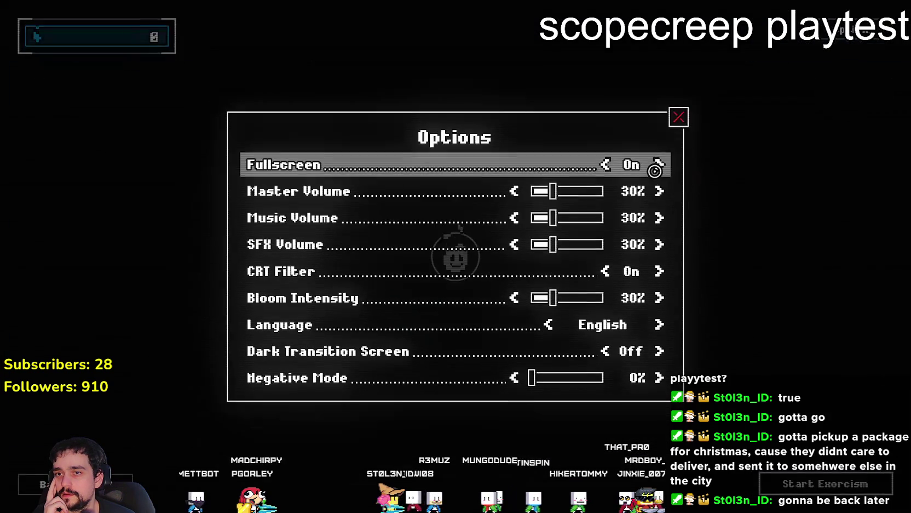
click(677, 117)
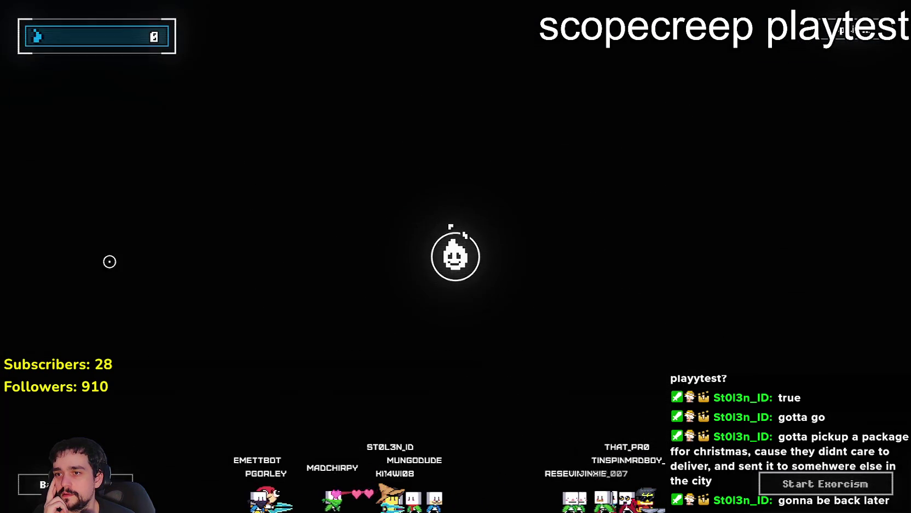
Step: Lower Bloom Intensity from 30% to 0% and start an exorcism run
click(857, 28)
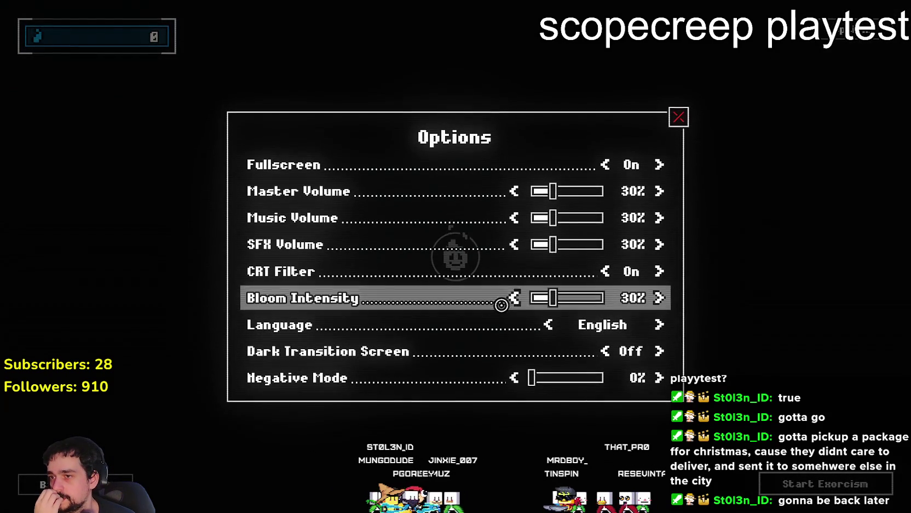
drag(555, 300, 512, 299)
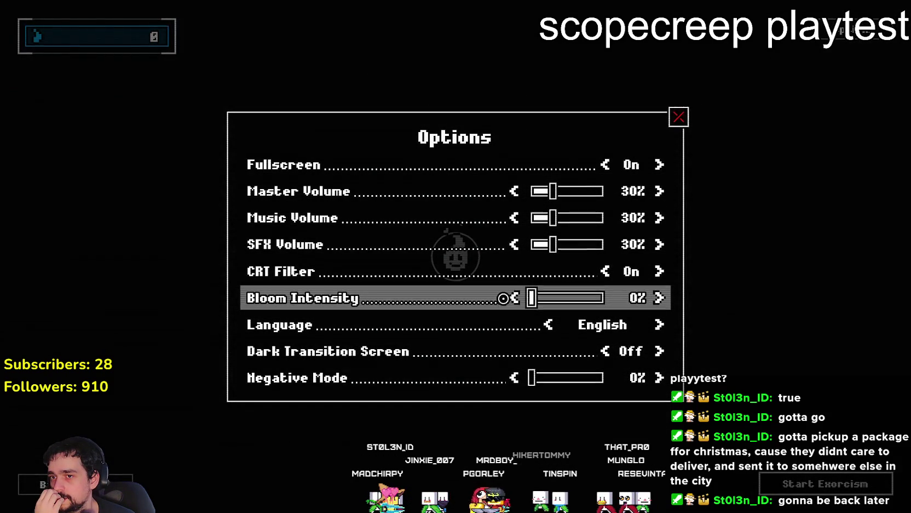
click(670, 118)
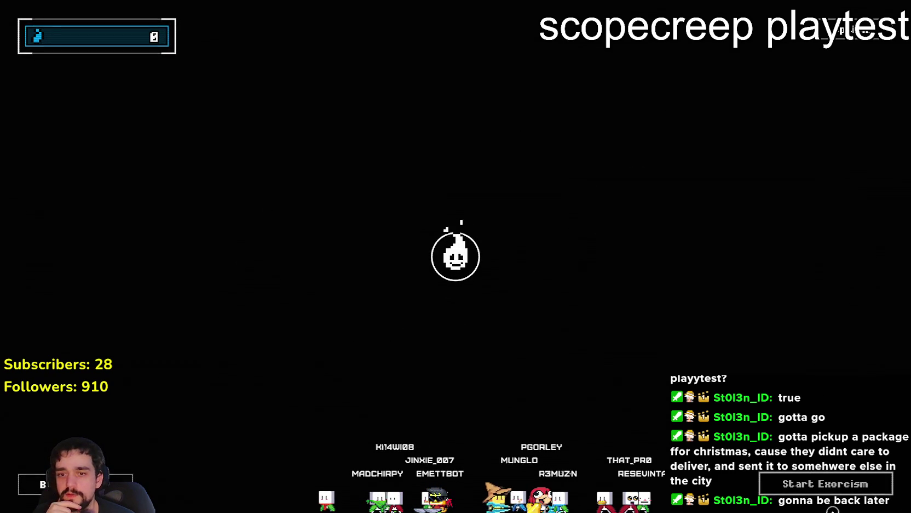
click(825, 483)
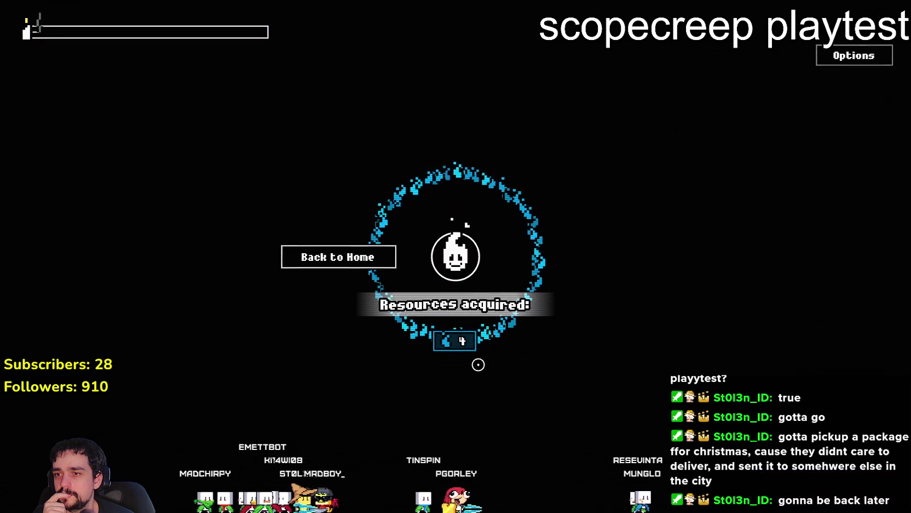
Step: Play the exorcism run until time runs out with 4 SOULS acquired
mouse_move(453, 338)
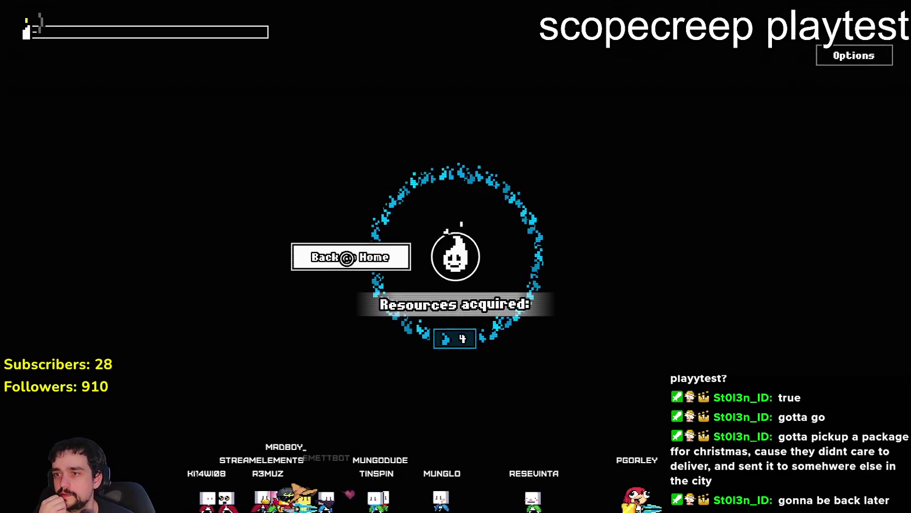
Step: Return home, buy the Wax On upgrade, and start a second exorcism run
click(325, 256)
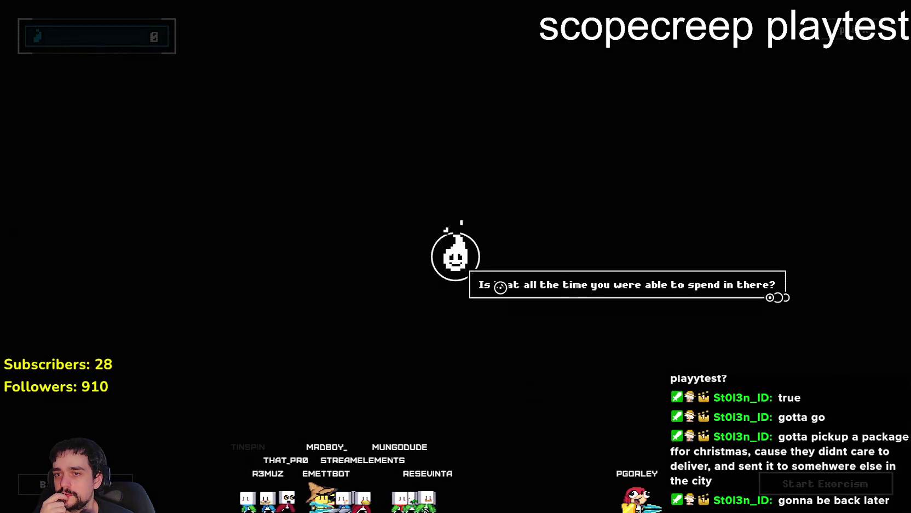
click(500, 287)
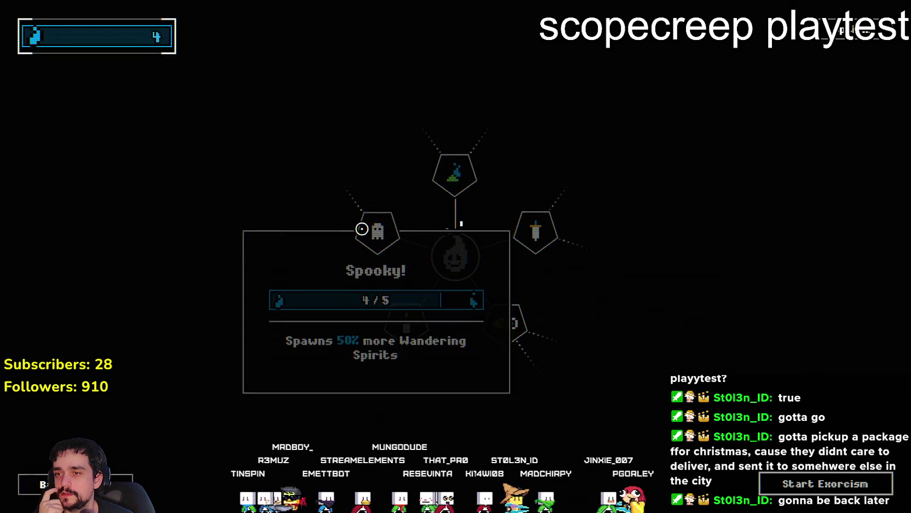
mouse_move(391, 328)
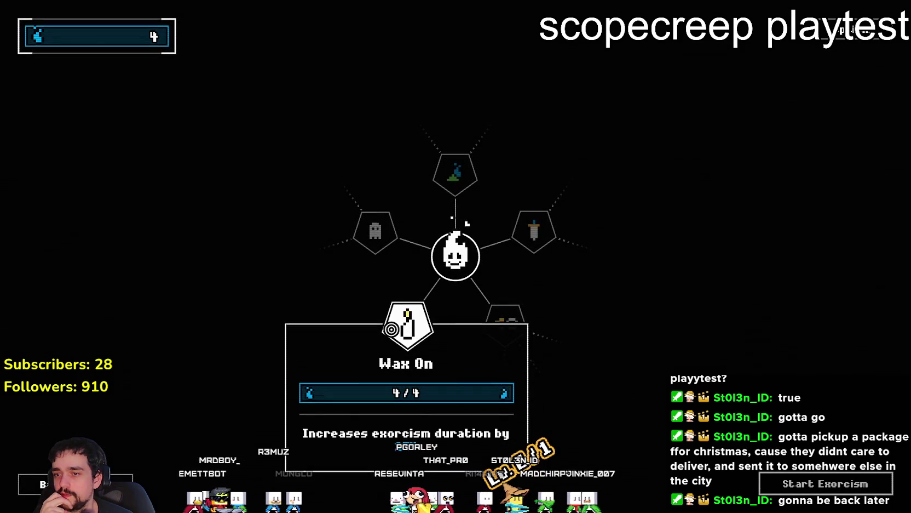
click(391, 329)
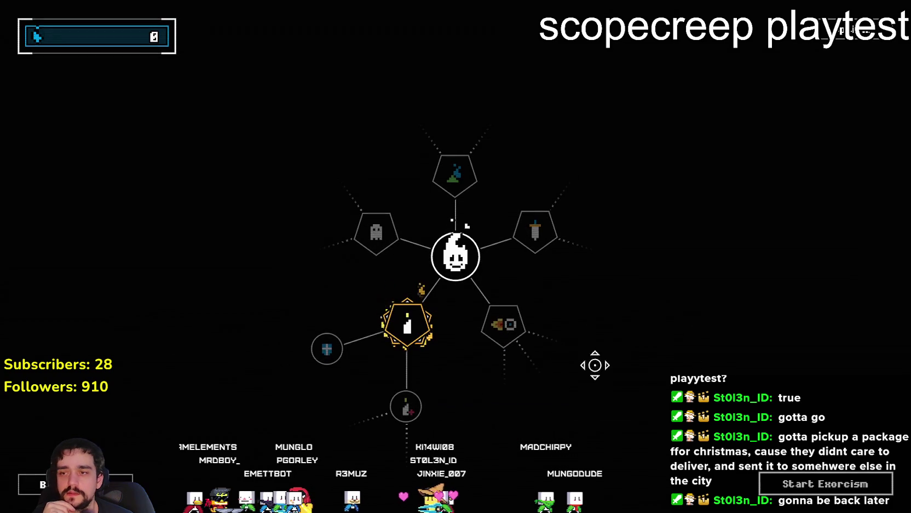
mouse_move(499, 320)
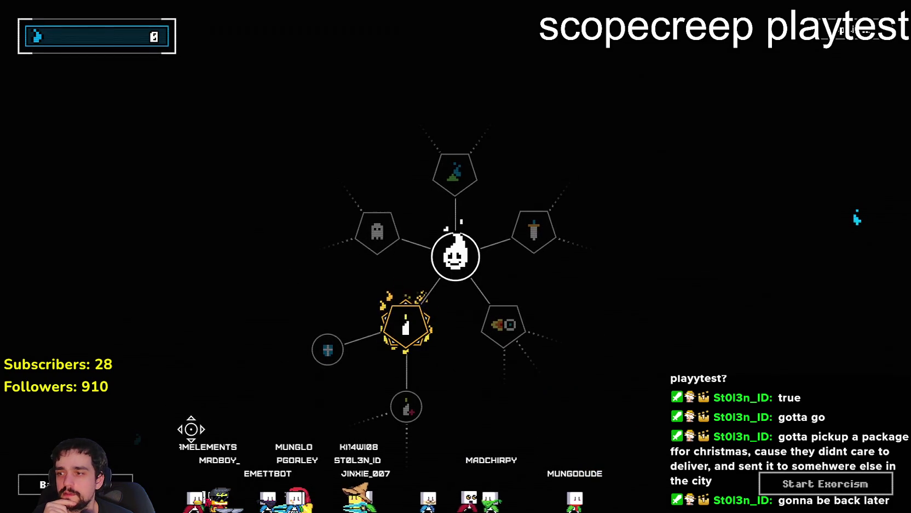
click(773, 483)
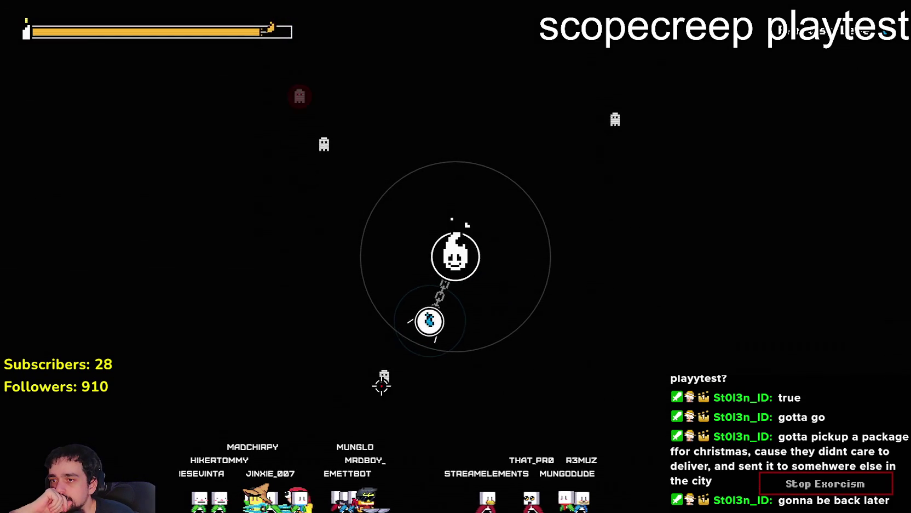
Step: Exorcise ghosts through the run, finishing with a new max of 10 SOULS
click(367, 378)
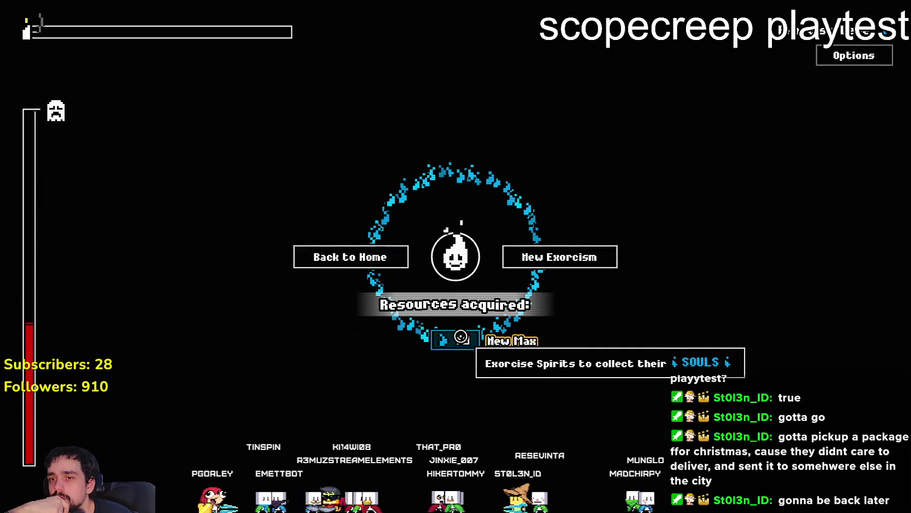
mouse_move(458, 342)
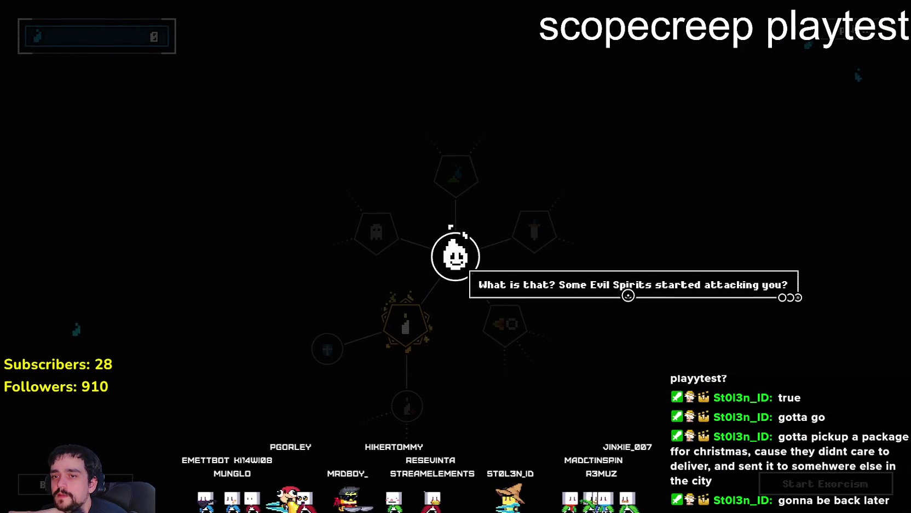
Step: Finish the story dialogue and buy the Bullet Hell? upgrade (+25% Torch base speed), leaving 4 souls
click(616, 290)
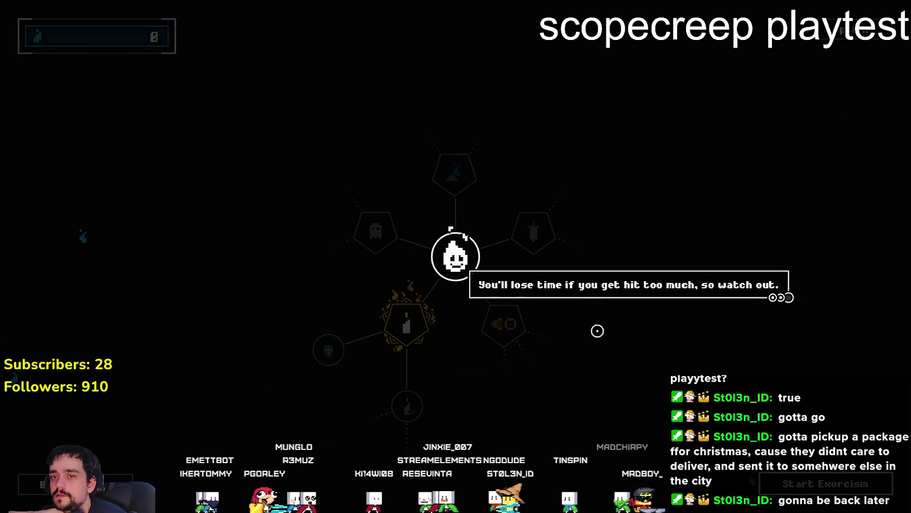
click(596, 330)
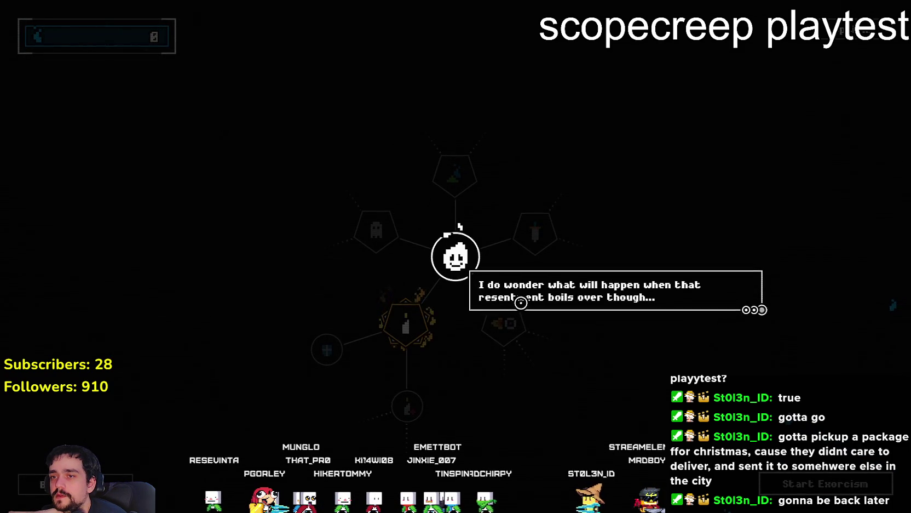
click(633, 329)
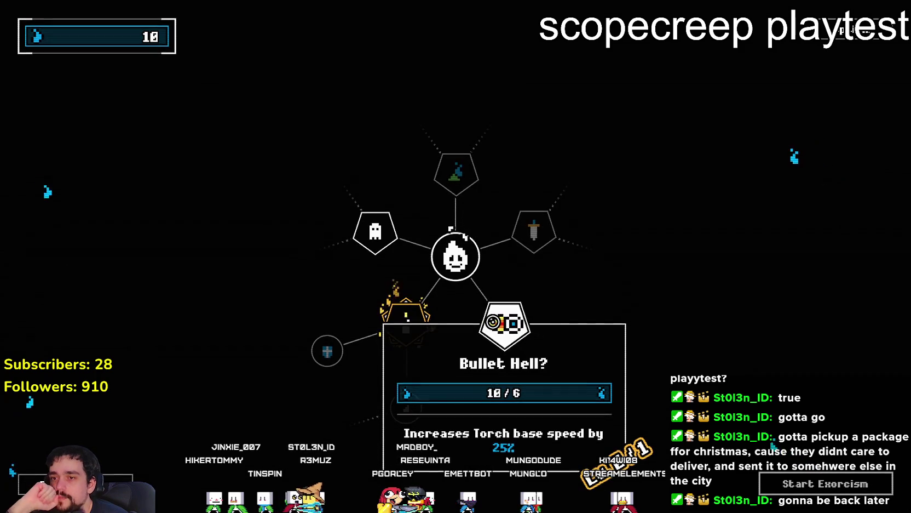
click(505, 323)
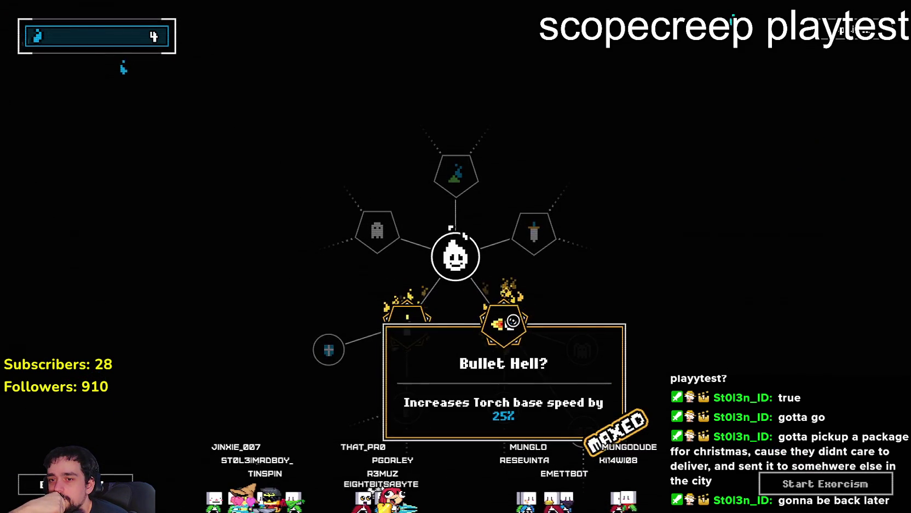
Step: Pan and zoom around the upgrade tree to look over the remaining upgrades
scroll(down, 3)
scroll(up, 3)
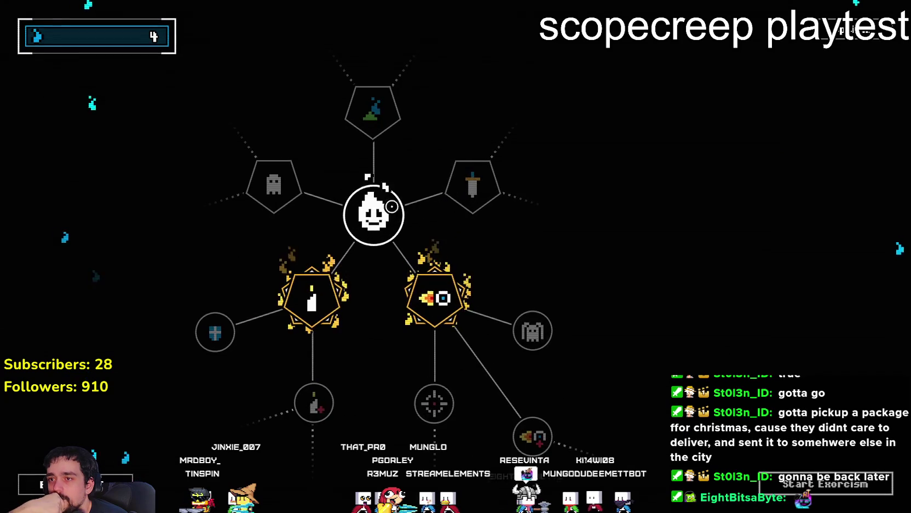
drag(435, 183, 530, 186)
mouse_move(407, 184)
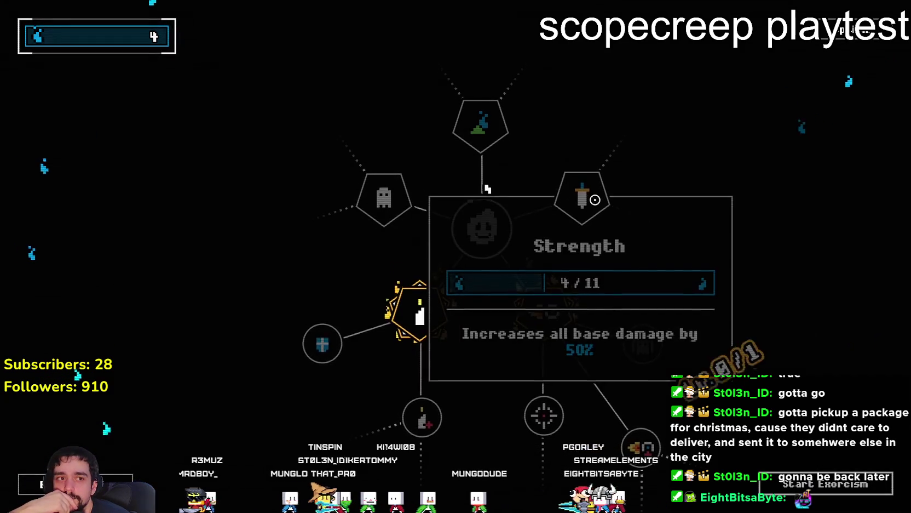
drag(486, 187, 477, 217)
drag(708, 275, 677, 200)
mouse_move(359, 294)
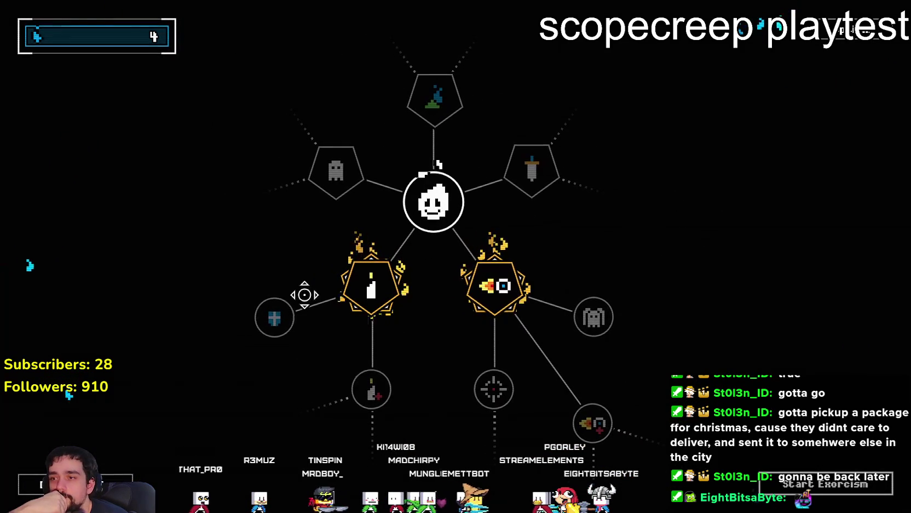
drag(271, 315, 365, 193)
mouse_move(365, 193)
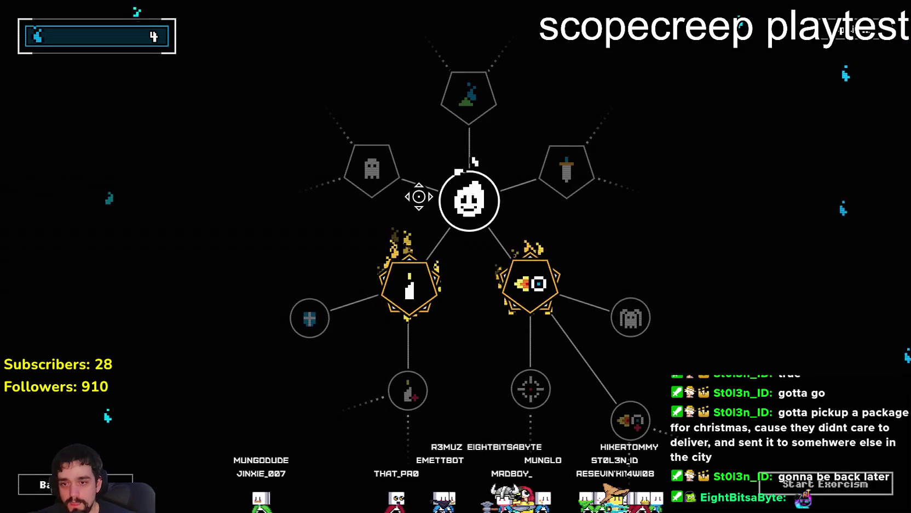
Step: Survey the rest of the skill tree, then start another exorcism run
drag(743, 345, 605, 260)
scroll(down, 3)
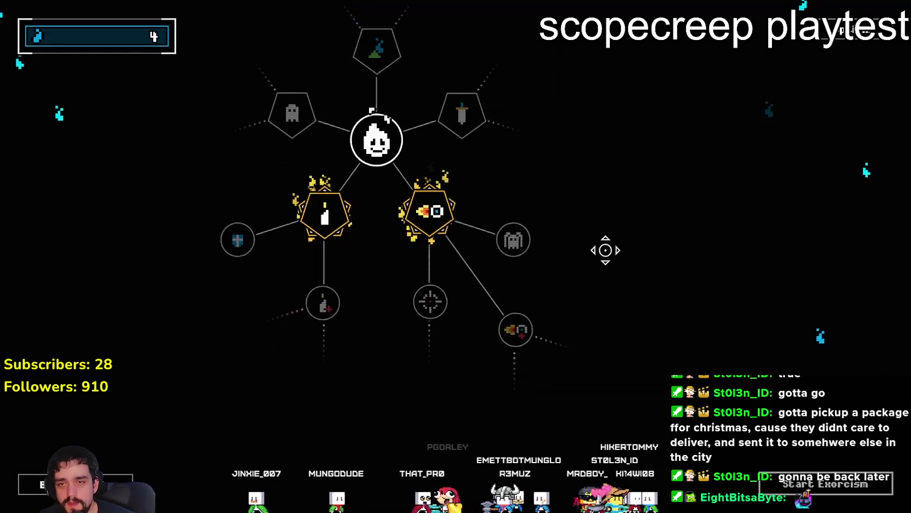
scroll(up, 3)
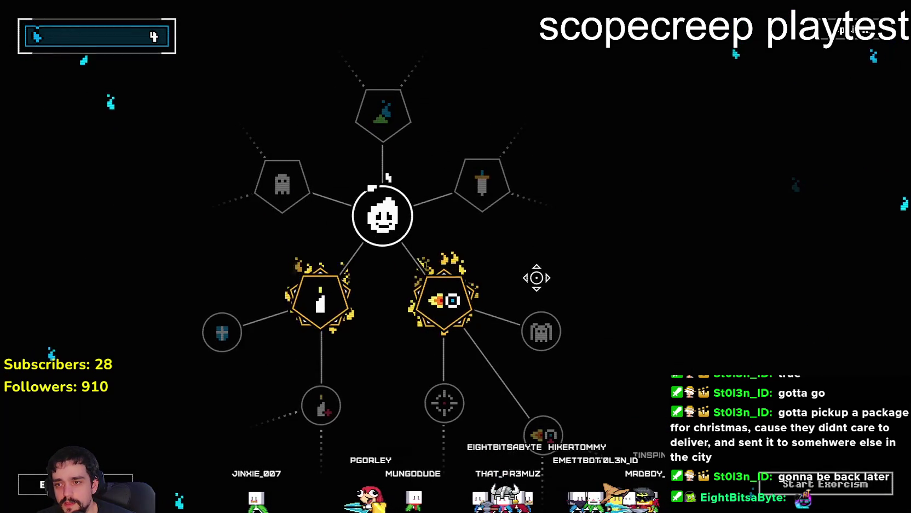
drag(535, 274, 630, 260)
mouse_move(514, 290)
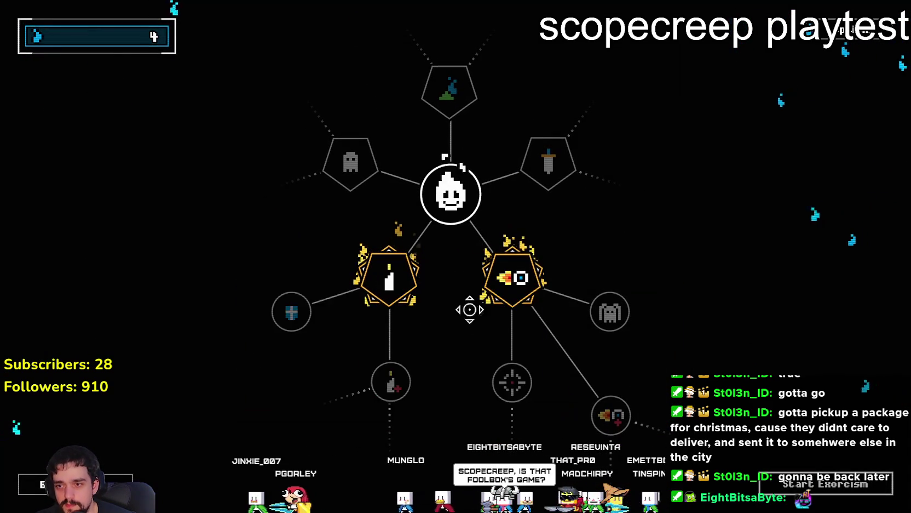
mouse_move(384, 375)
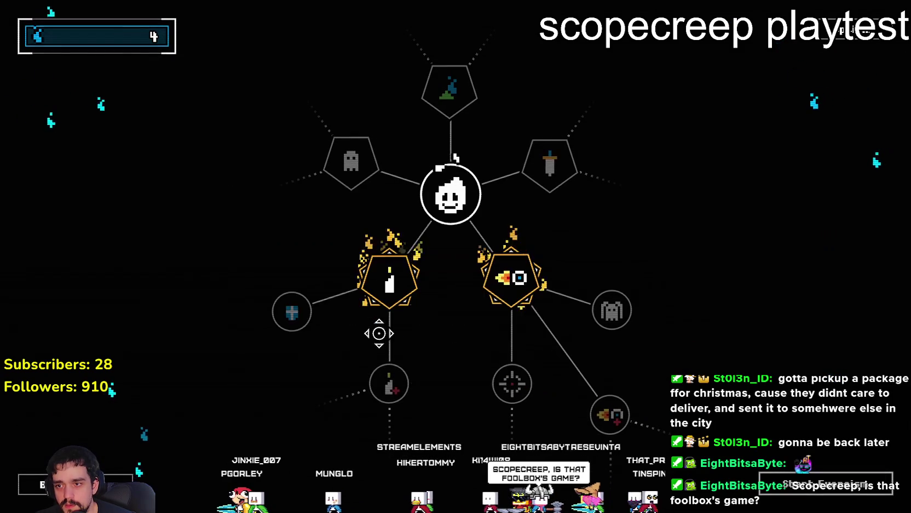
drag(241, 189, 378, 234)
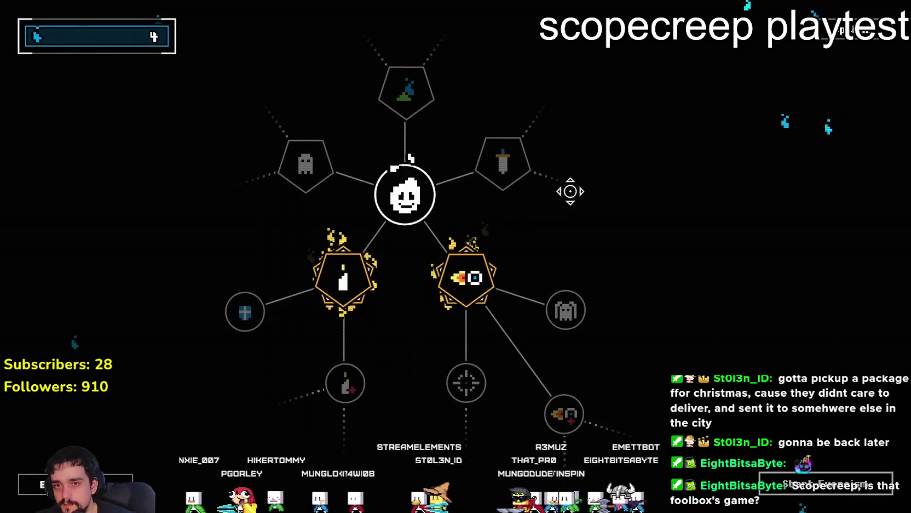
mouse_move(494, 366)
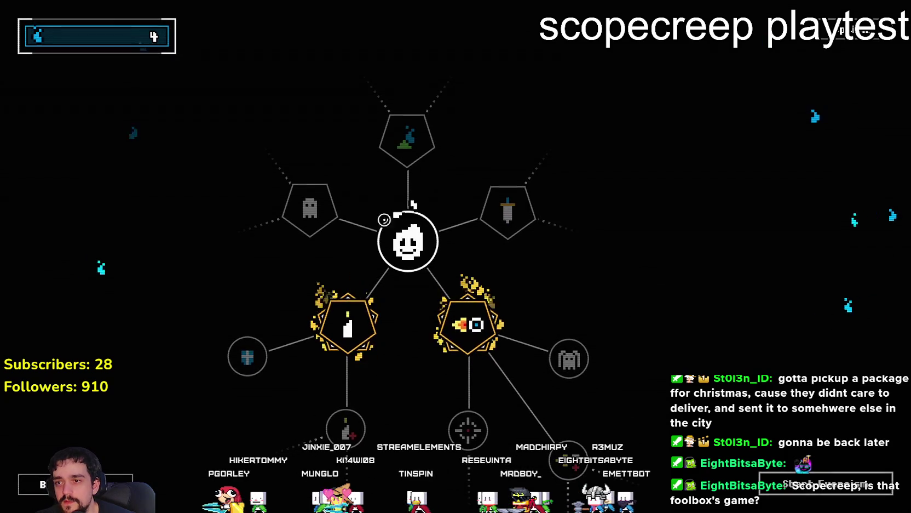
mouse_move(484, 393)
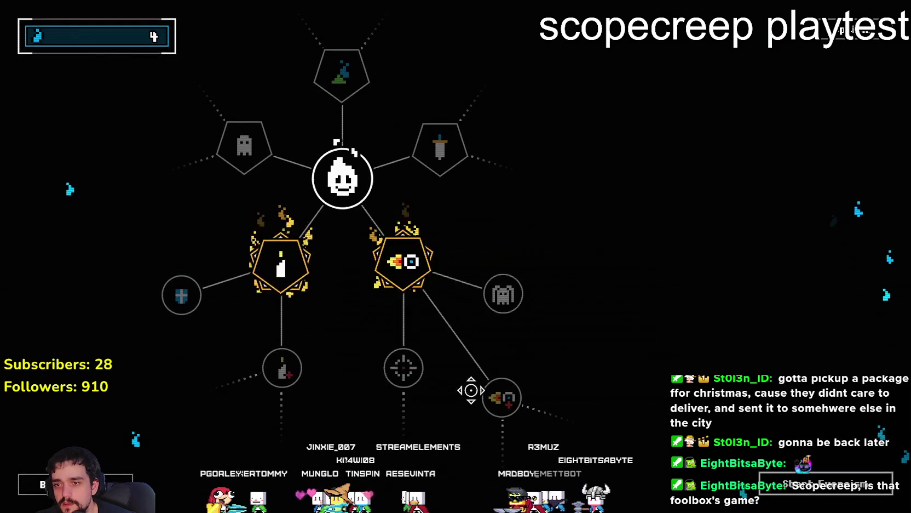
mouse_move(338, 303)
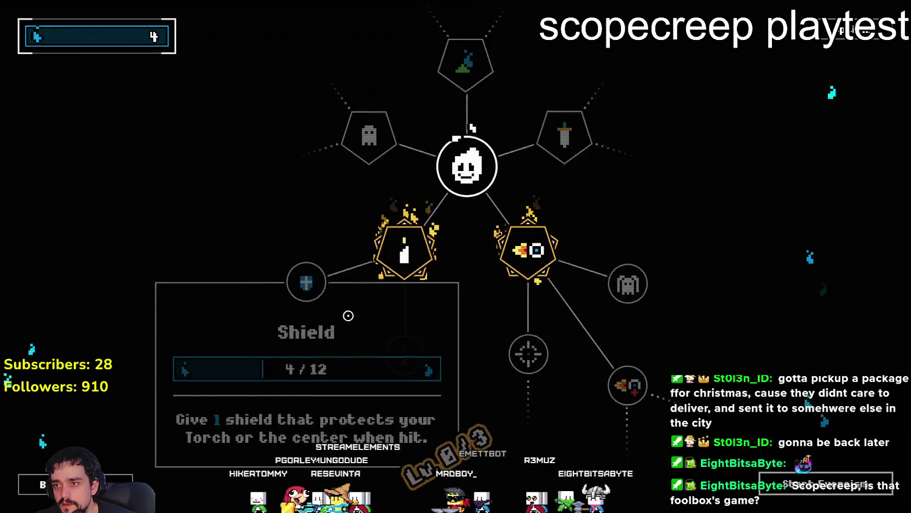
mouse_move(383, 255)
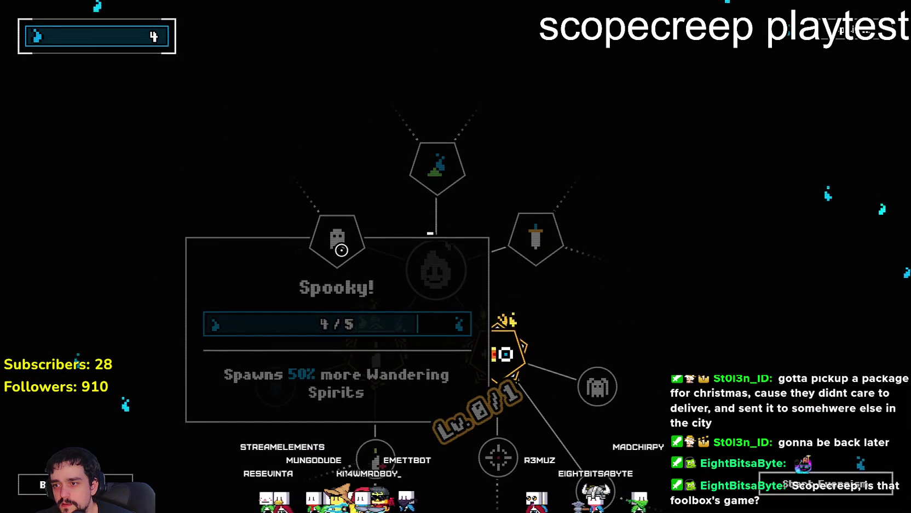
drag(720, 236, 689, 391)
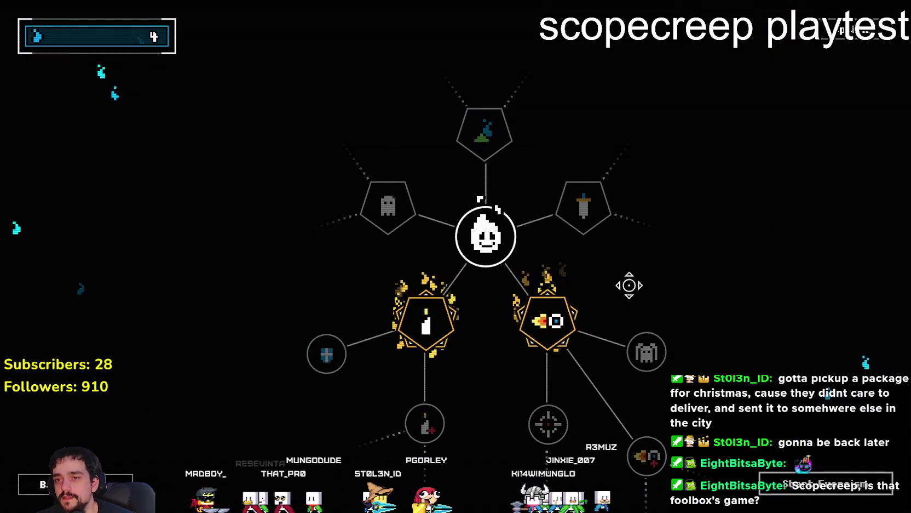
mouse_move(647, 340)
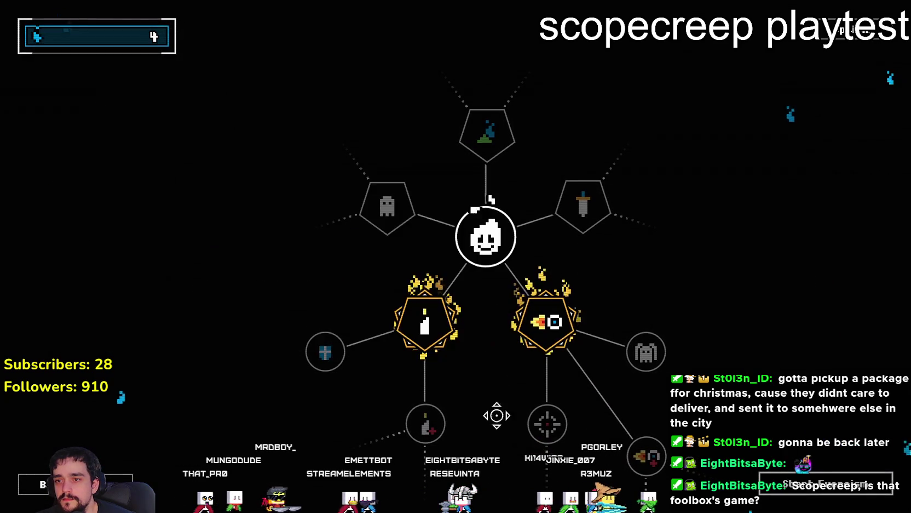
click(800, 485)
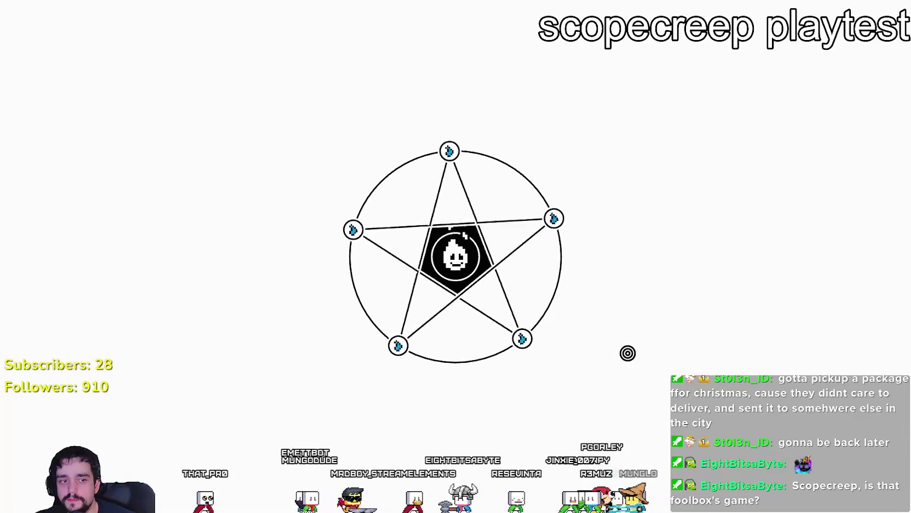
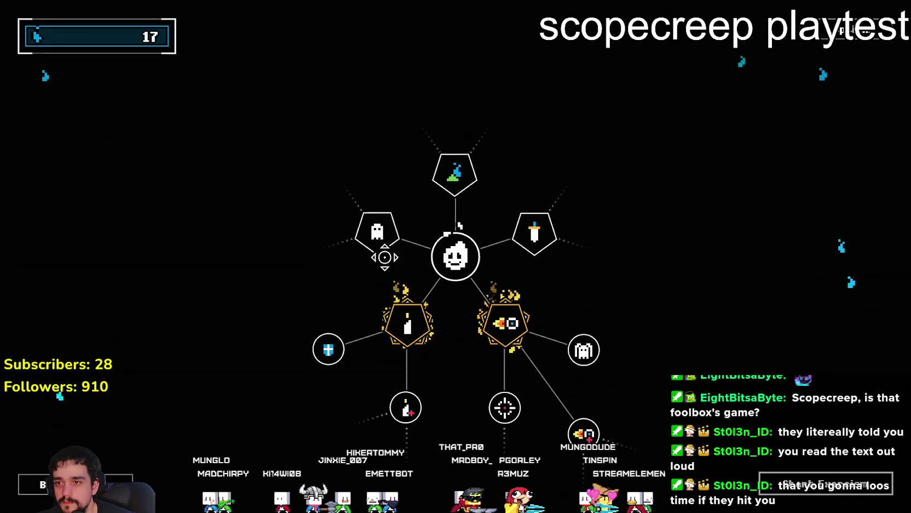
Step: Buy the Strength and Spooky! upgrades, souls going from 17 to 1, then begin an exorcism
mouse_move(341, 349)
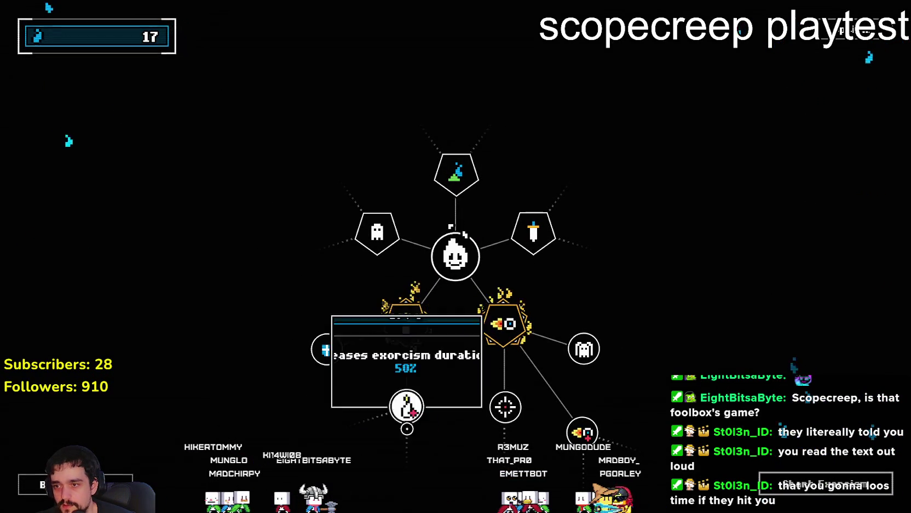
mouse_move(406, 406)
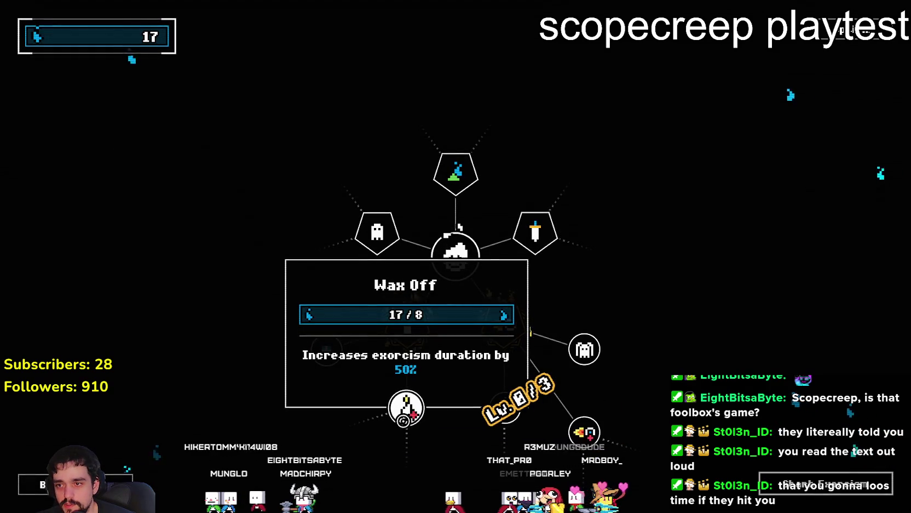
mouse_move(407, 95)
mouse_move(429, 159)
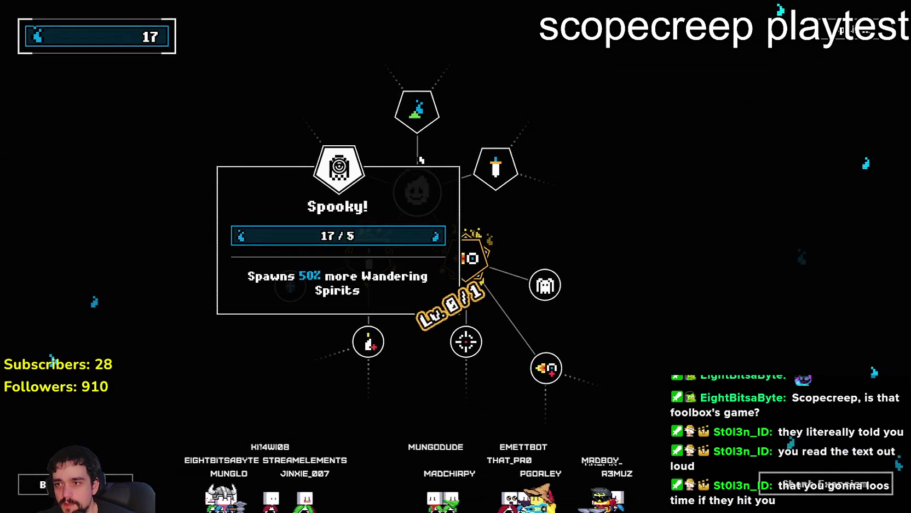
mouse_move(495, 164)
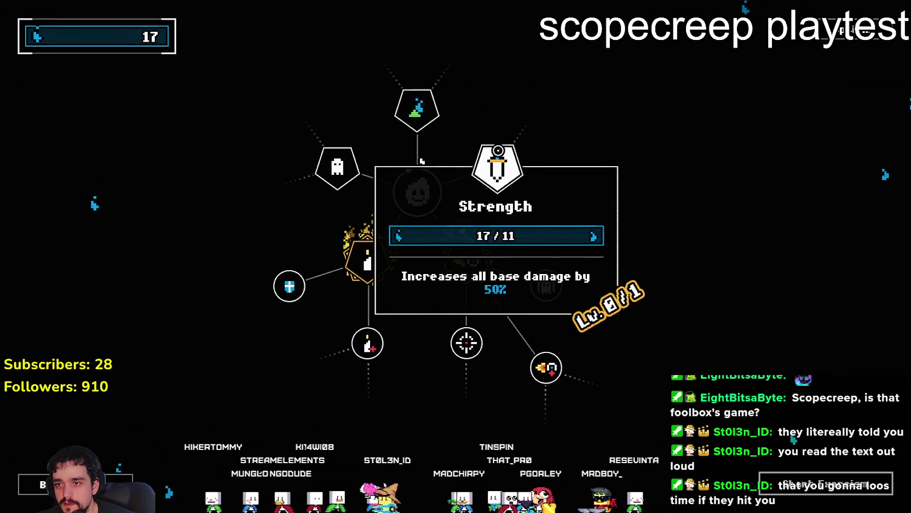
click(422, 161)
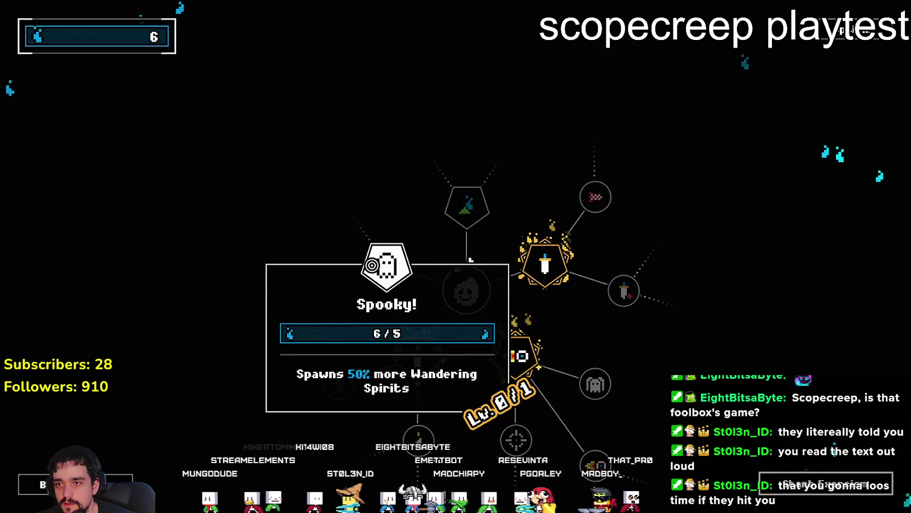
click(372, 266)
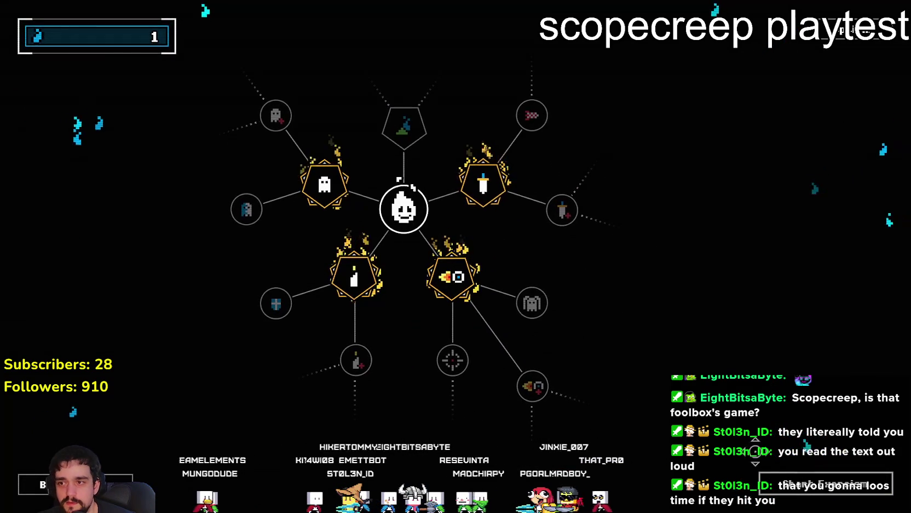
key(Escape)
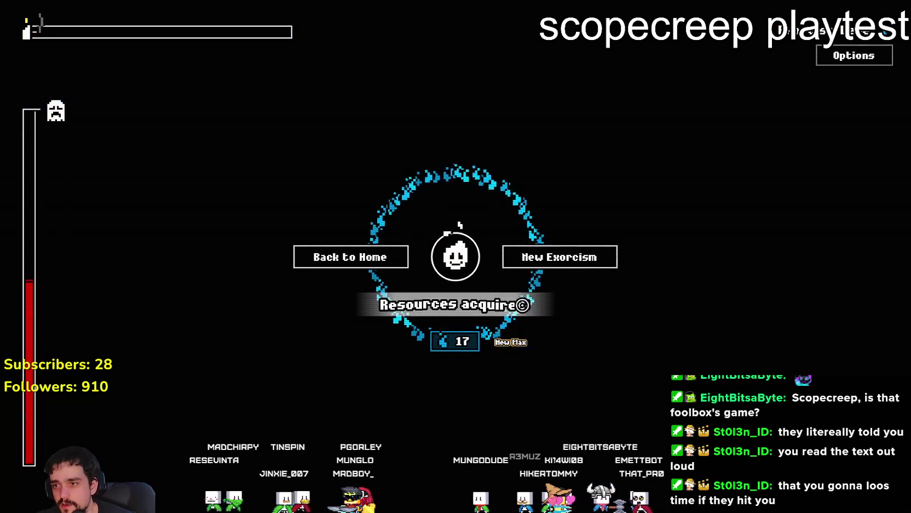
Step: Leave the 17-soul results screen and return to the home upgrade tree
click(368, 259)
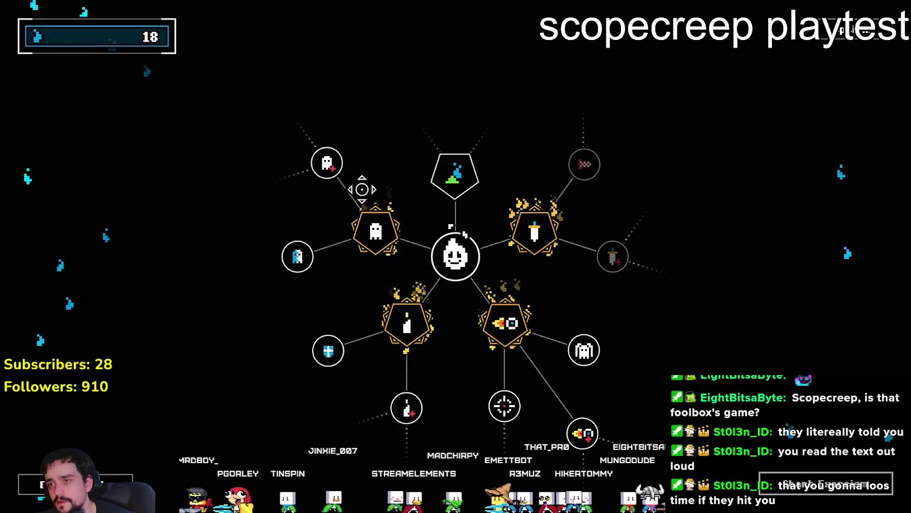
Step: Buy Gotta go fast! for 11 souls (+50% torch speed) and begin another exorcism
mouse_move(306, 168)
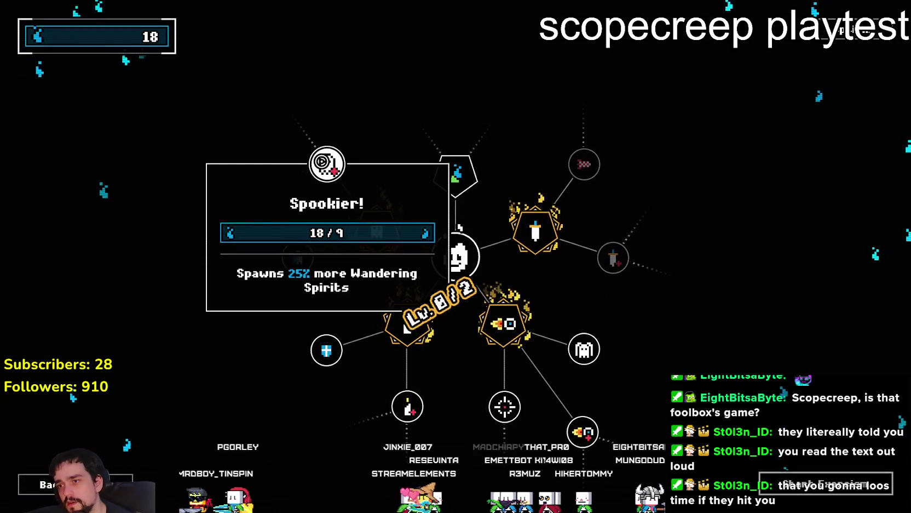
mouse_move(407, 408)
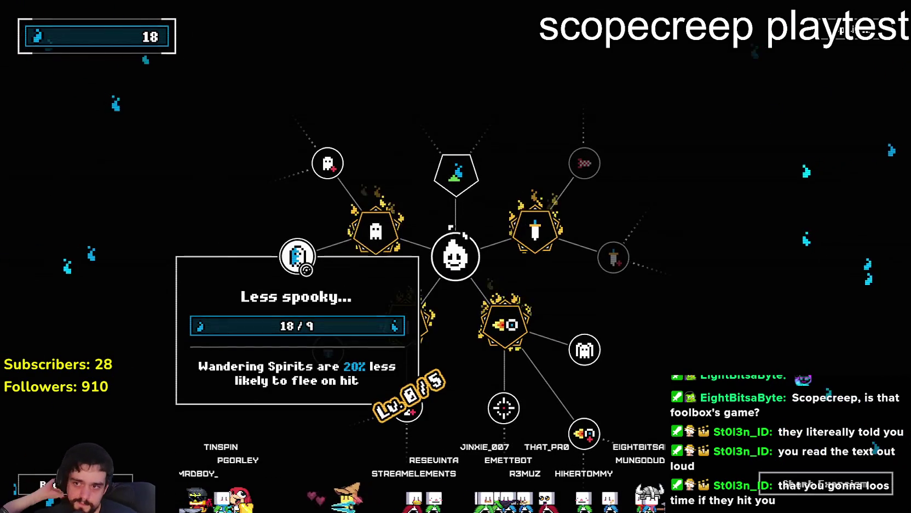
mouse_move(337, 331)
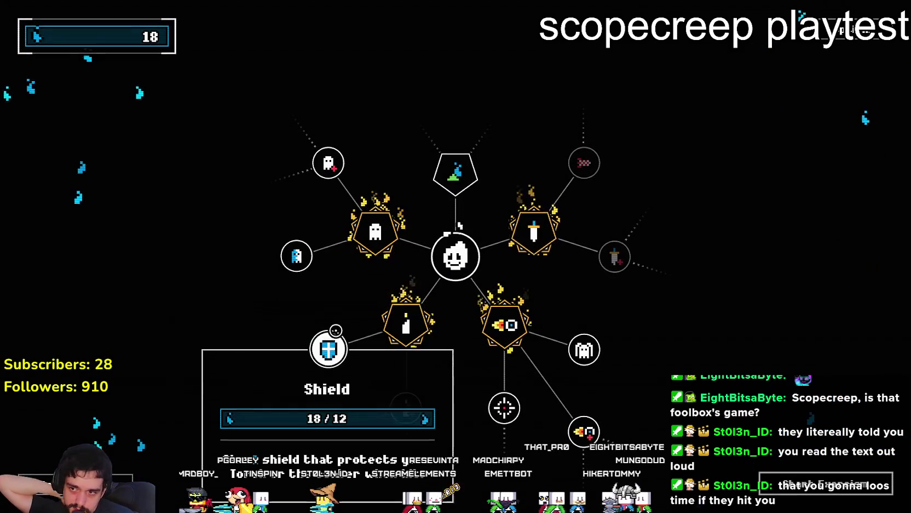
key(Right)
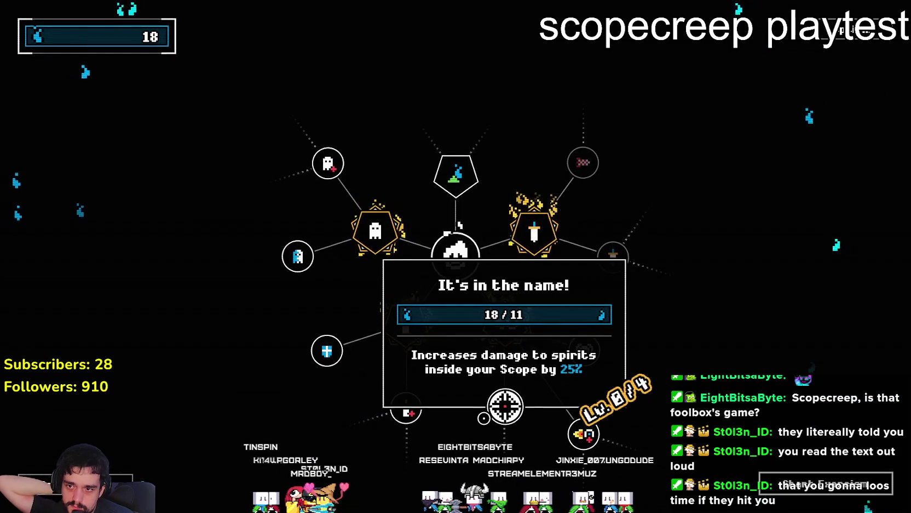
key(Right)
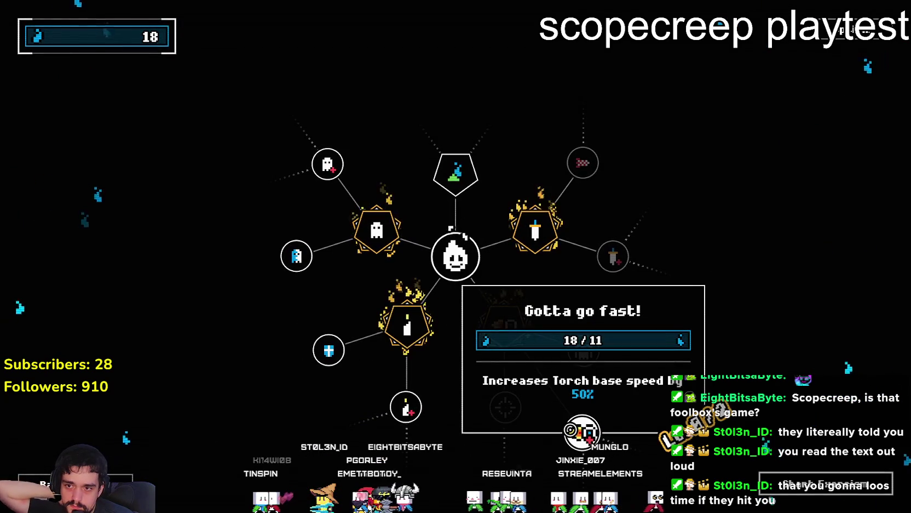
key(Return)
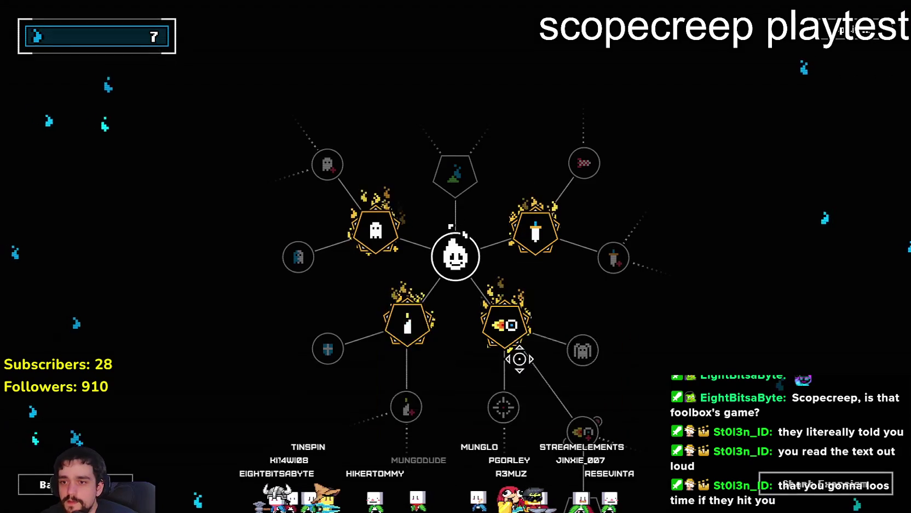
mouse_move(553, 351)
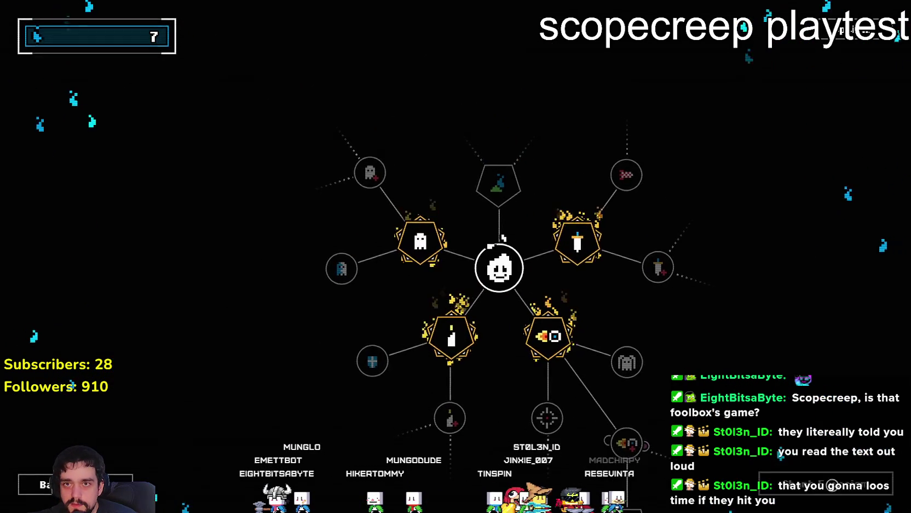
key(Escape)
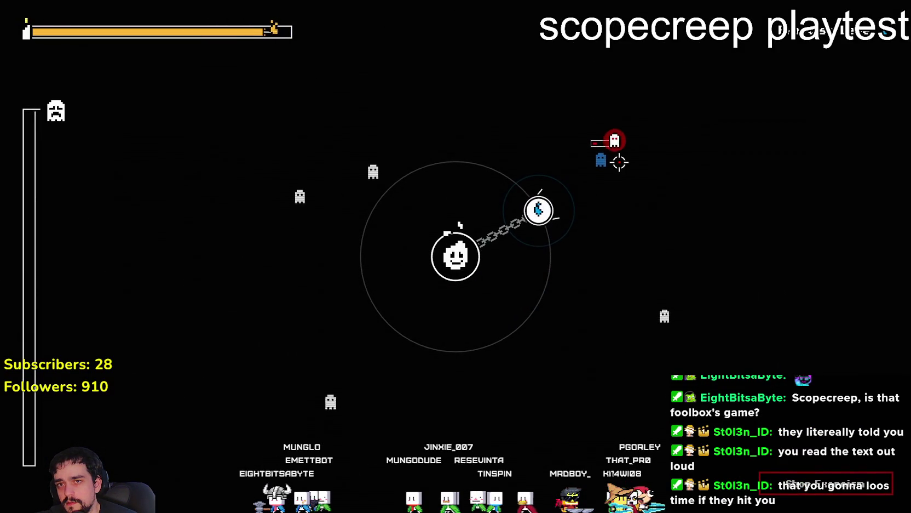
Step: Swing the chained orb to destroy the red ghost and then the blue ghost
click(570, 187)
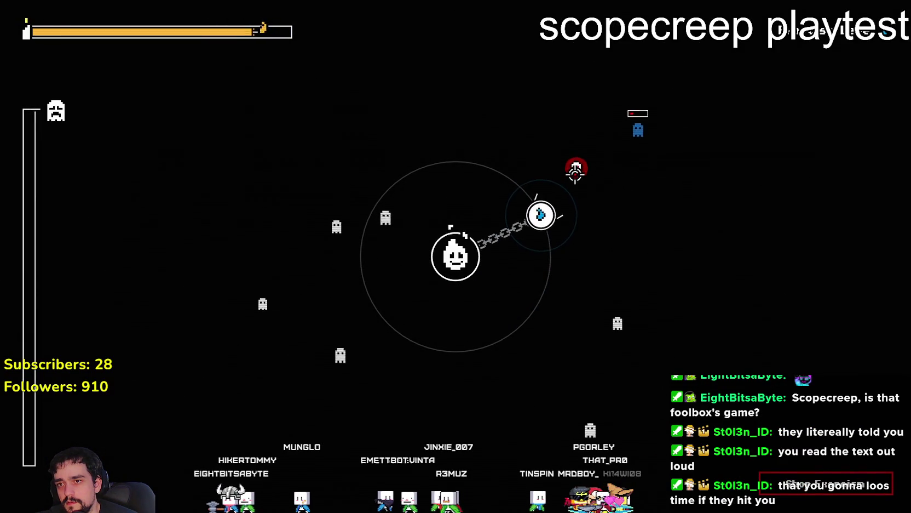
click(561, 176)
click(393, 263)
click(413, 330)
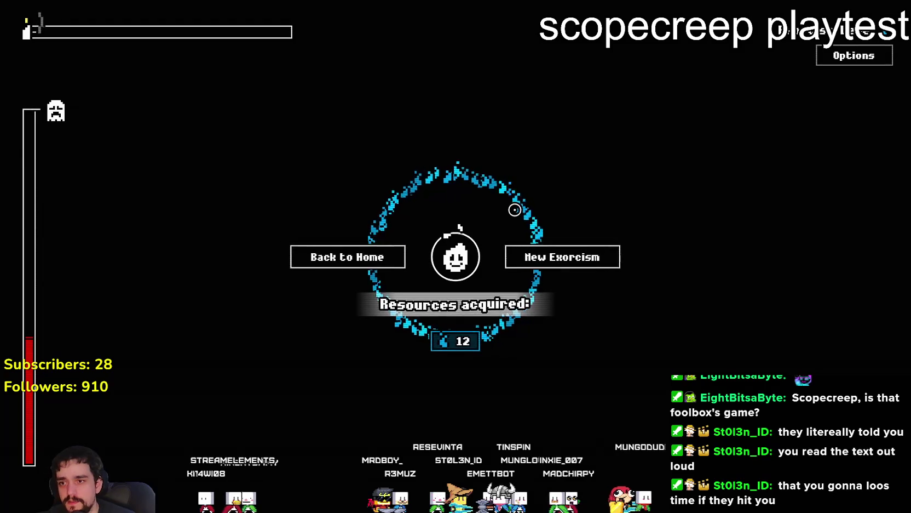
Step: Return home, then open and close the game settings dialog
click(331, 263)
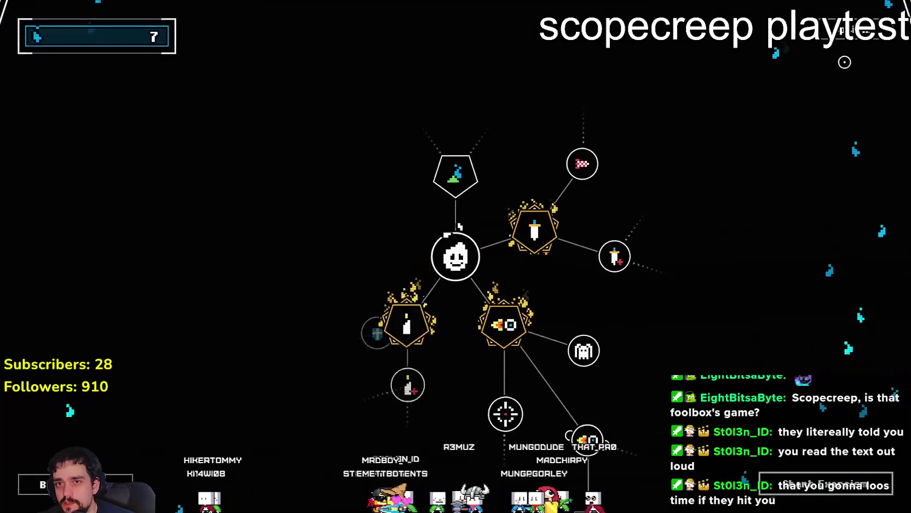
click(854, 31)
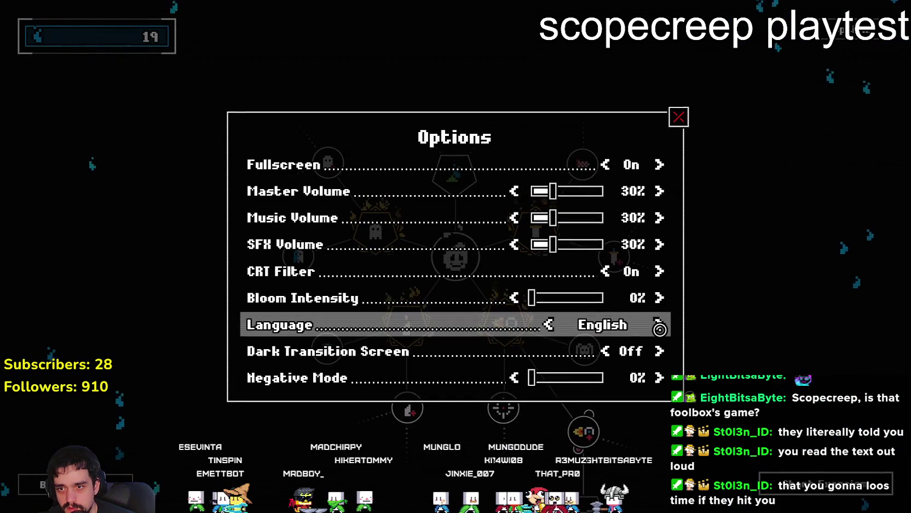
click(679, 117)
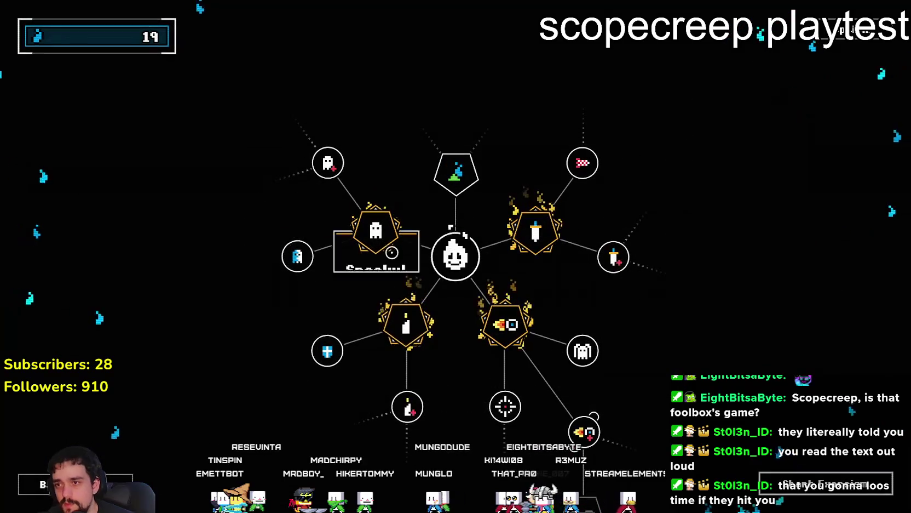
Step: Buy More Strength with all 19 souls and begin a new exorcism run
mouse_move(298, 255)
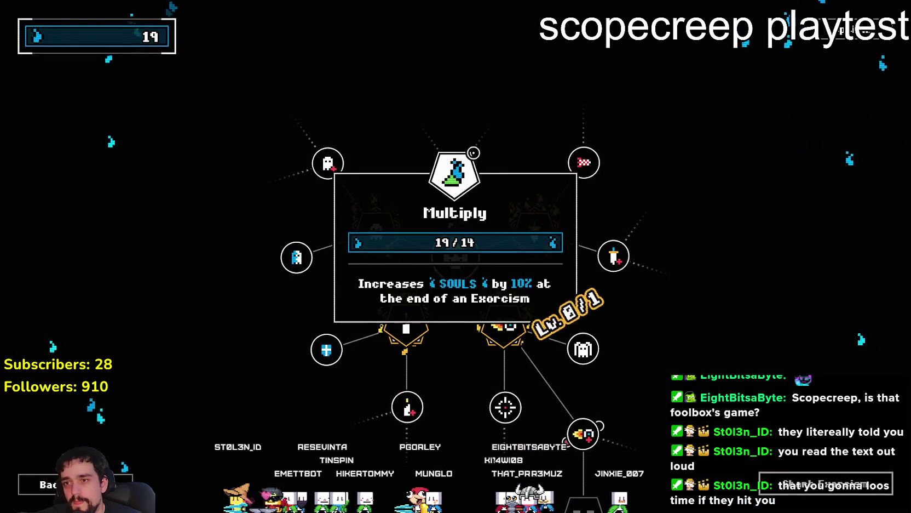
mouse_move(609, 246)
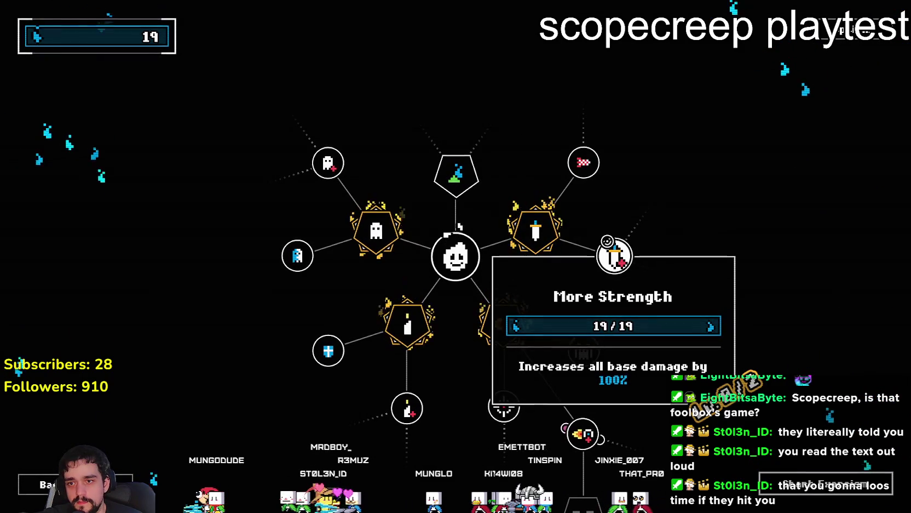
key(Left)
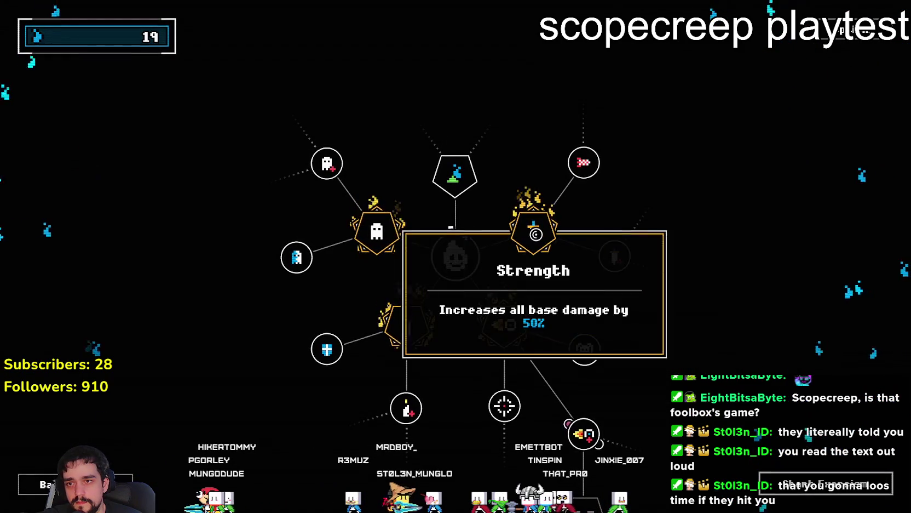
key(Right)
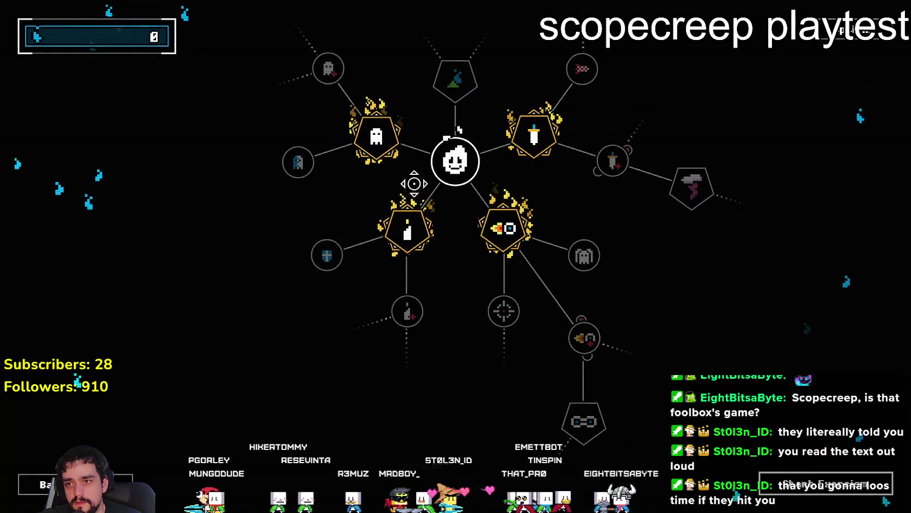
key(Escape)
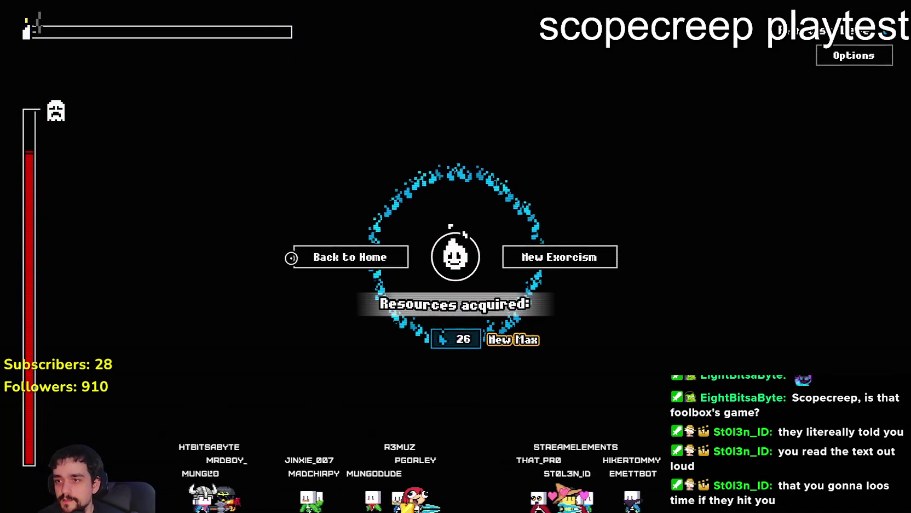
Step: Leave the 26-soul New Max results screen and return home
click(310, 254)
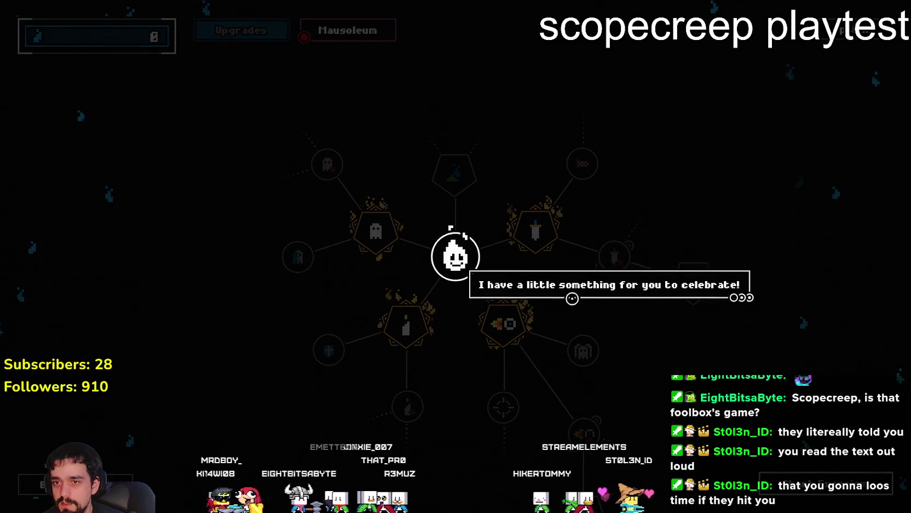
Step: Dismiss the celebration and Mausoleum messages, claim Ghost Buster (souls 26 to 51), return to Upgrades
click(616, 277)
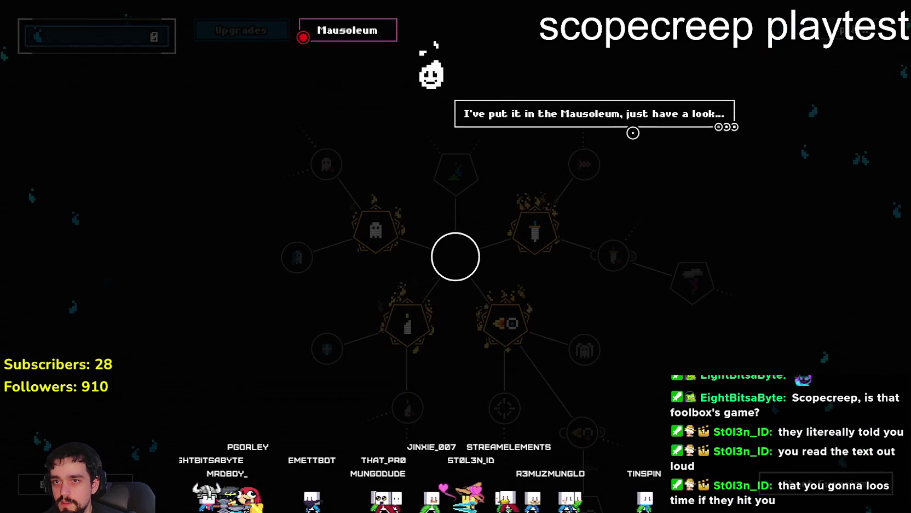
click(635, 119)
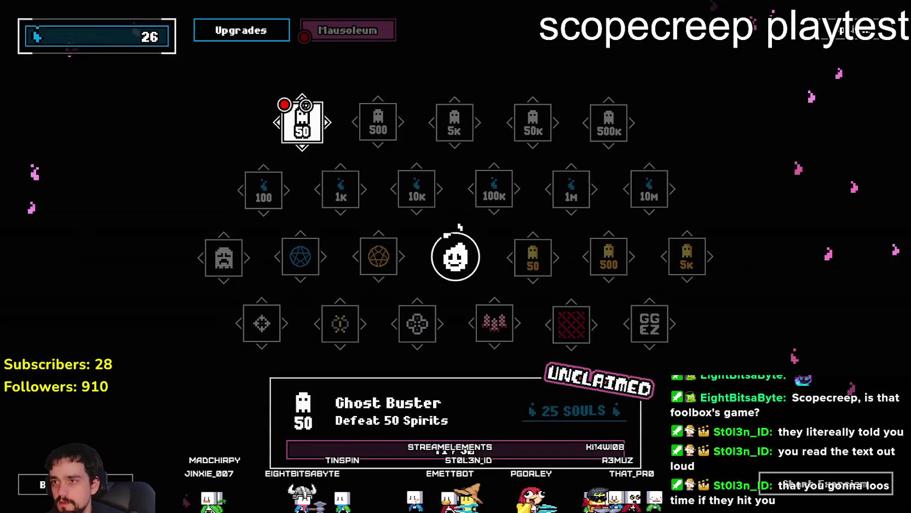
click(305, 107)
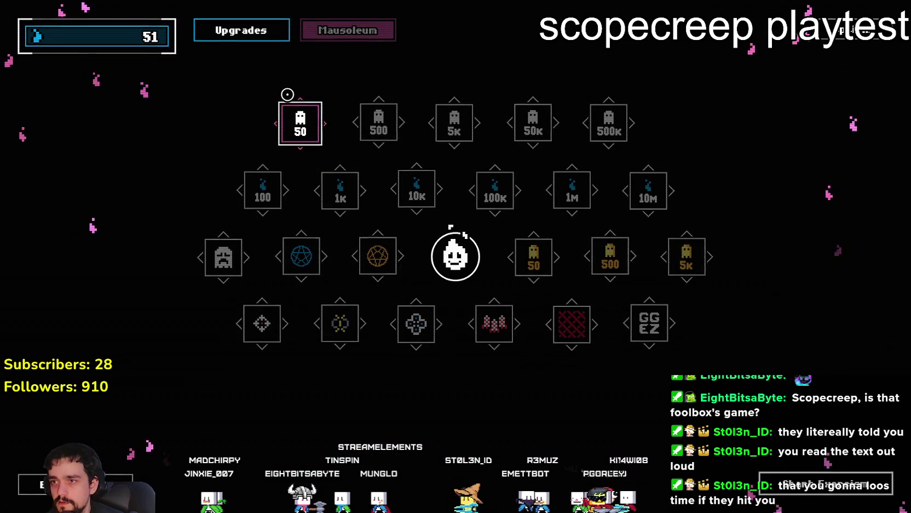
mouse_move(283, 124)
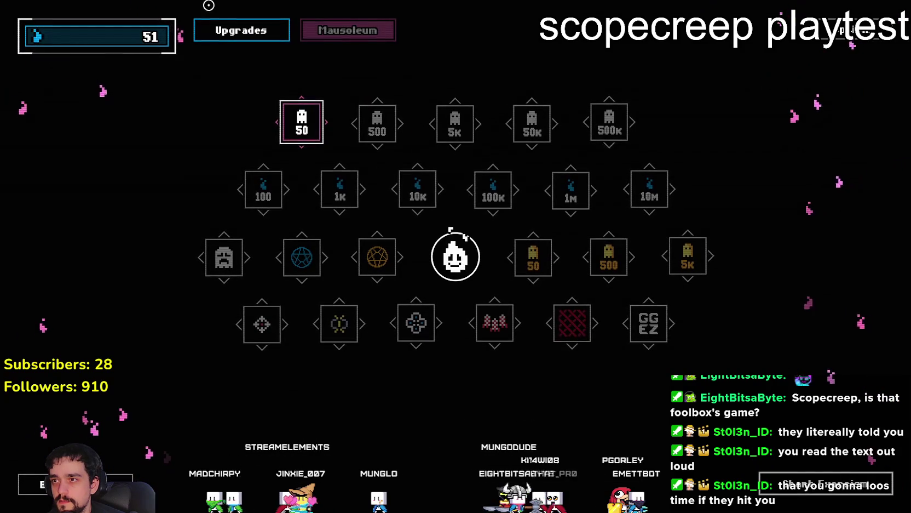
click(347, 30)
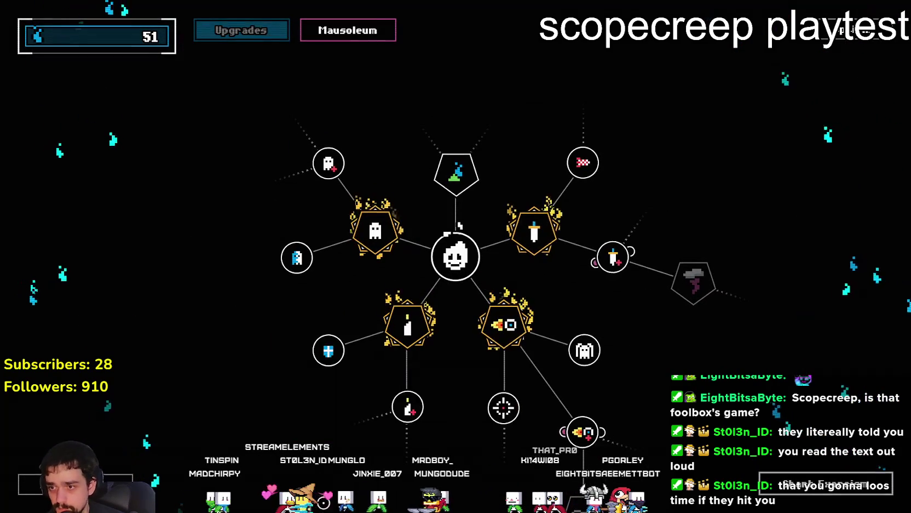
Step: Buy Spookier! and Automatic Missiles on the upgrade tree using the arrow keys
mouse_move(512, 333)
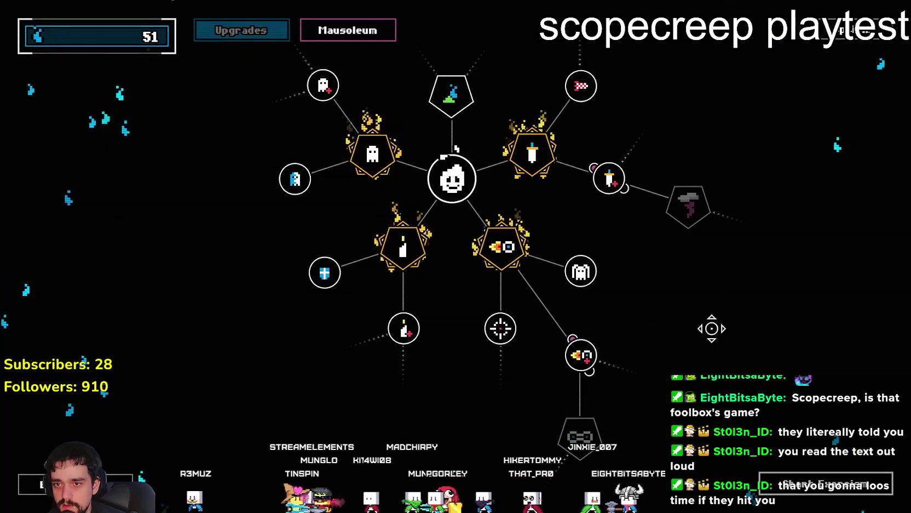
mouse_move(506, 248)
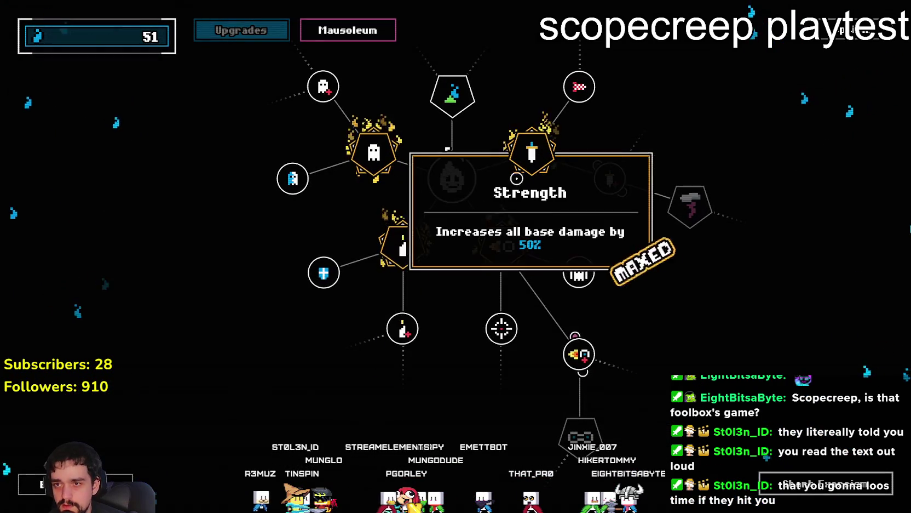
mouse_move(611, 178)
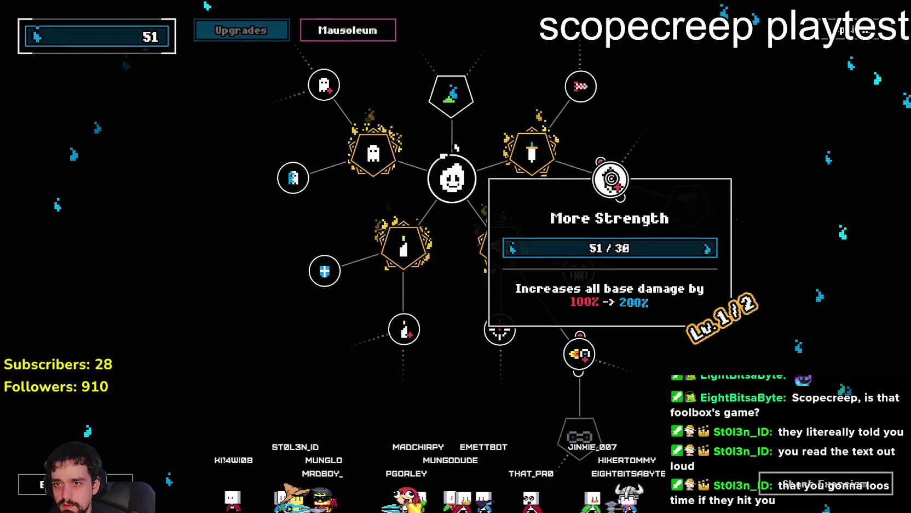
mouse_move(580, 270)
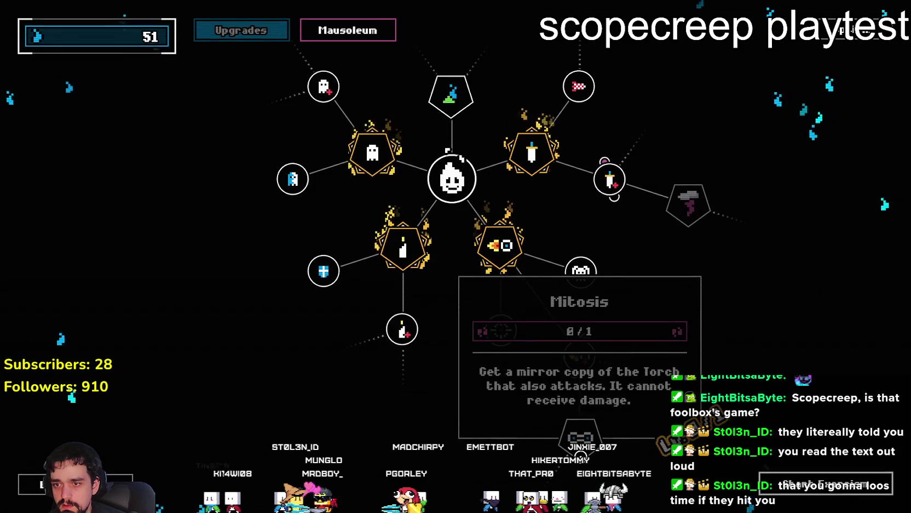
mouse_move(581, 355)
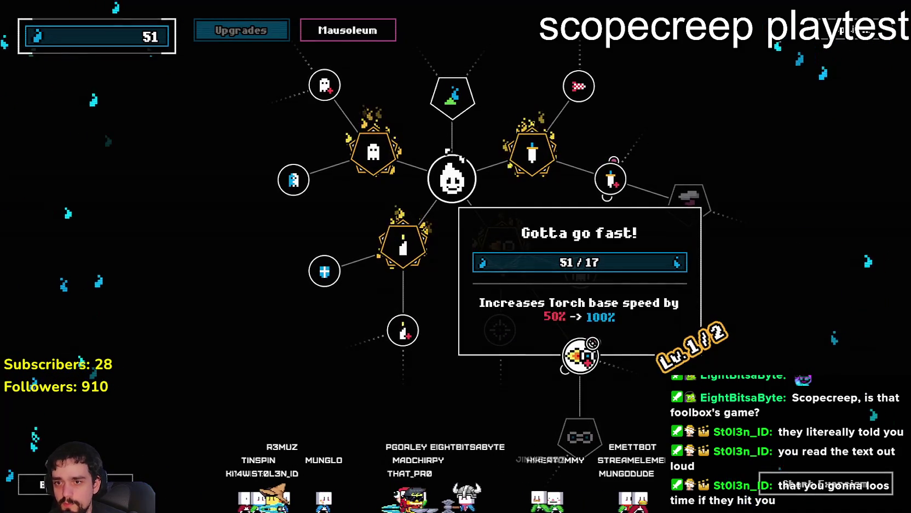
mouse_move(388, 337)
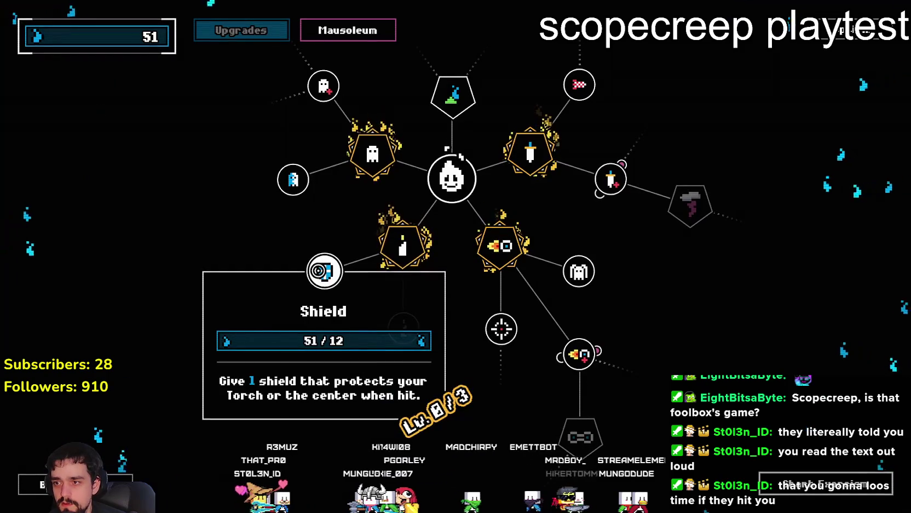
key(Up)
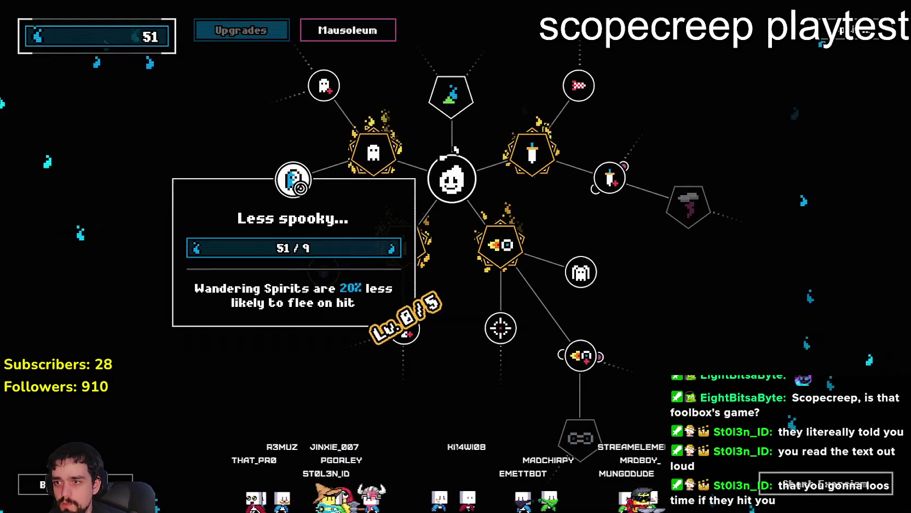
key(Down)
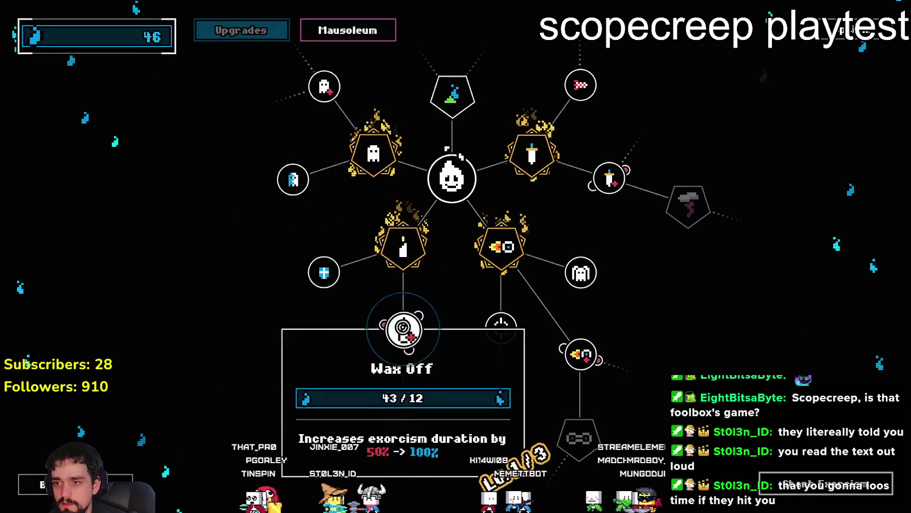
key(Down)
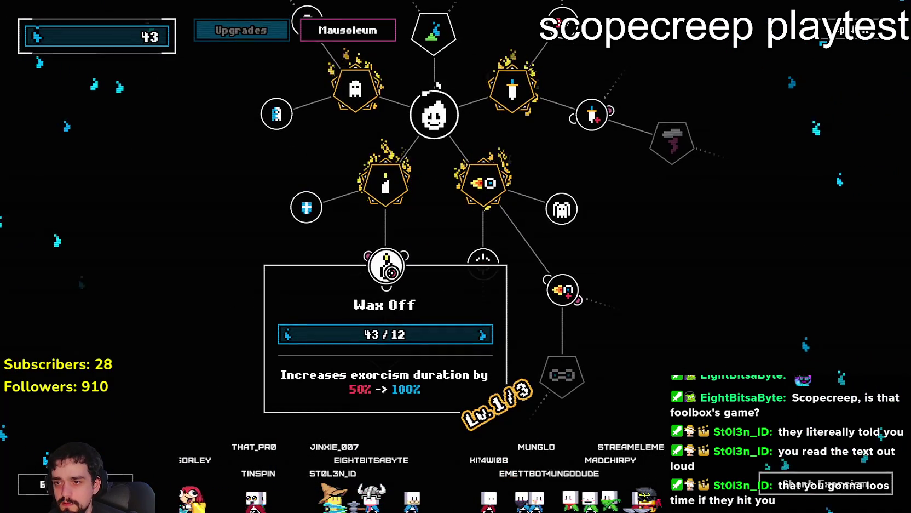
key(Up)
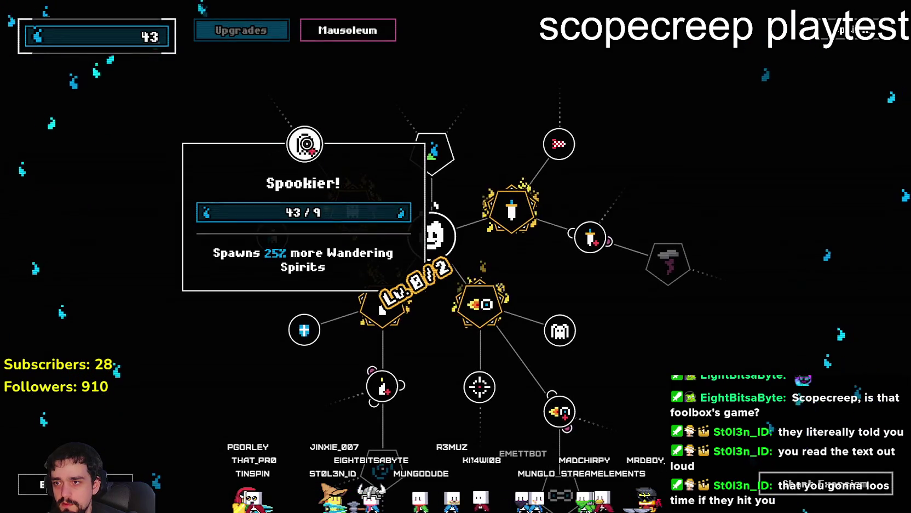
key(Return)
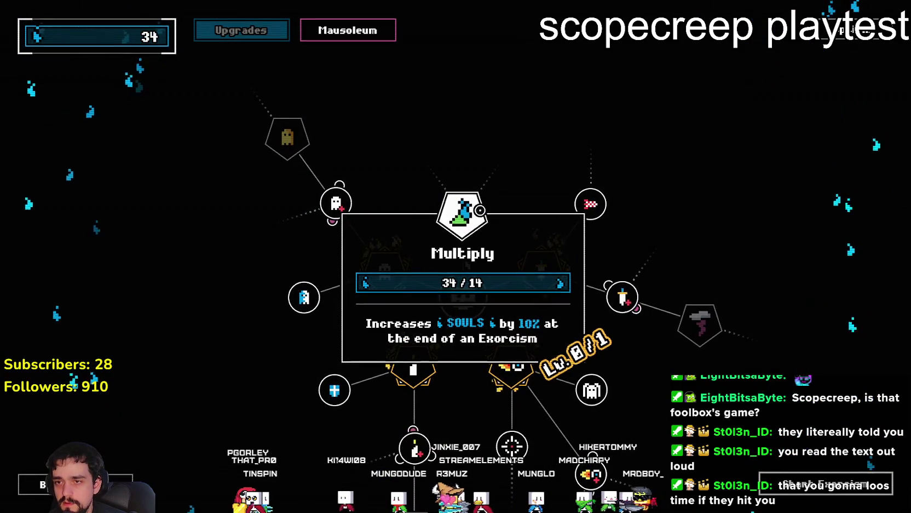
key(Up)
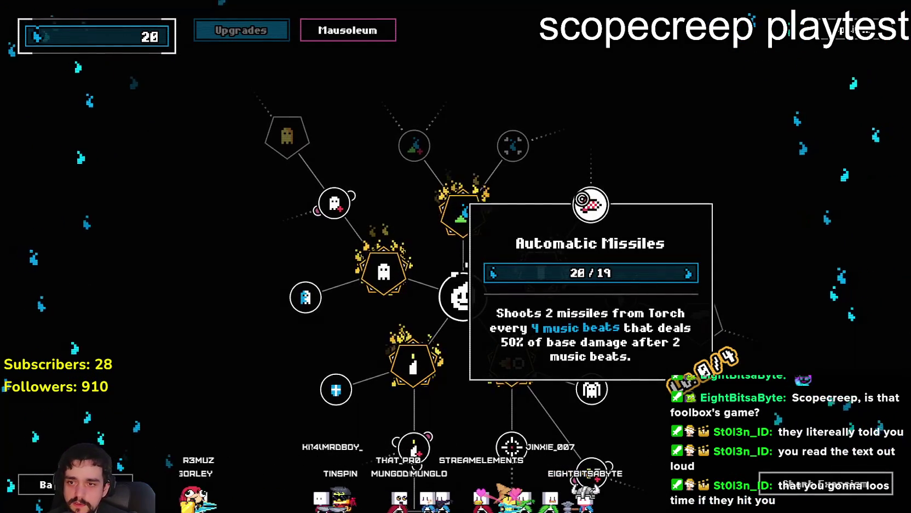
key(Return)
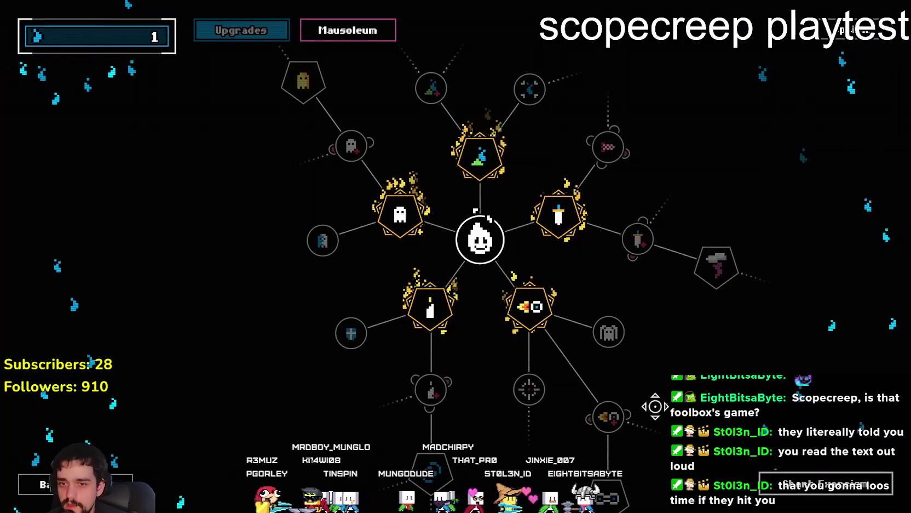
Step: Start an exorcism, play it out to 31 souls acquired, and return home holding 36
click(827, 481)
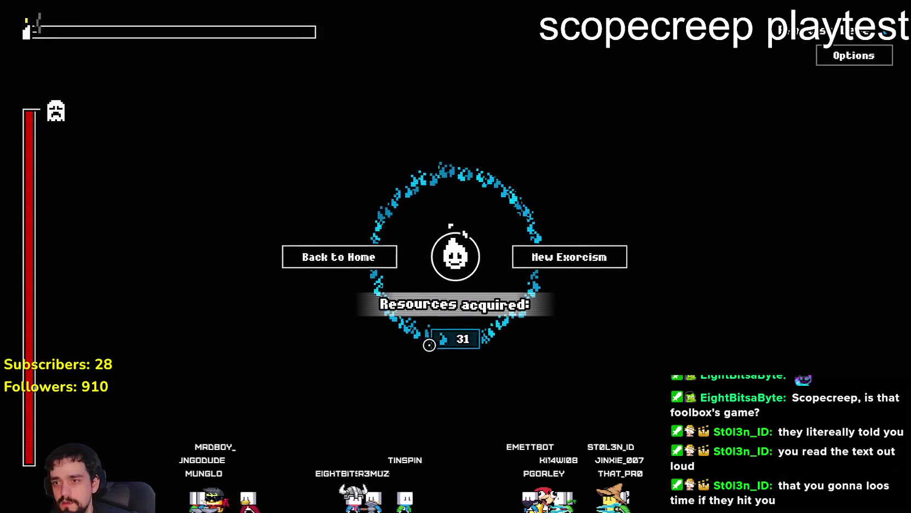
click(339, 264)
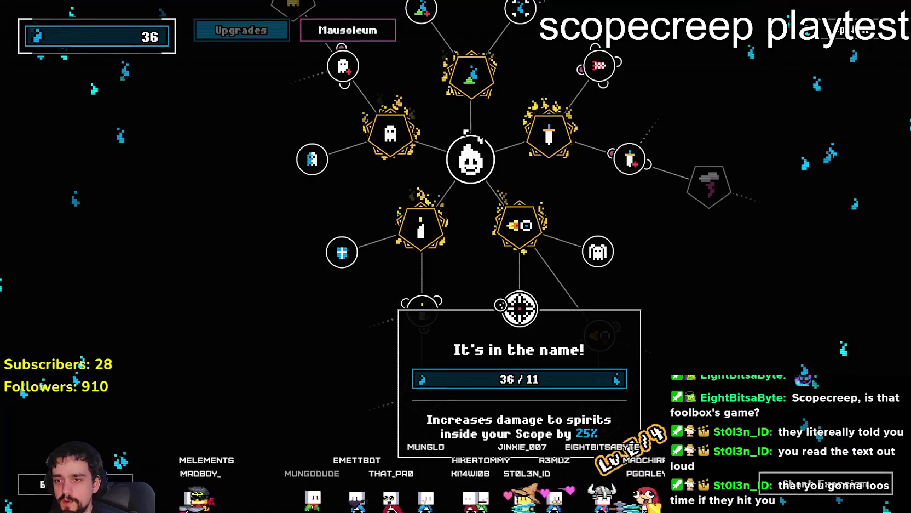
Step: Pan around the upgrade tree to find the 11-soul upgrade and Flame Magnet
drag(500, 313, 500, 363)
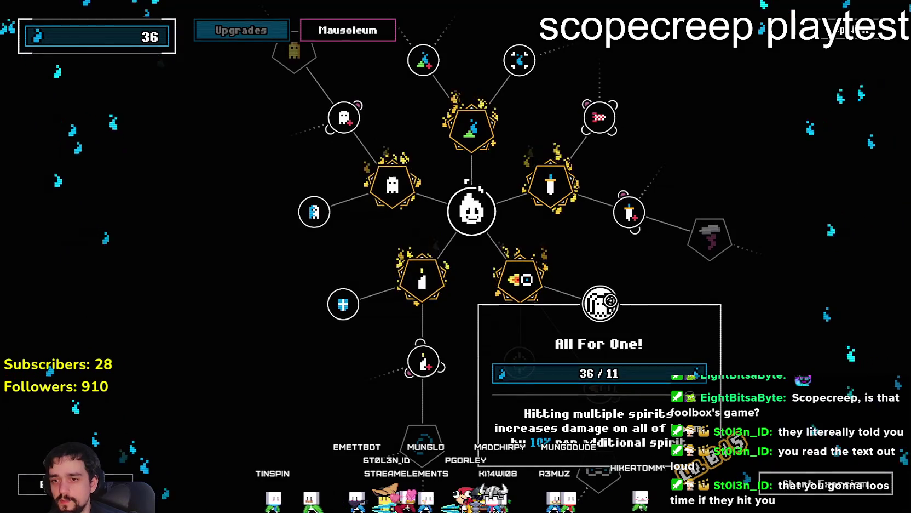
drag(600, 303, 661, 352)
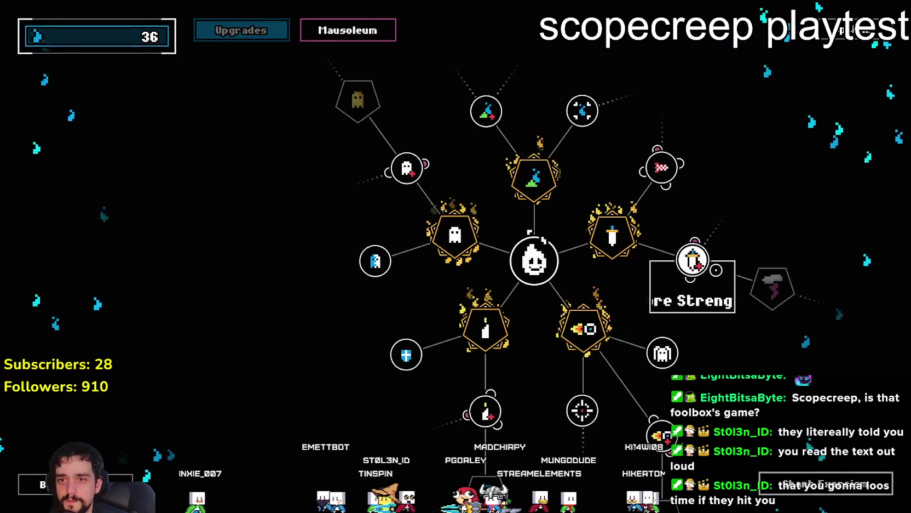
mouse_move(659, 174)
drag(697, 355, 643, 264)
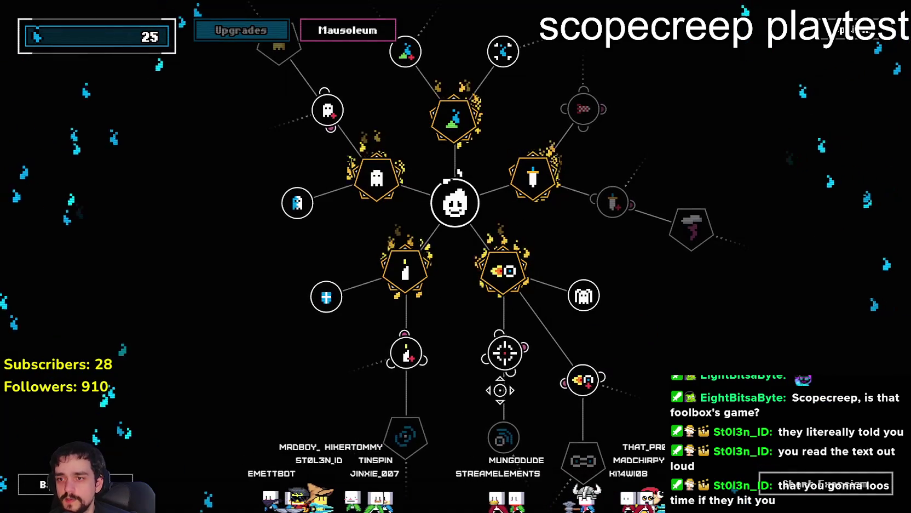
mouse_move(557, 299)
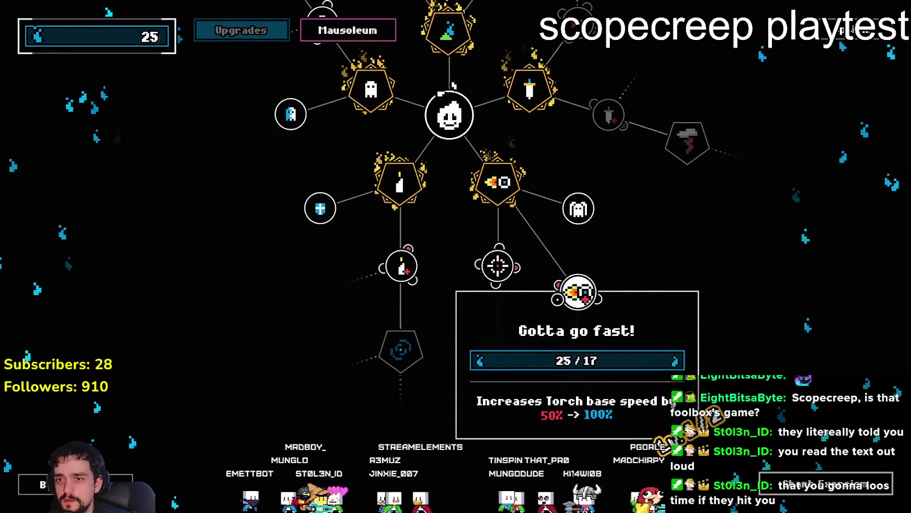
key(w)
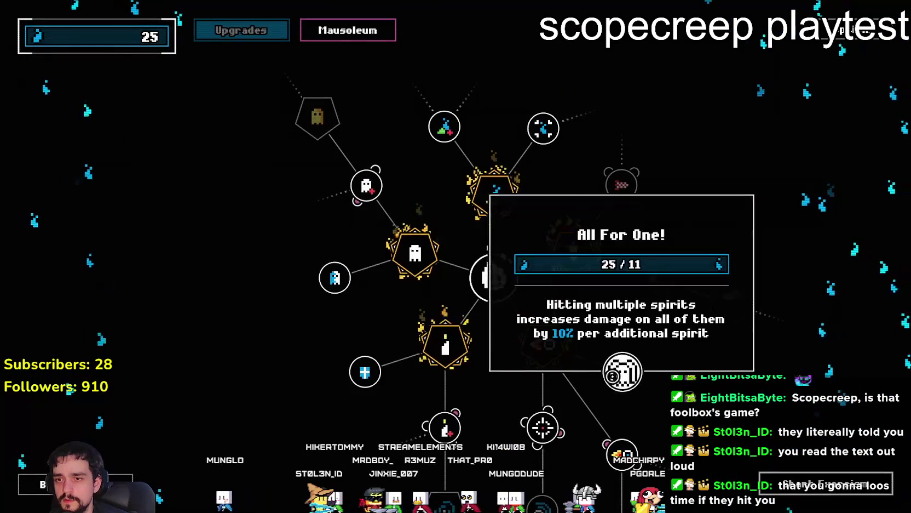
key(w)
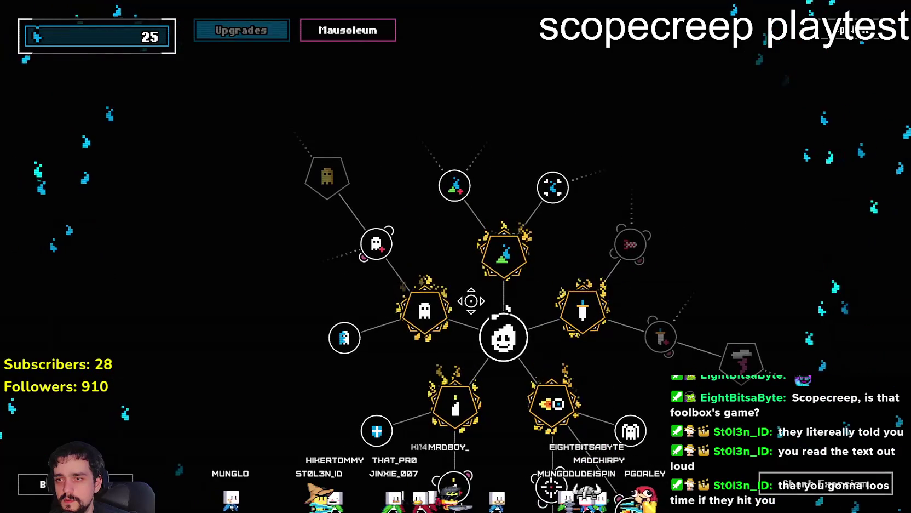
mouse_move(553, 187)
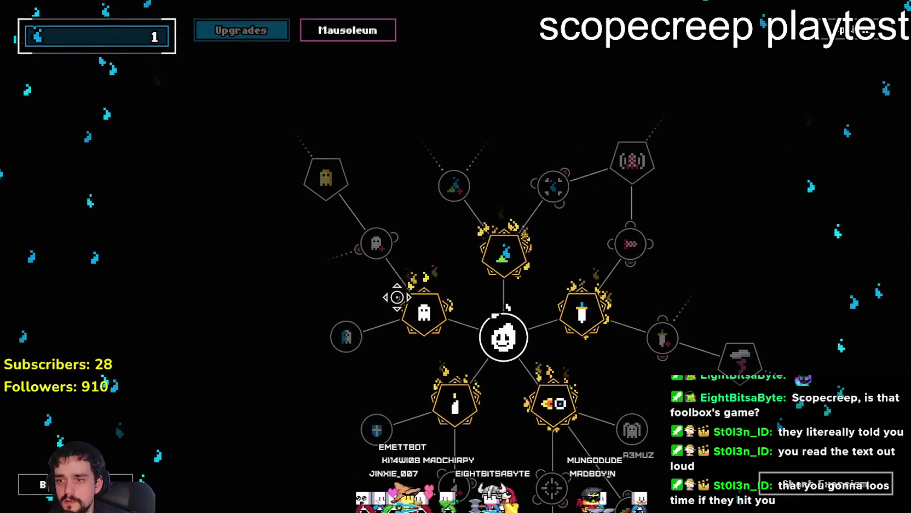
drag(397, 297, 447, 172)
drag(795, 322, 683, 324)
Step: Check the Mausoleum achievements, then start another exorcism run against the ghosts
click(359, 34)
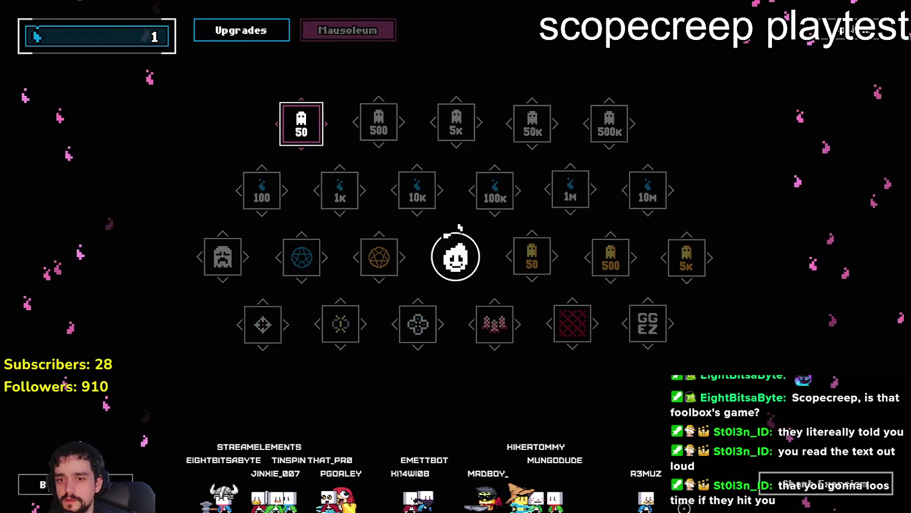
key(space)
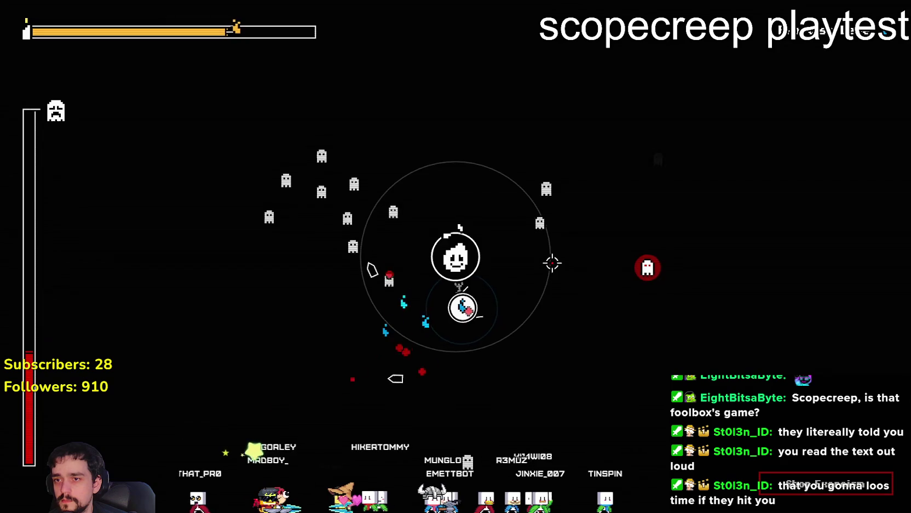
Step: Strike the red-marked ghost and finish the run with a new max of 36 resources
click(592, 262)
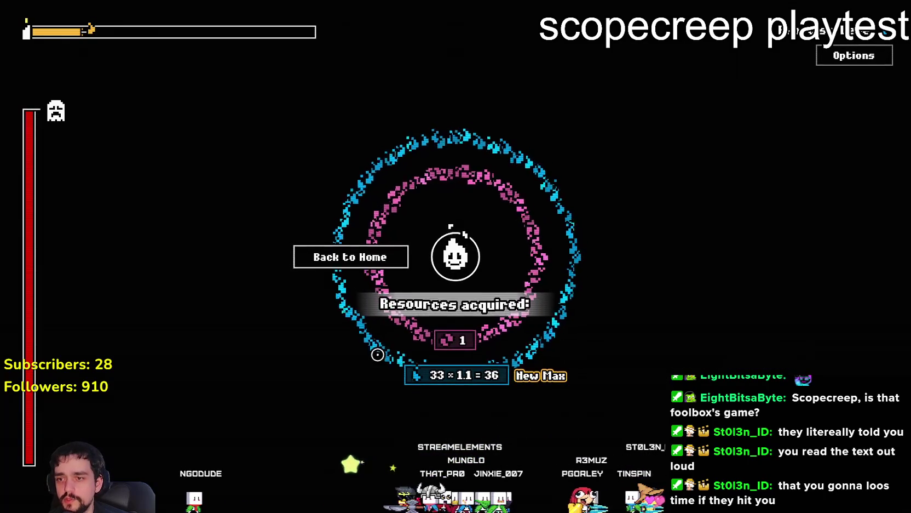
click(349, 256)
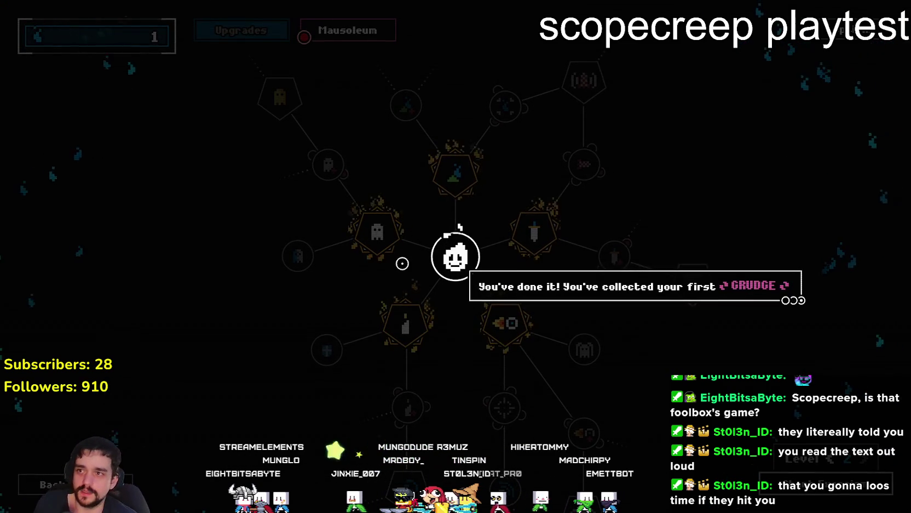
Step: Read through the first-Grudge and Shrine-unlock messages, then open the Shrine view
click(566, 310)
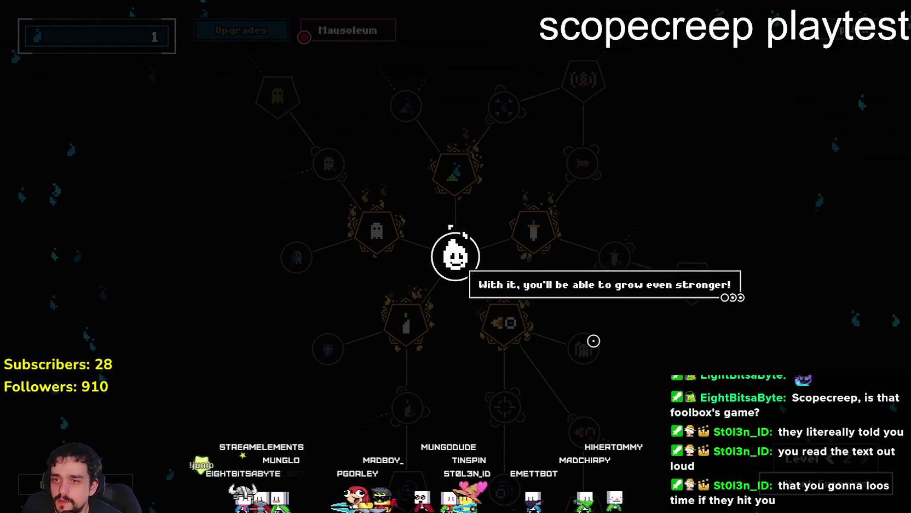
click(579, 295)
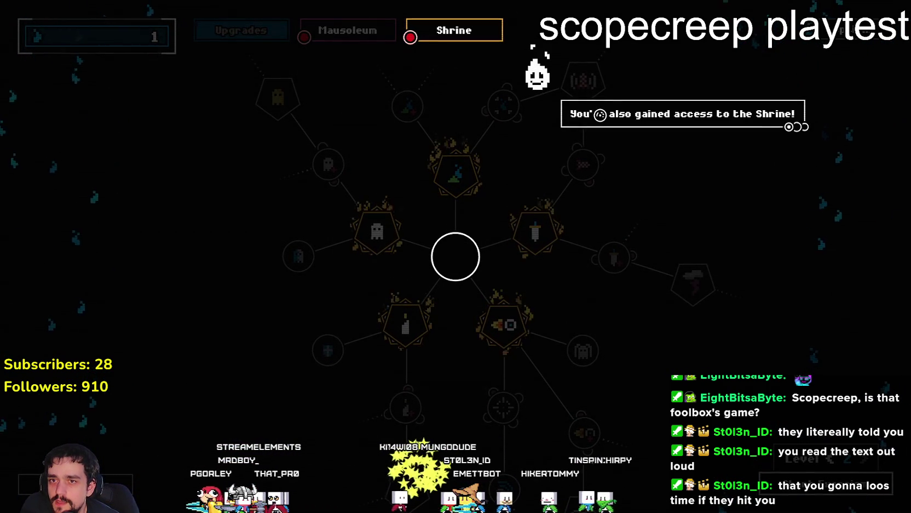
click(600, 114)
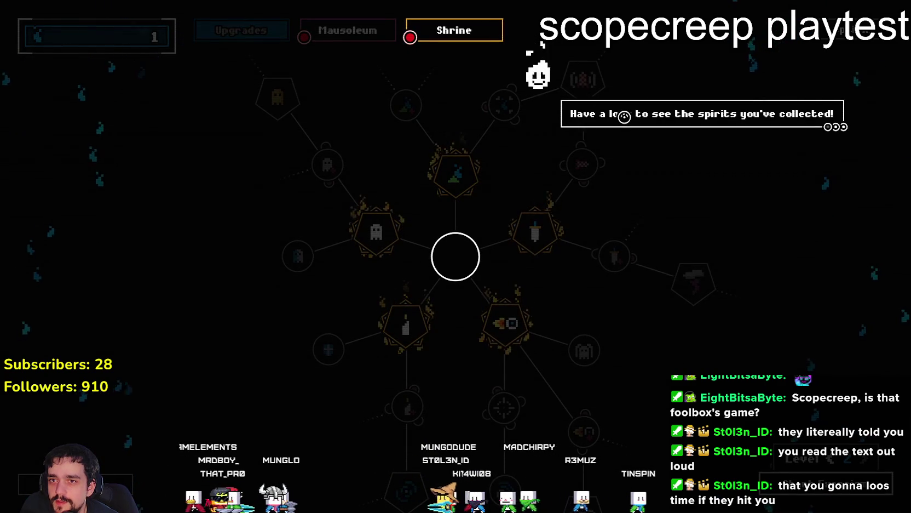
click(625, 116)
click(448, 30)
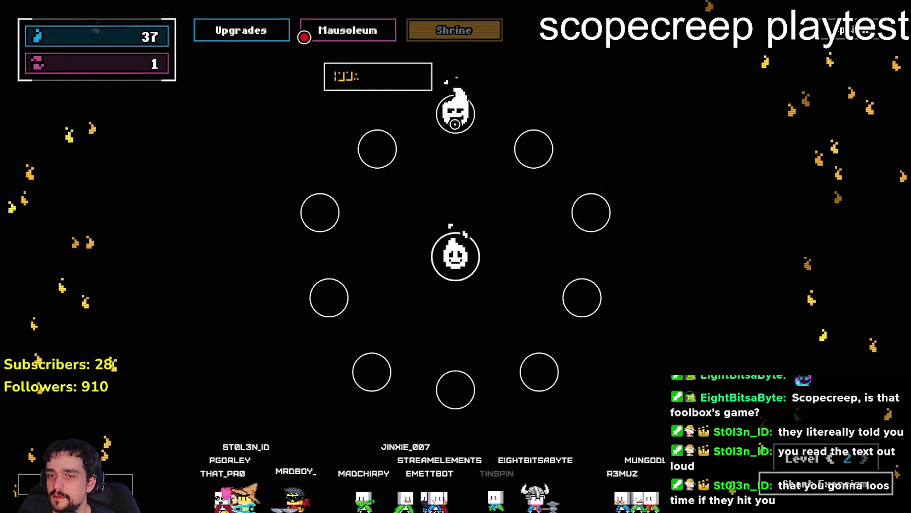
Step: Claim the Beat it up first-boss achievement for 50 souls, raising souls from 37 to 87
mouse_move(842, 464)
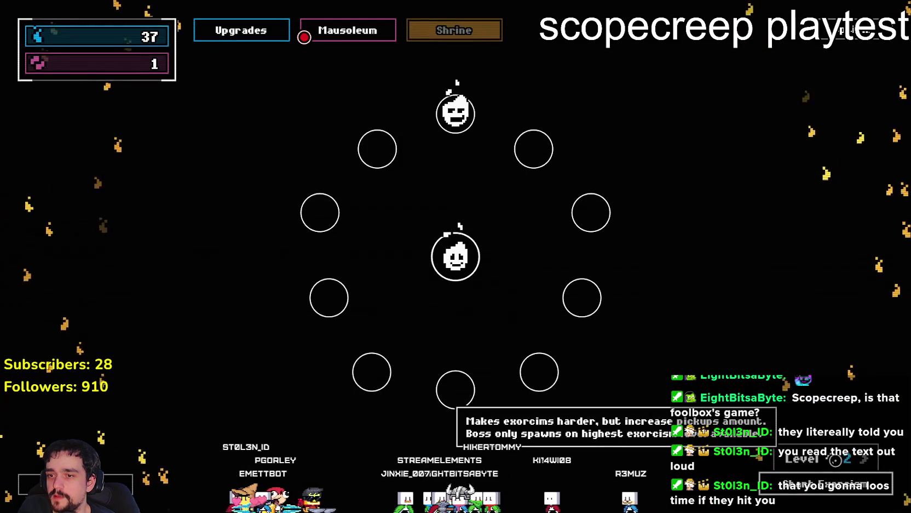
click(449, 28)
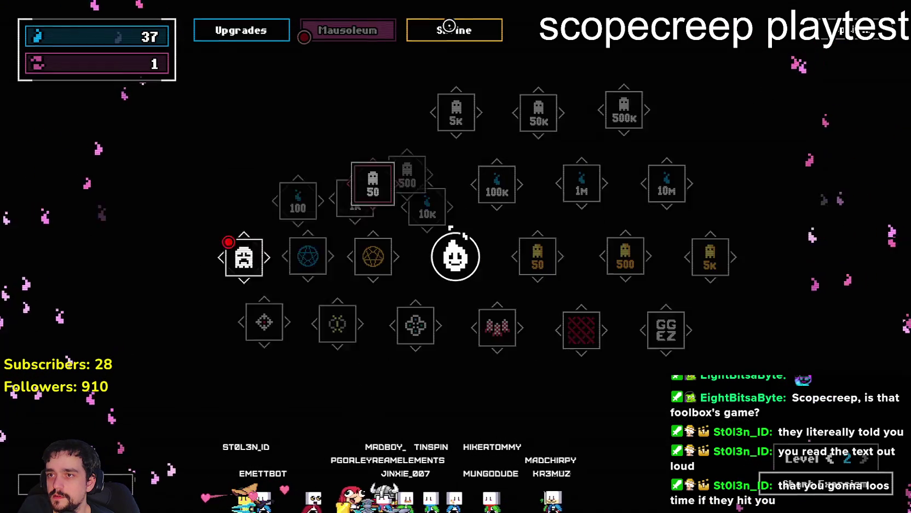
click(464, 31)
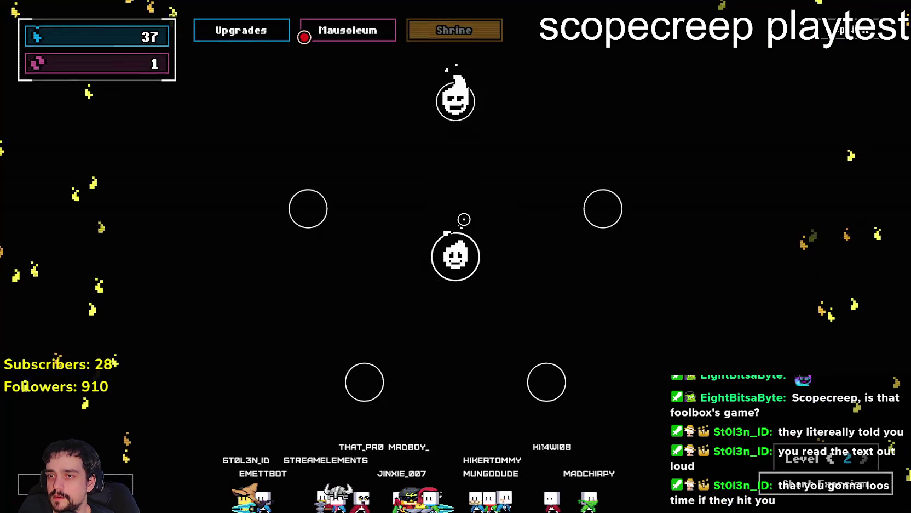
mouse_move(457, 123)
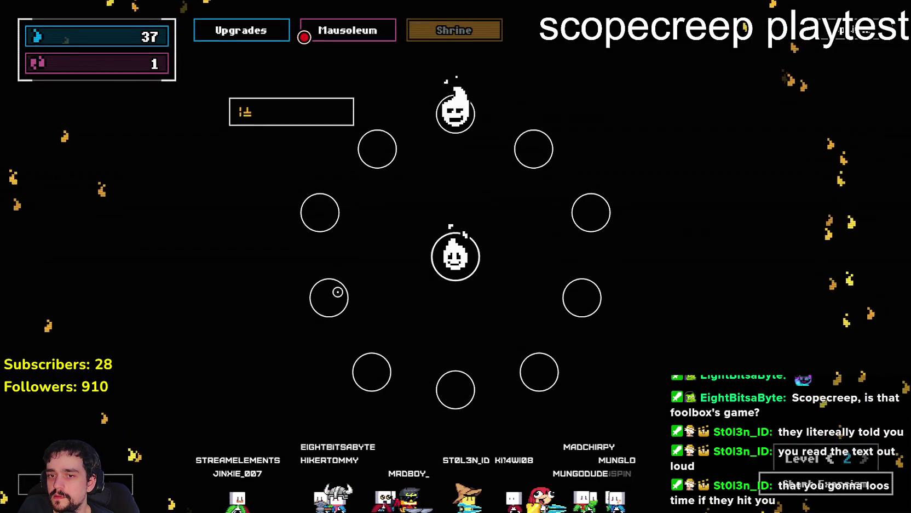
click(378, 26)
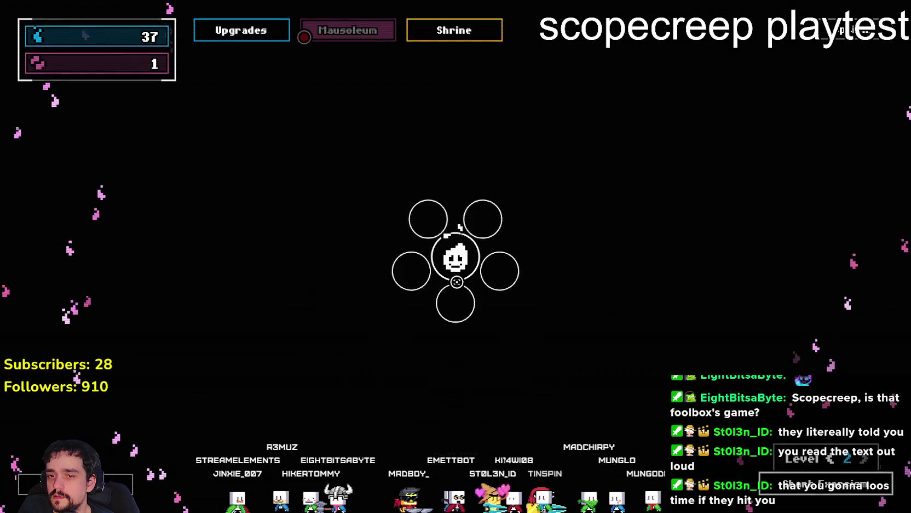
click(226, 275)
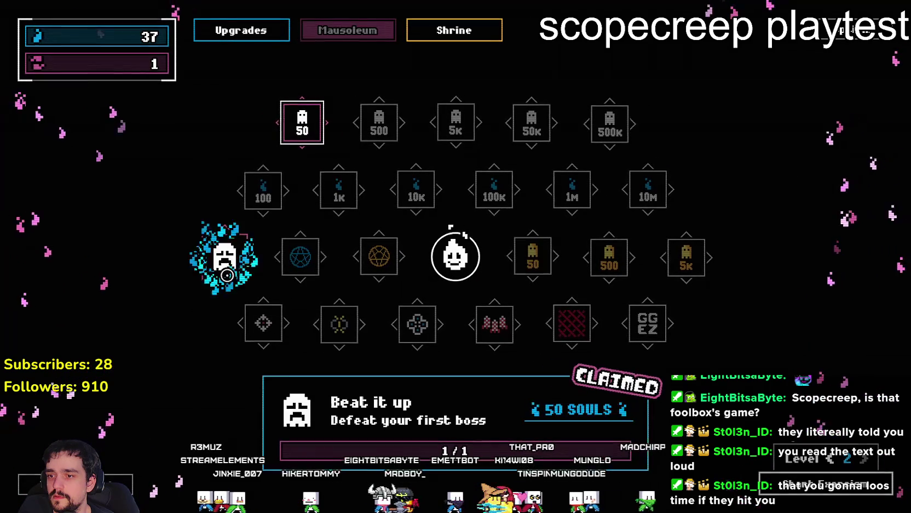
click(222, 38)
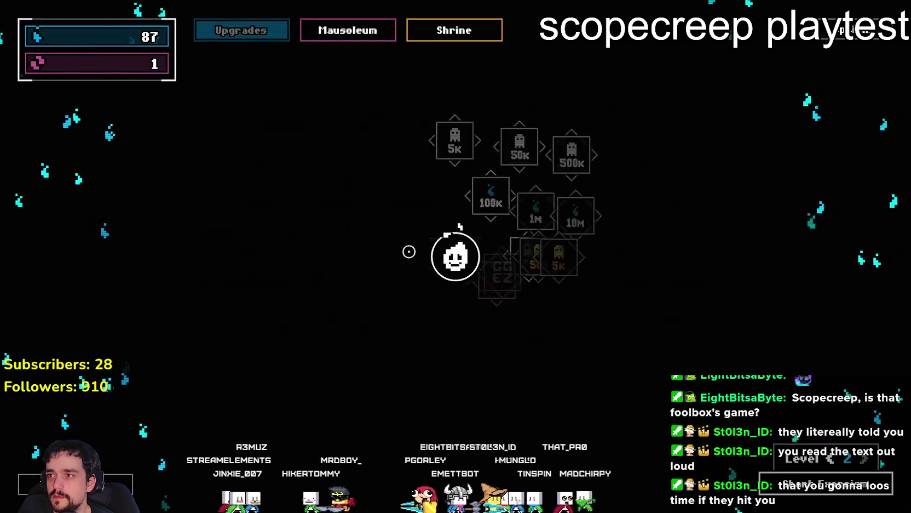
Step: Buy Magnetic Missiles with the Grudge to max it out
mouse_move(107, 62)
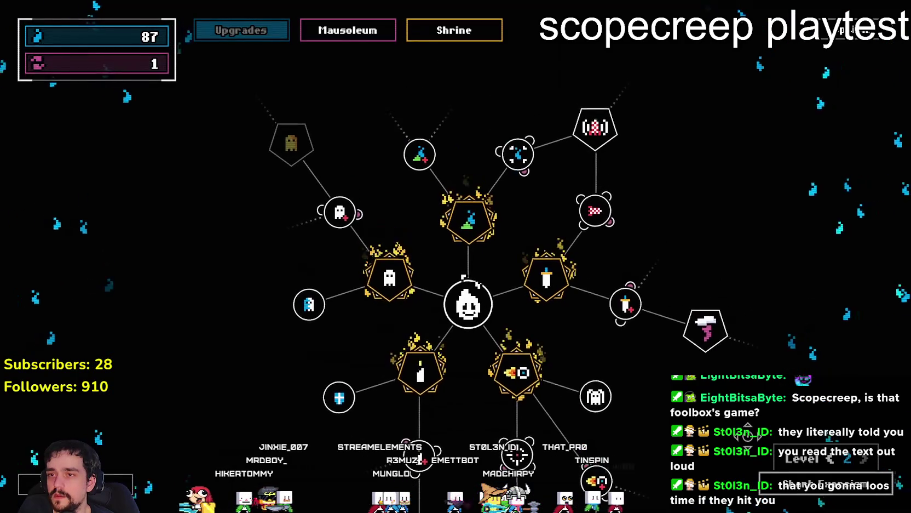
mouse_move(595, 129)
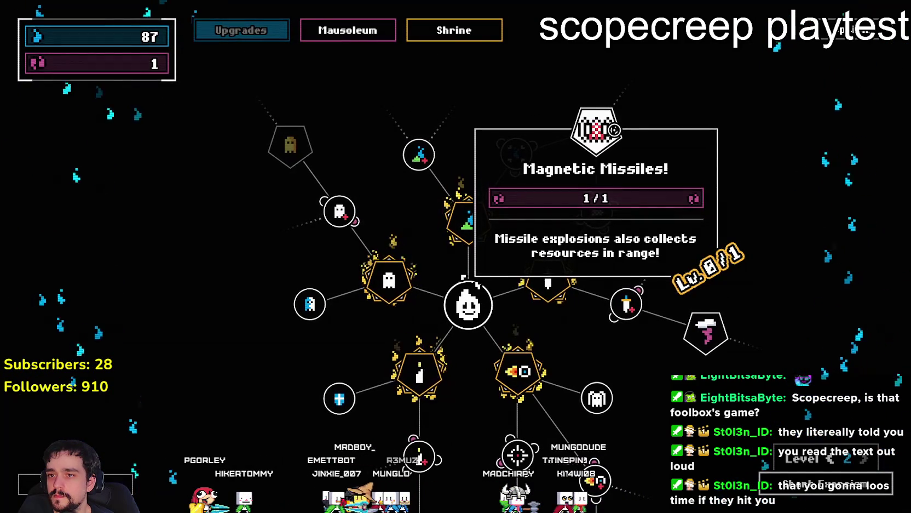
click(607, 198)
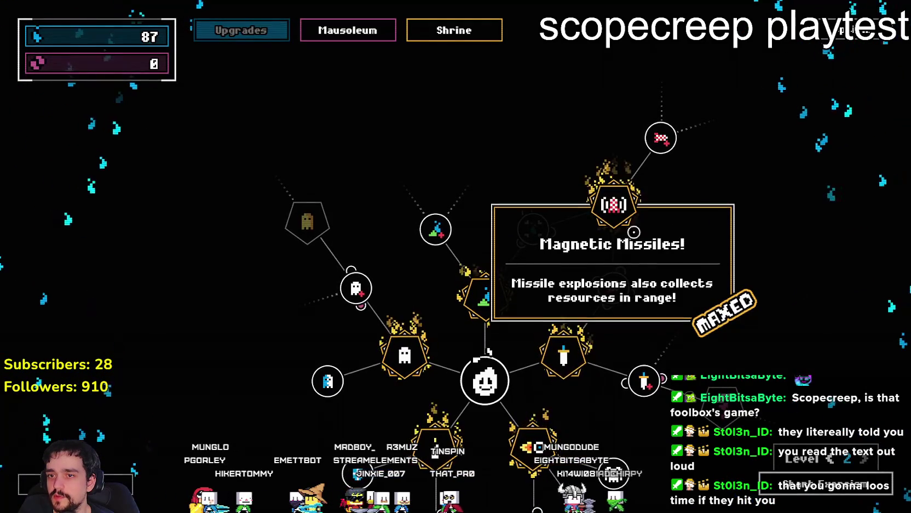
Step: Raise It's in the name! to level 2 and buy Wax Off, spending all souls
mouse_move(510, 176)
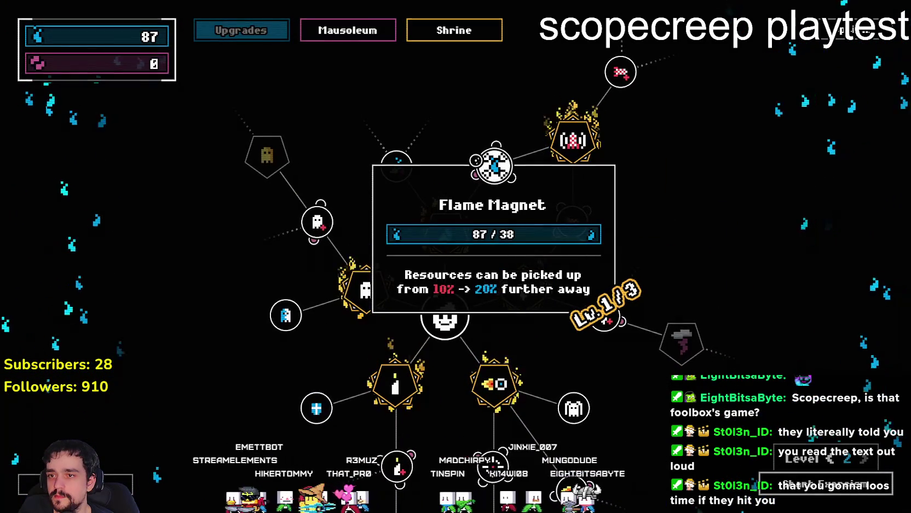
mouse_move(621, 72)
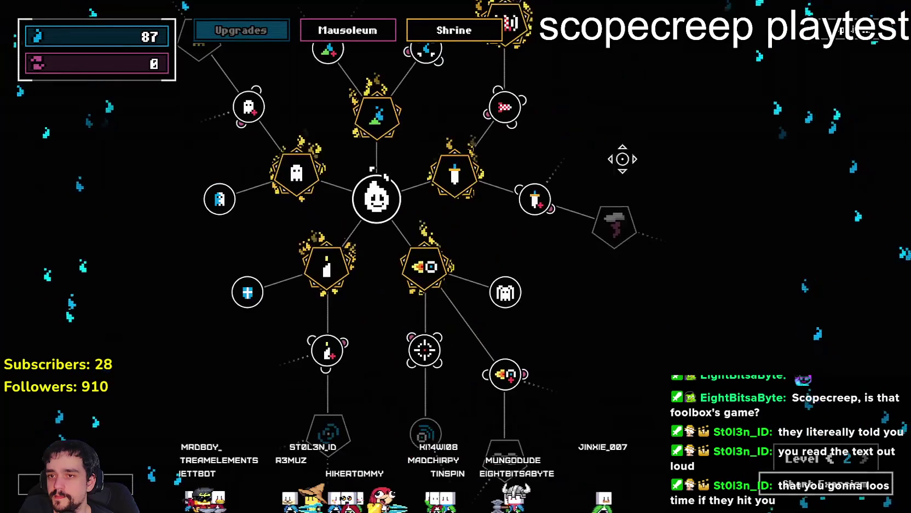
mouse_move(611, 230)
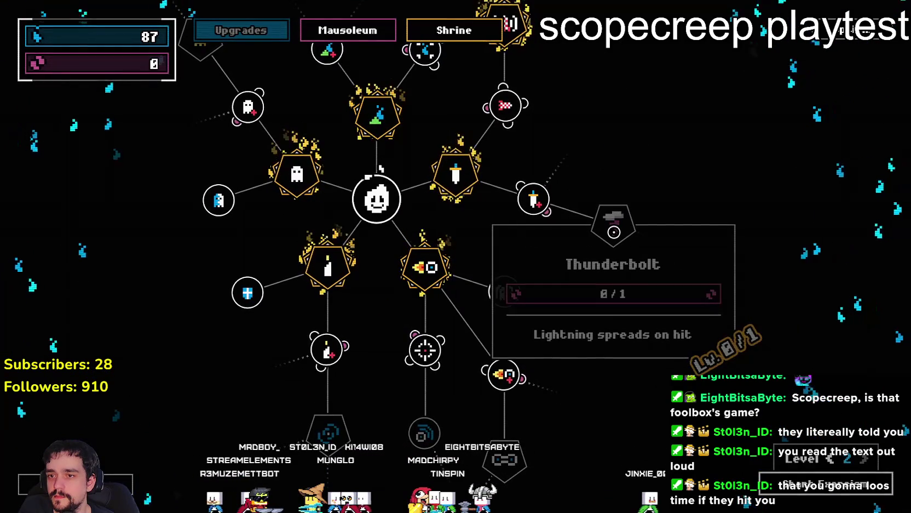
mouse_move(544, 206)
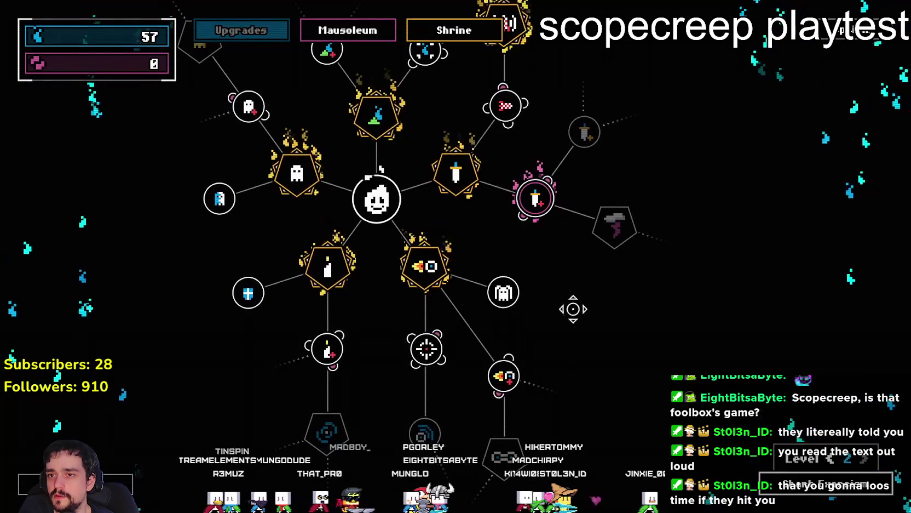
drag(569, 325, 590, 302)
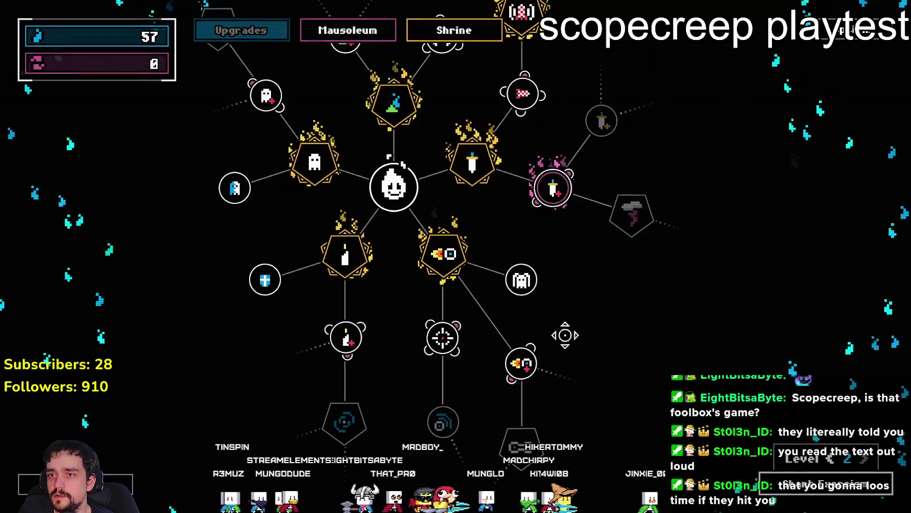
mouse_move(521, 363)
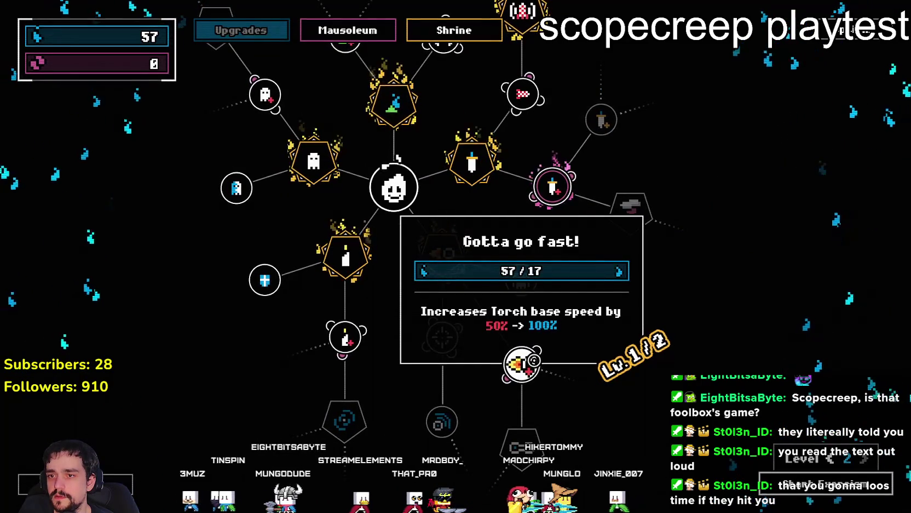
drag(534, 360, 661, 240)
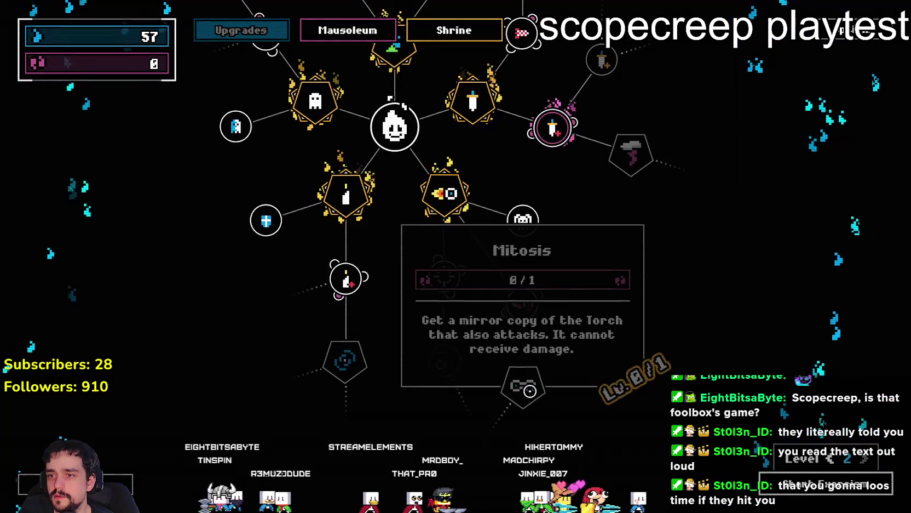
mouse_move(435, 265)
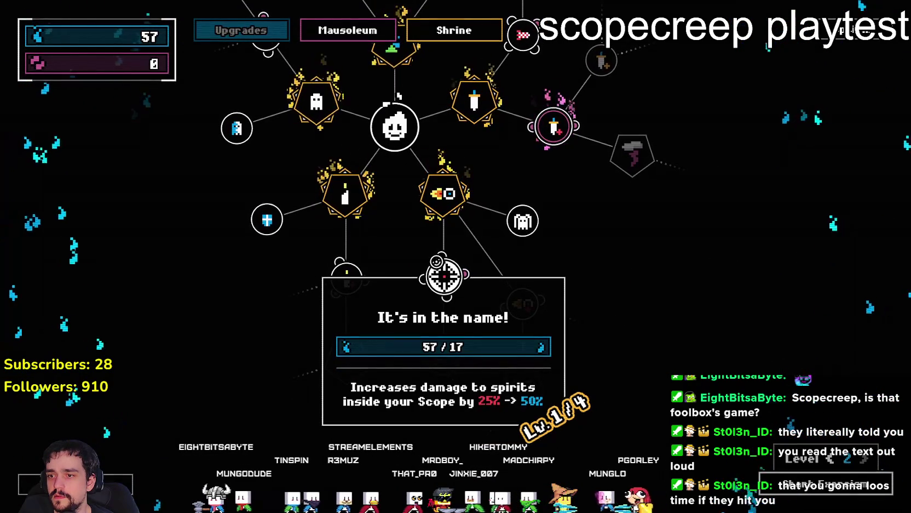
click(443, 276)
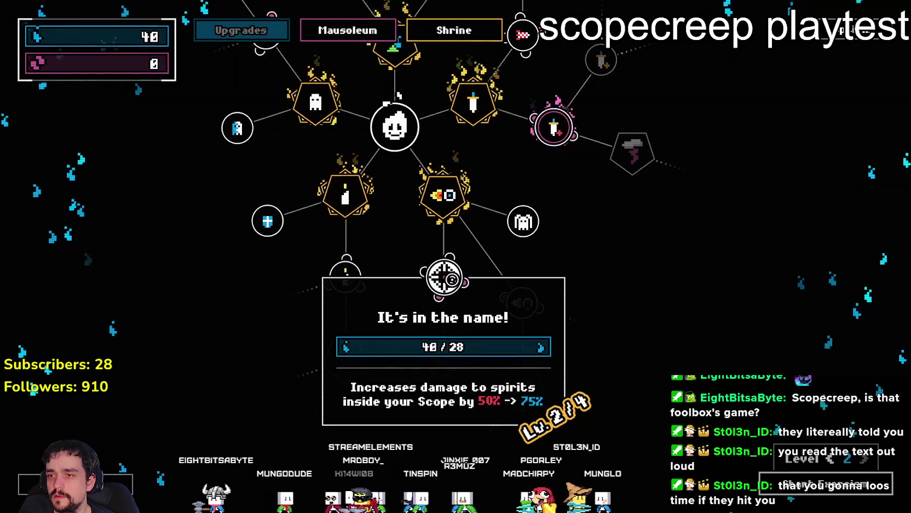
click(452, 280)
click(364, 285)
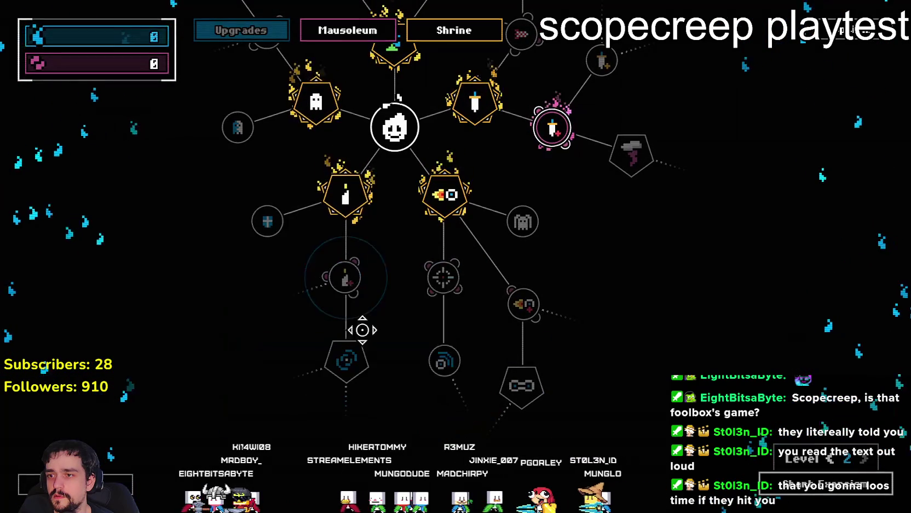
drag(383, 243, 419, 408)
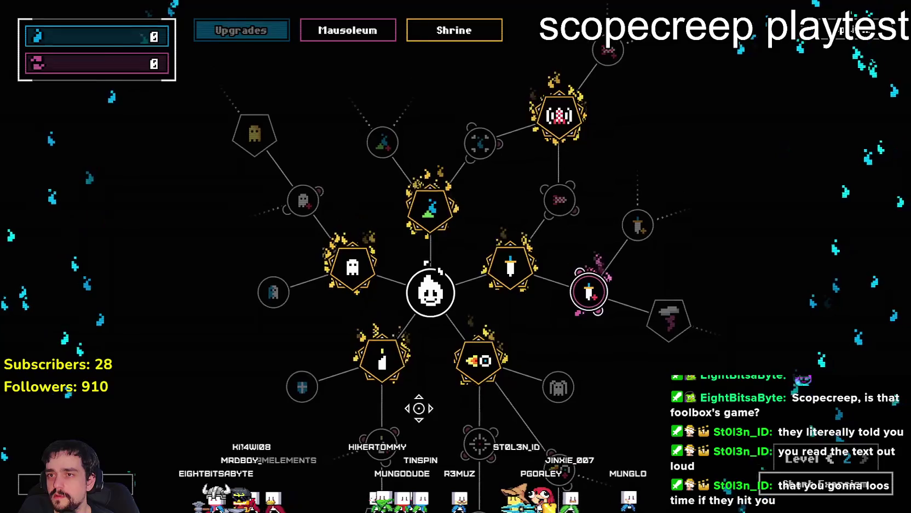